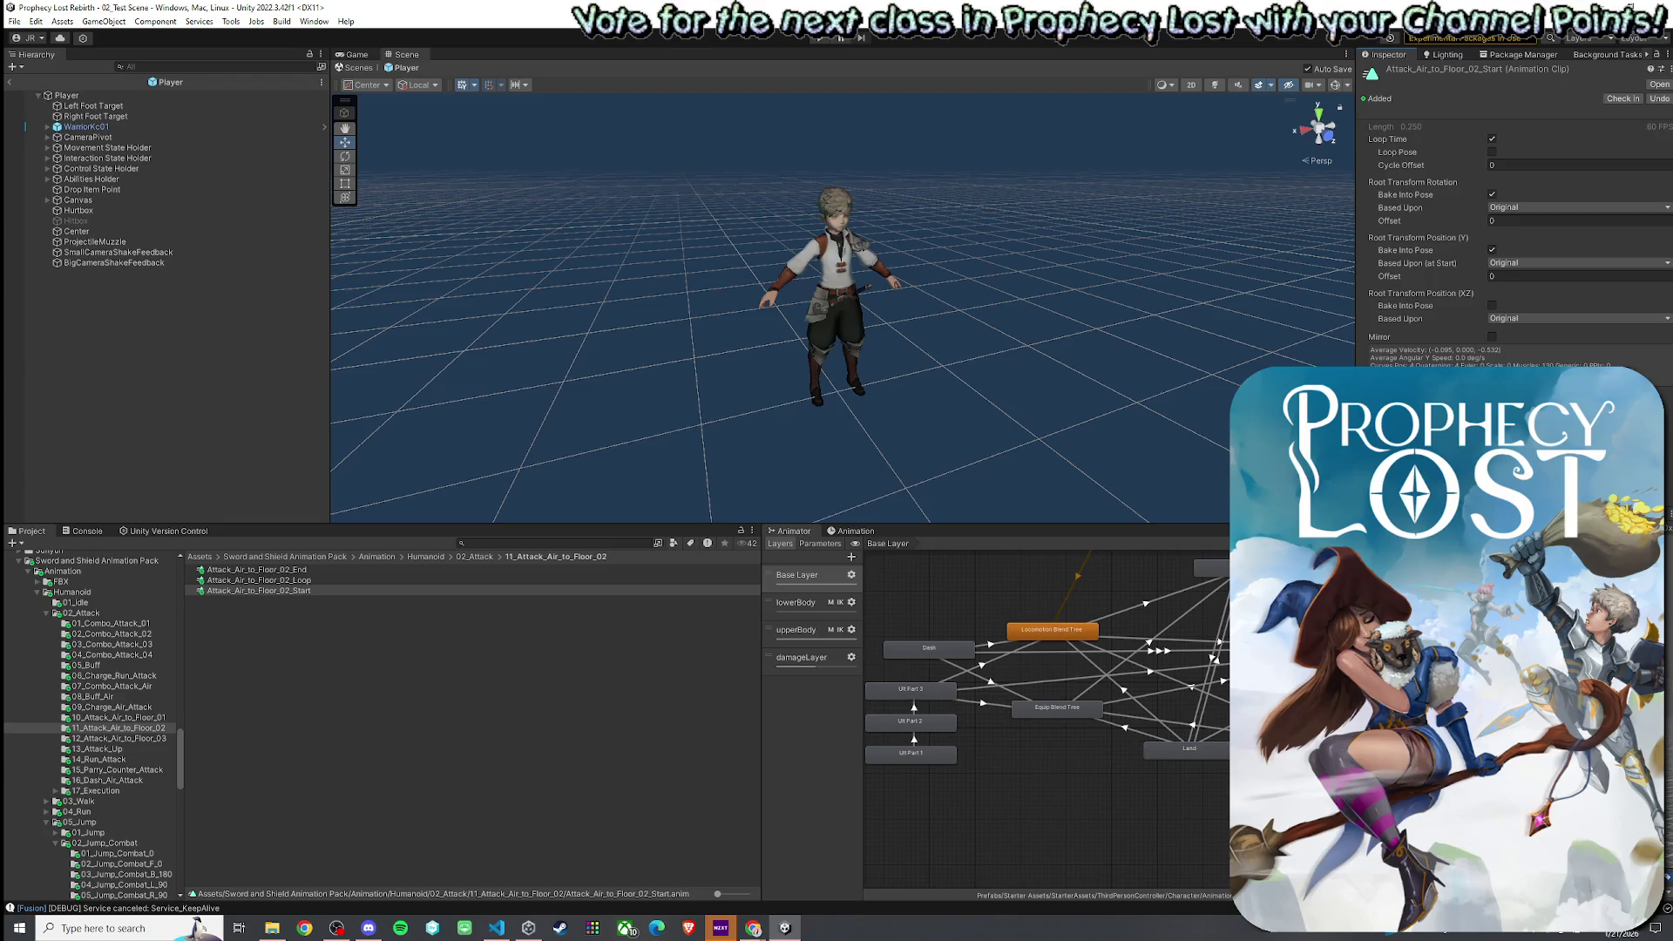
- Launch the Snipping Tool and start a new screen snip
key("super")
type("snip")
key("Return")
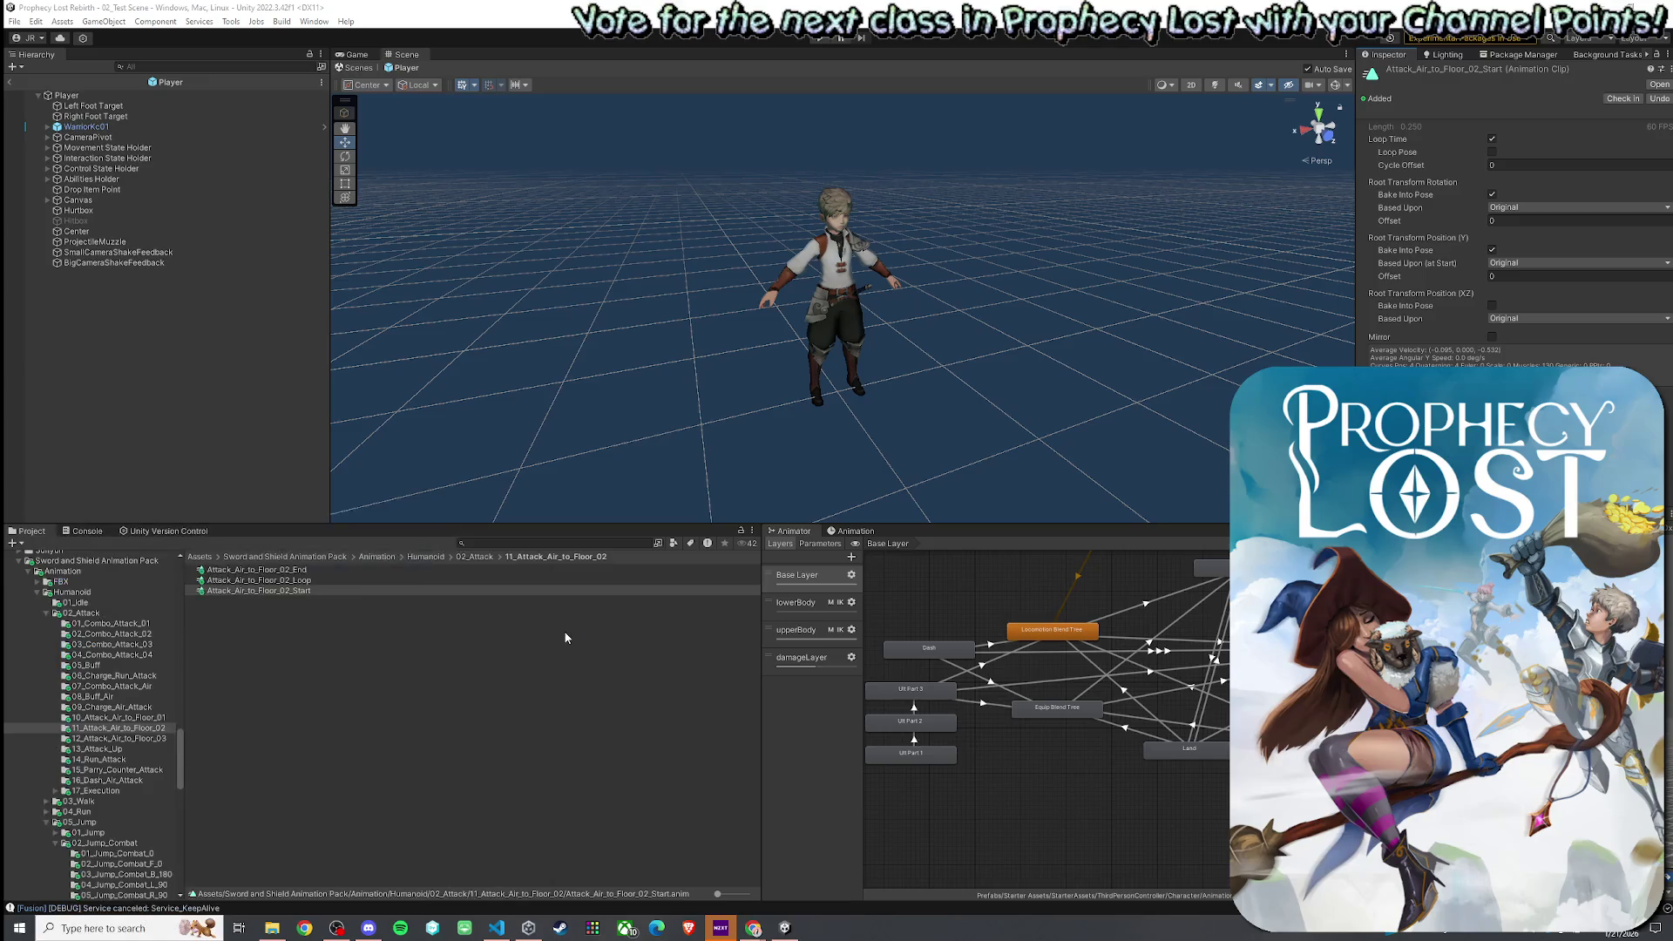
left_click(915, 114)
- Browse to Humanoid/05_Jump/02_Jump_Combat/01_Jump_Combat_0 and inspect the Jump_Combat_Start_0 clip
left_click(463, 562)
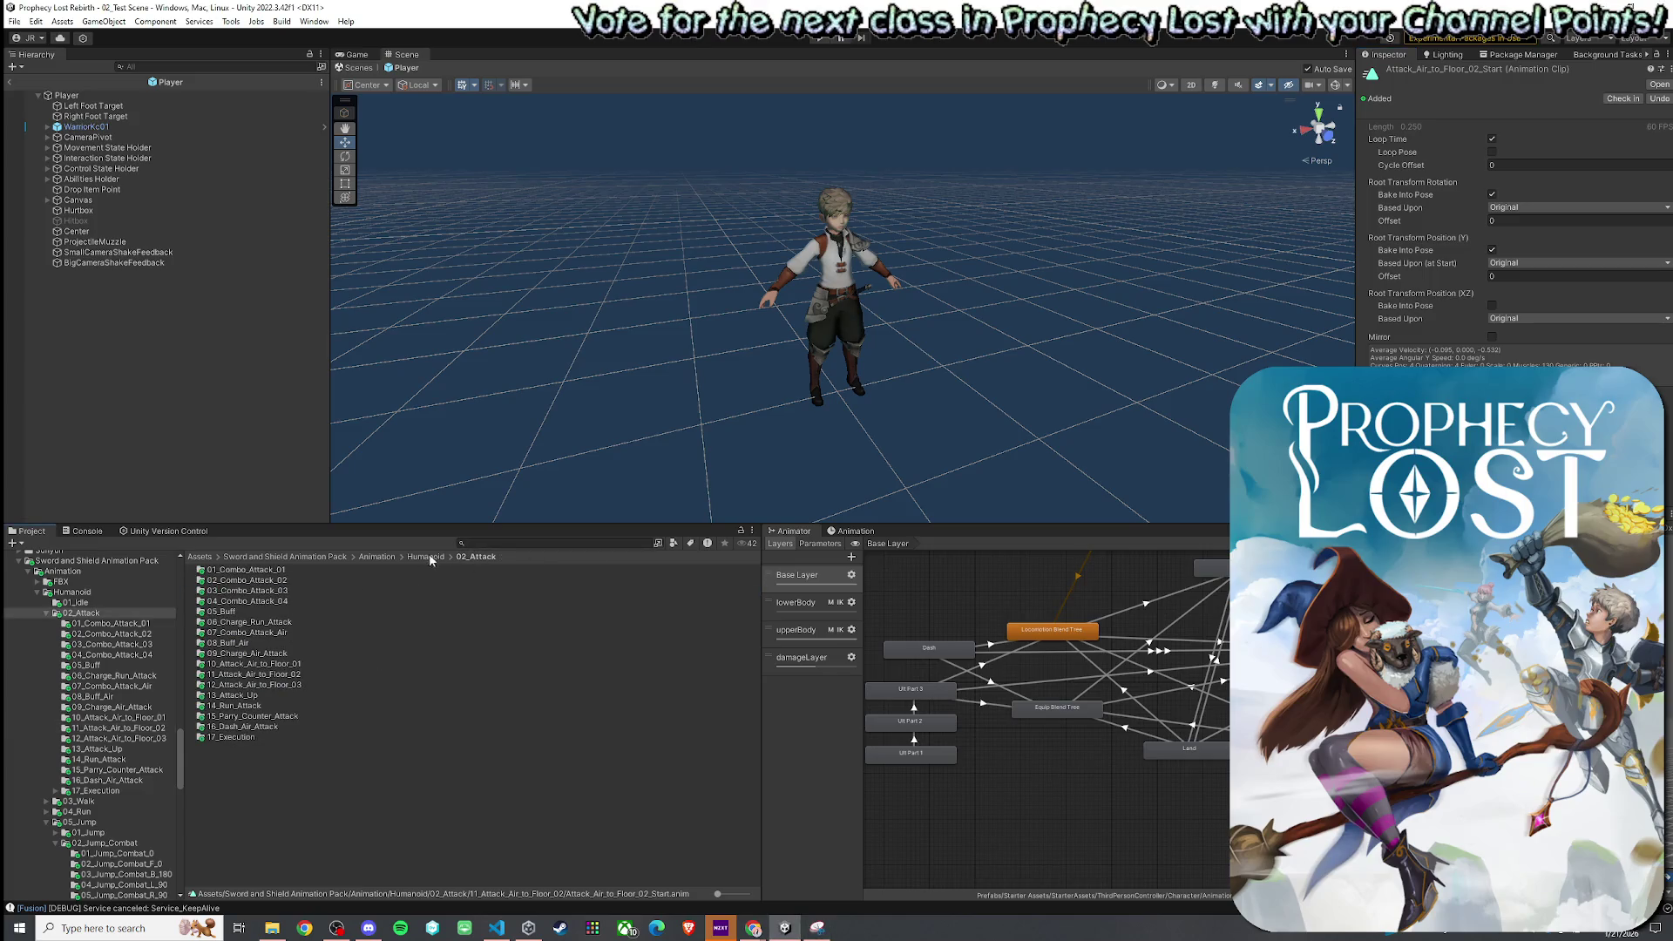
left_click(424, 557)
left_click(258, 612)
double_click(258, 611)
double_click(270, 581)
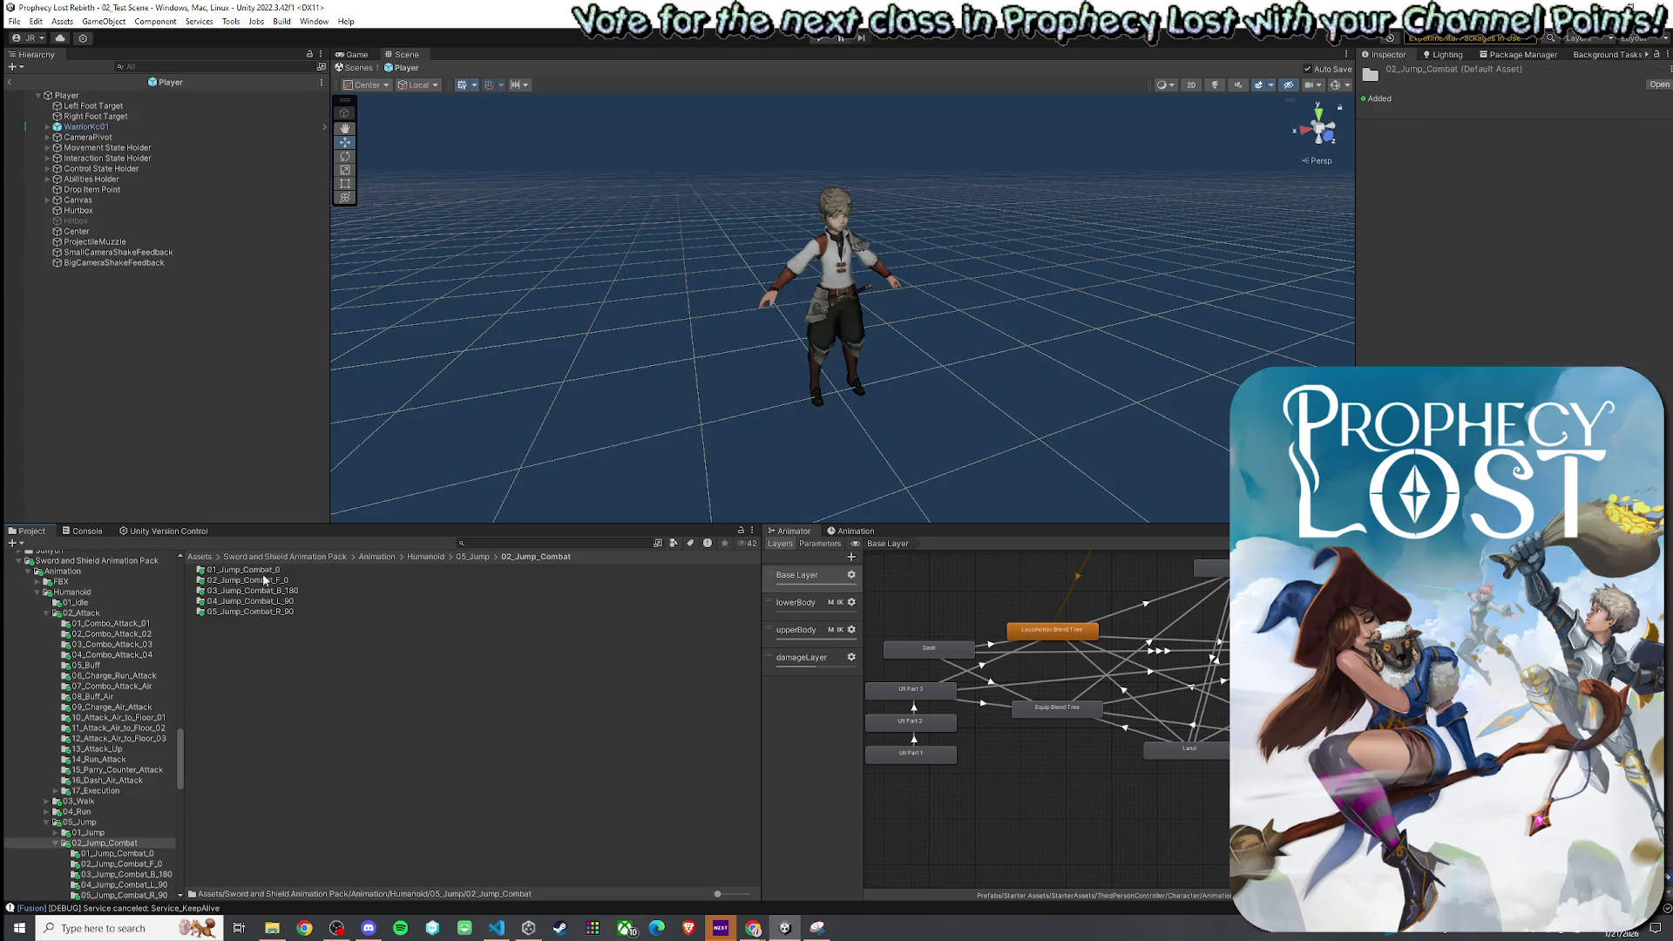
double_click(277, 570)
left_click(269, 590)
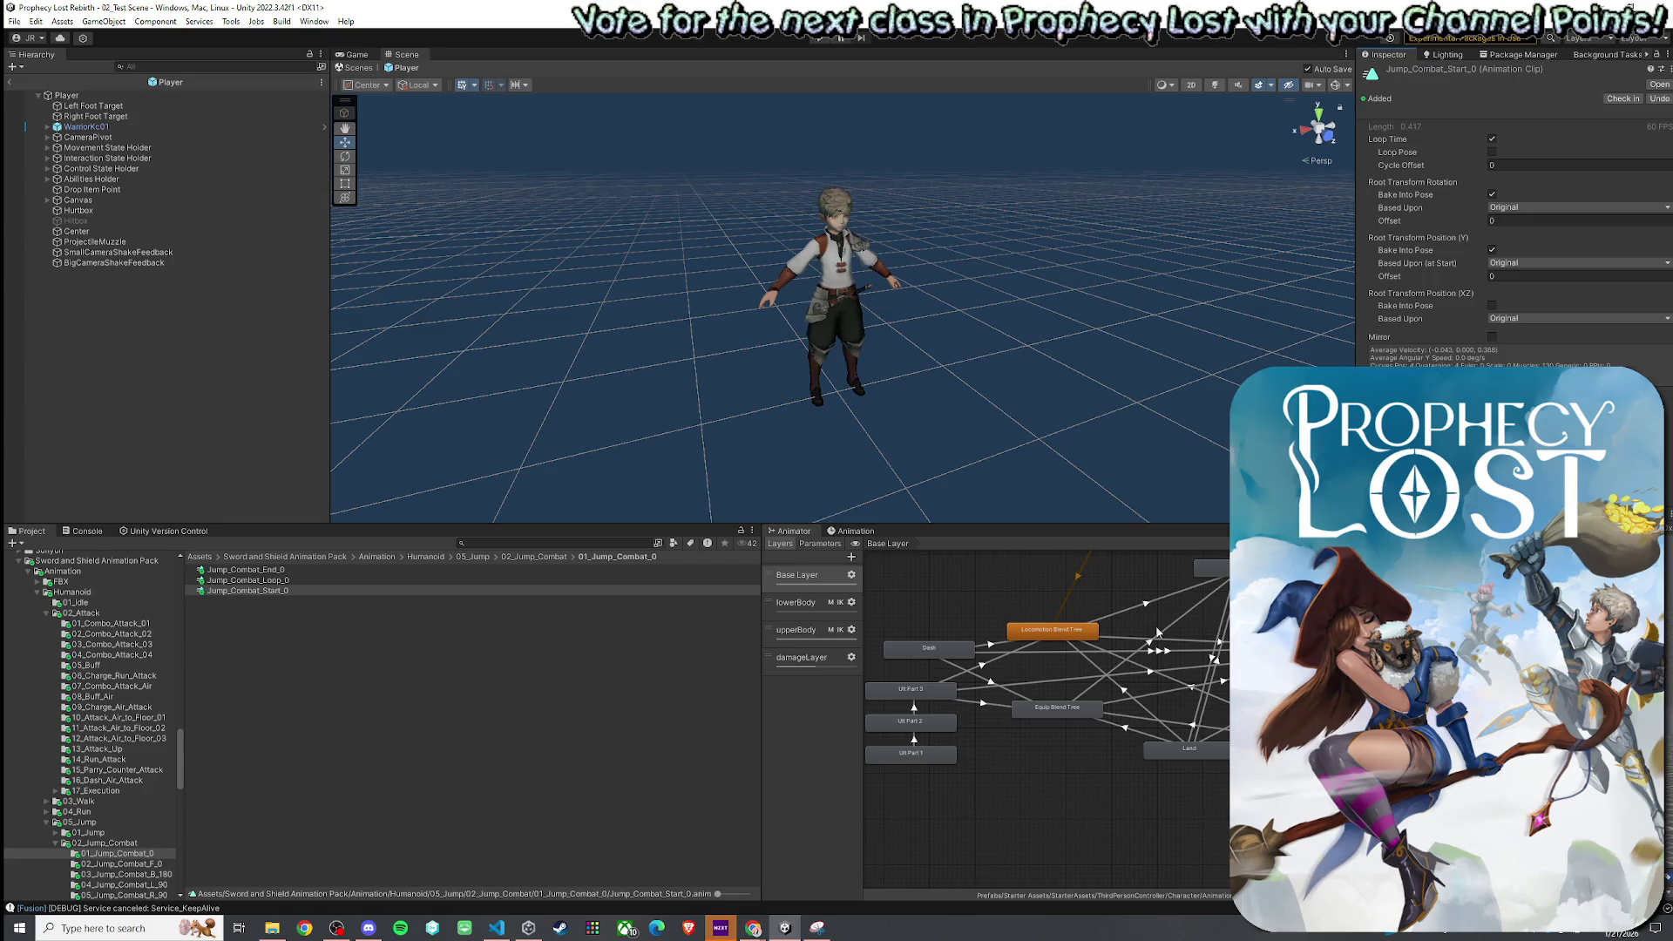
- Look through the 02_Jump_Combat_F_0 folder, then select the Ult Part 1 animator state
left_click(558, 557)
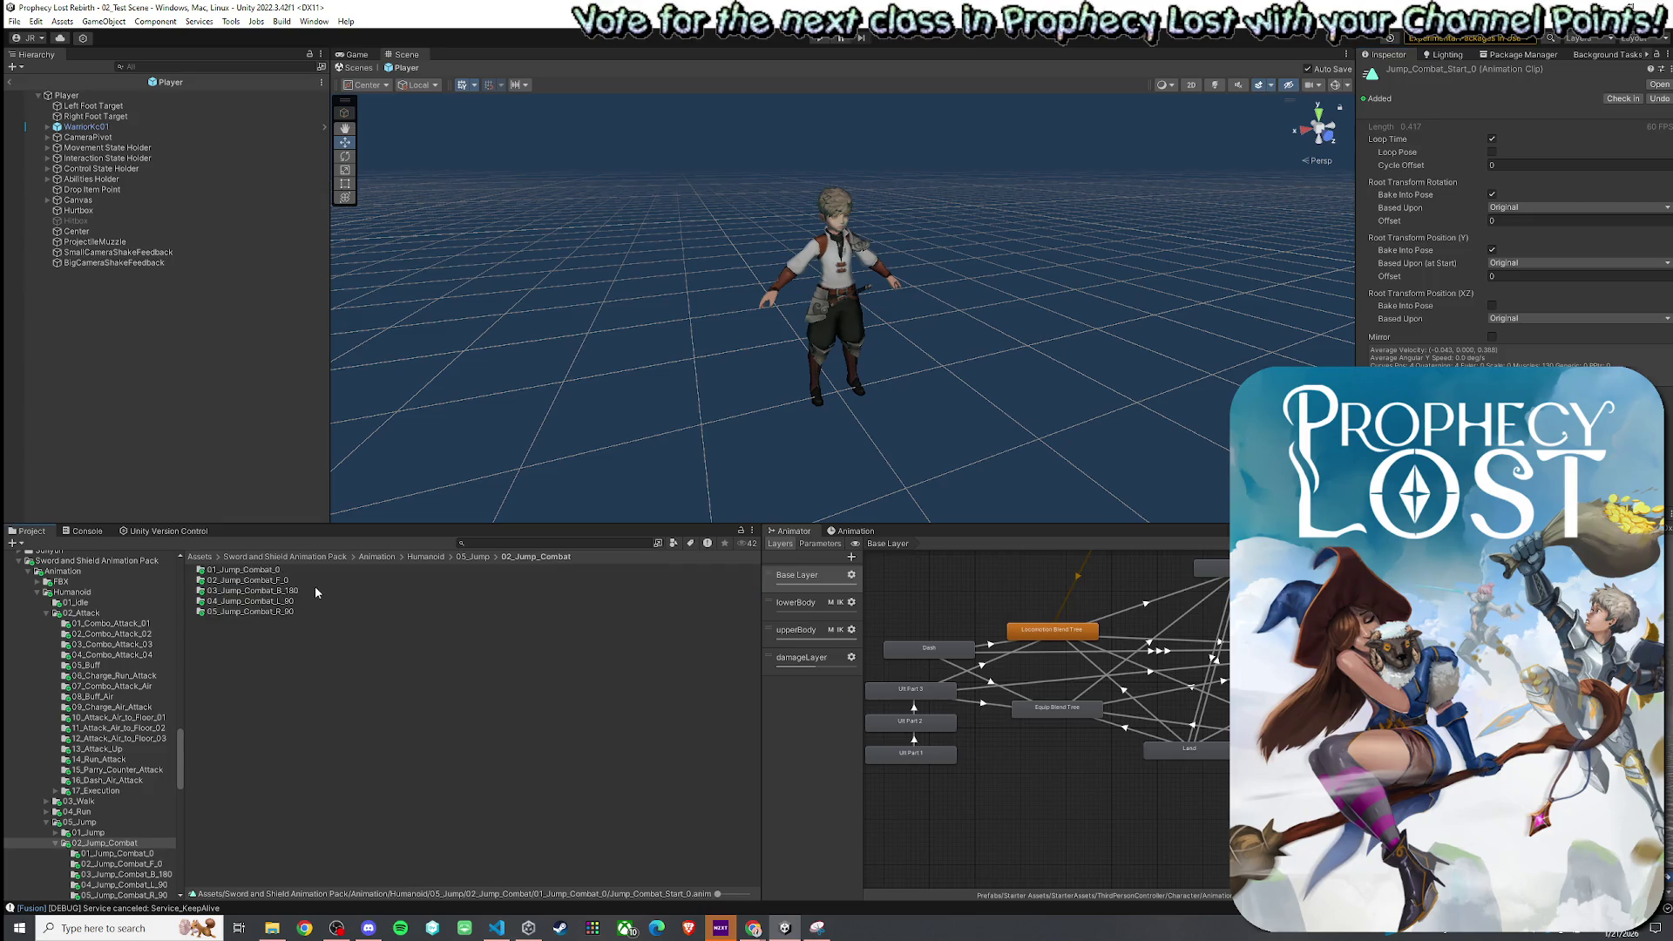
left_click(479, 558)
double_click(305, 581)
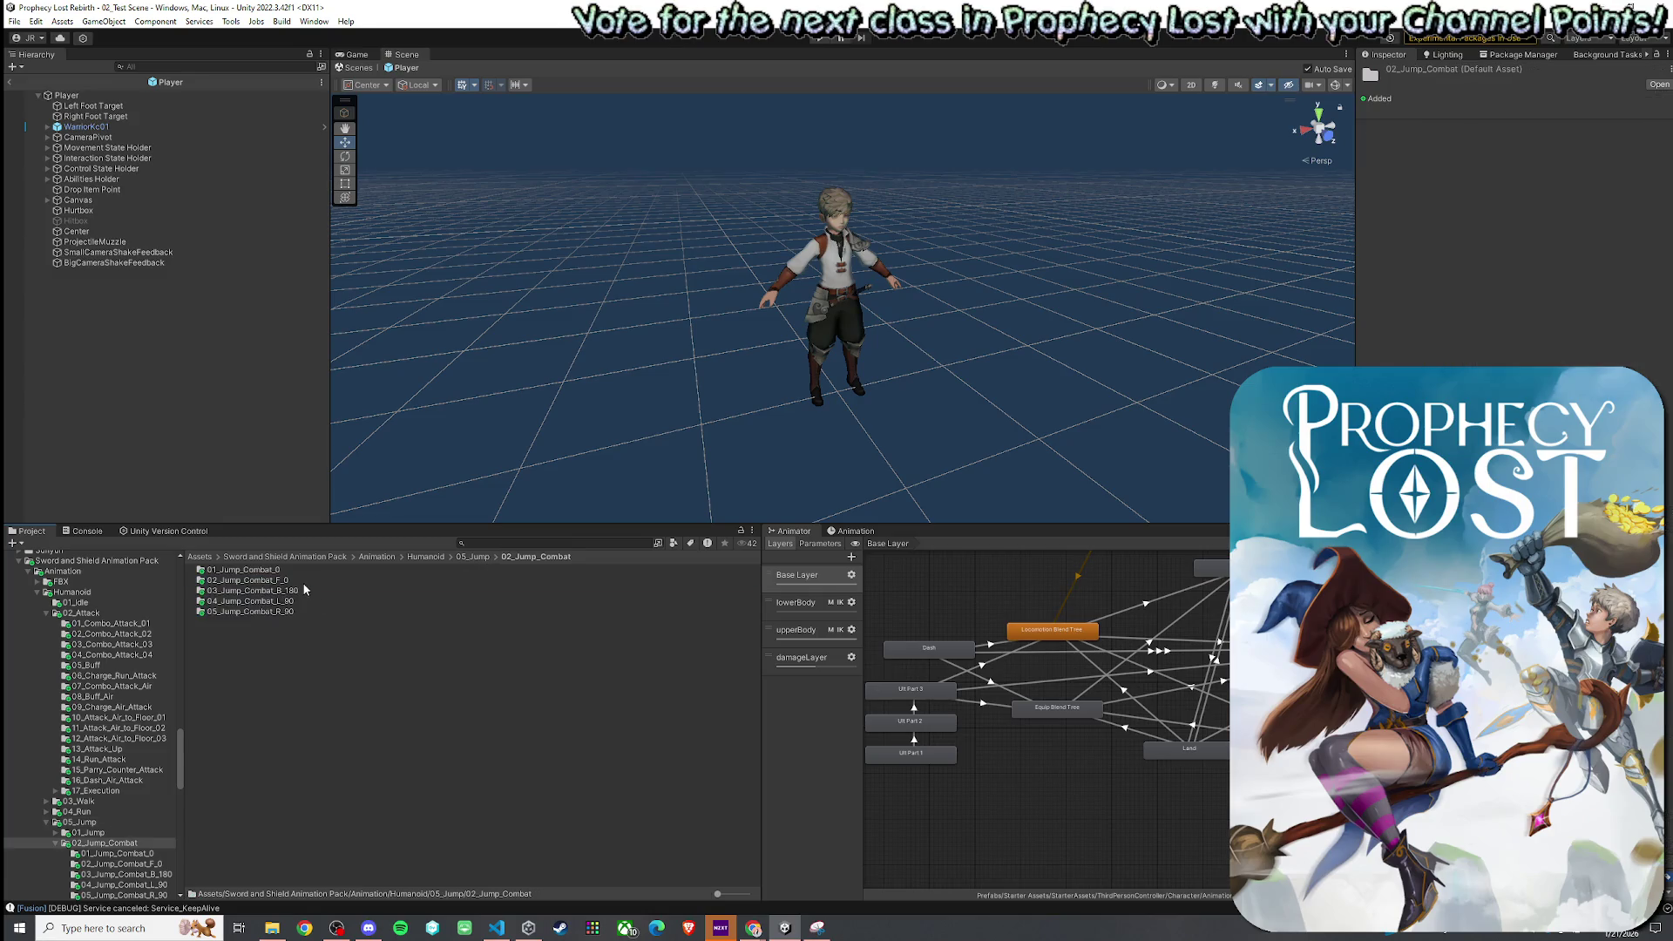
left_click(302, 582)
double_click(300, 580)
left_click(296, 579)
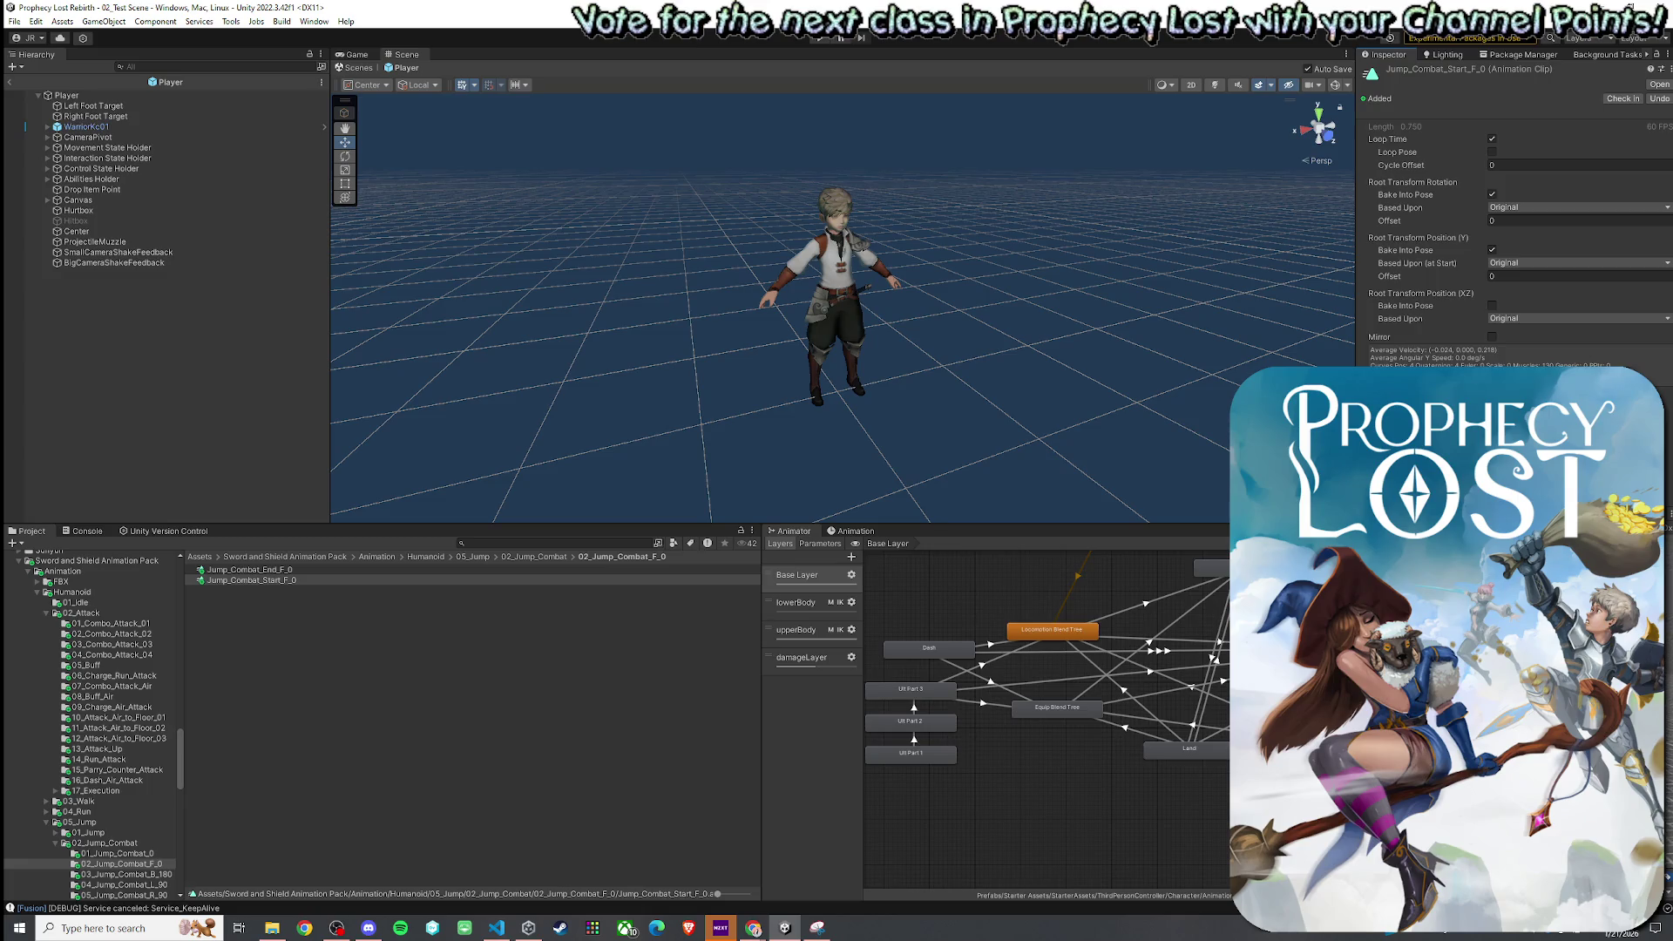
left_click(556, 559)
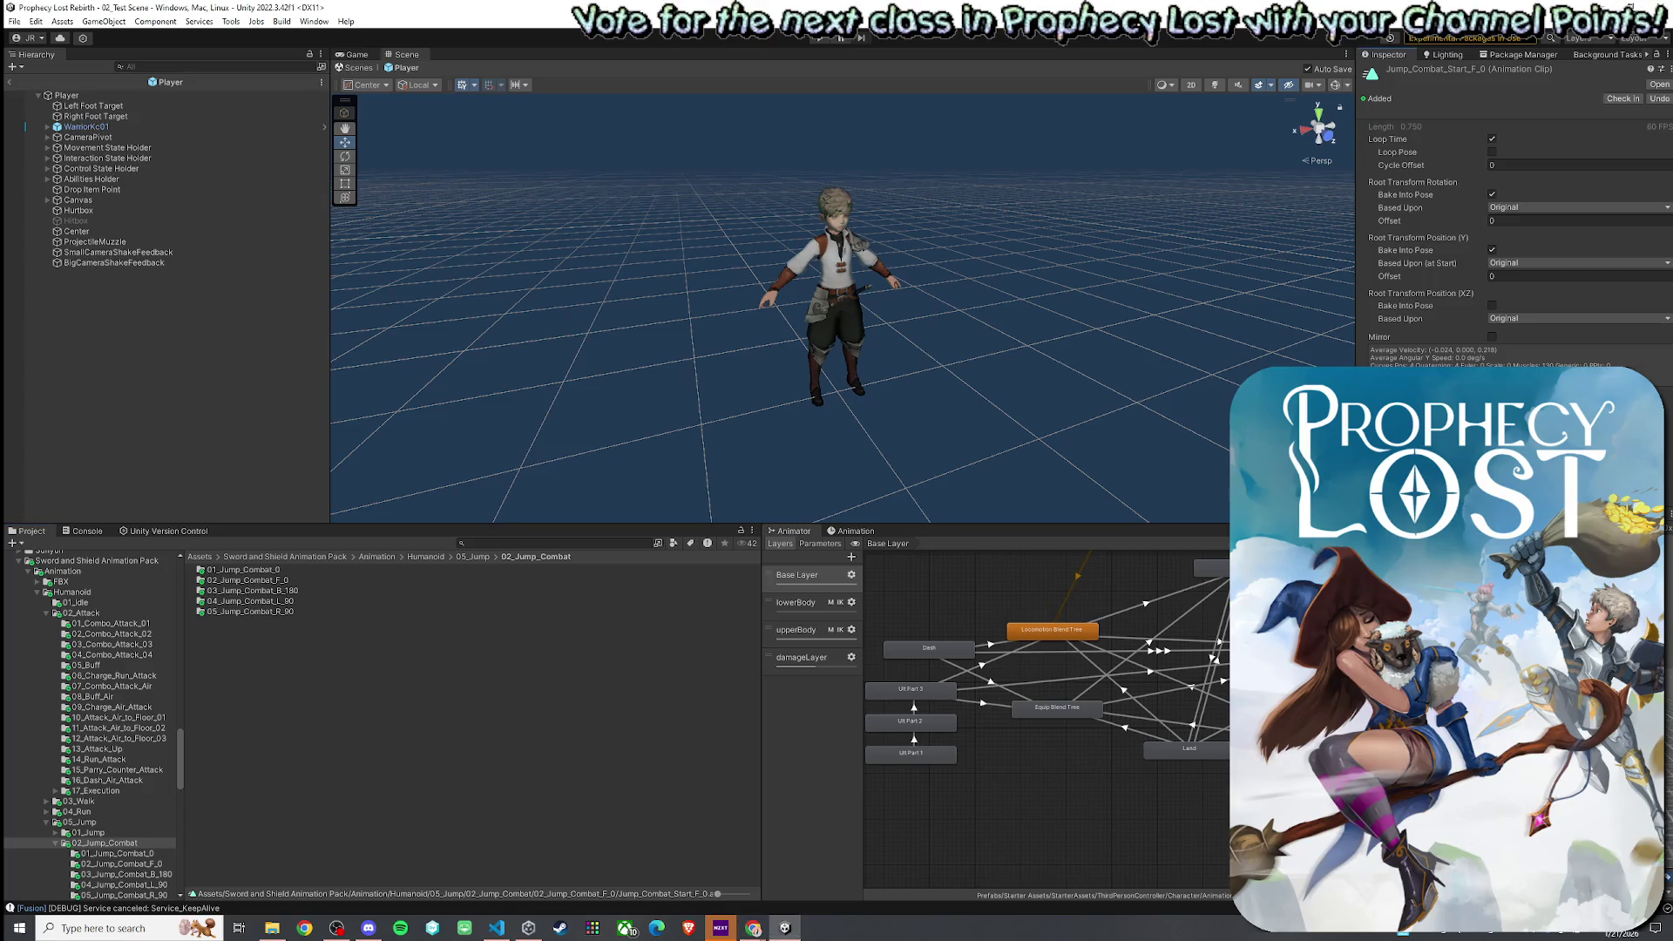
left_click(953, 754)
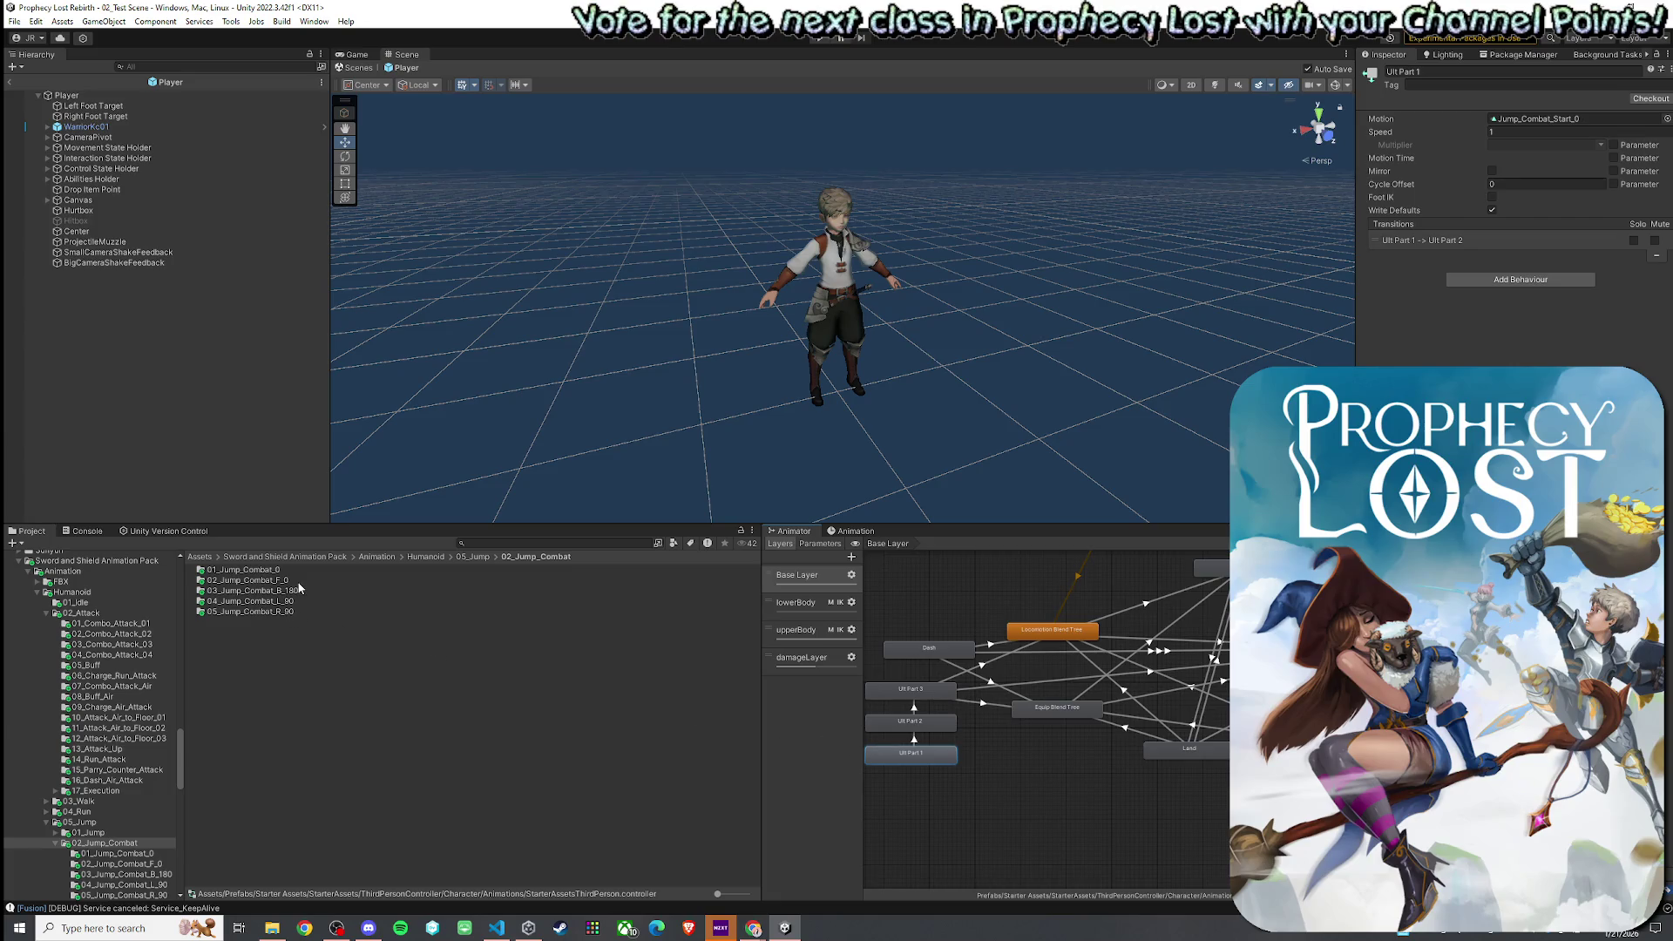
- Try Jump_Combat_Start_0's Bake Into Pose root-motion options, leaving them as originally set
double_click(1535, 120)
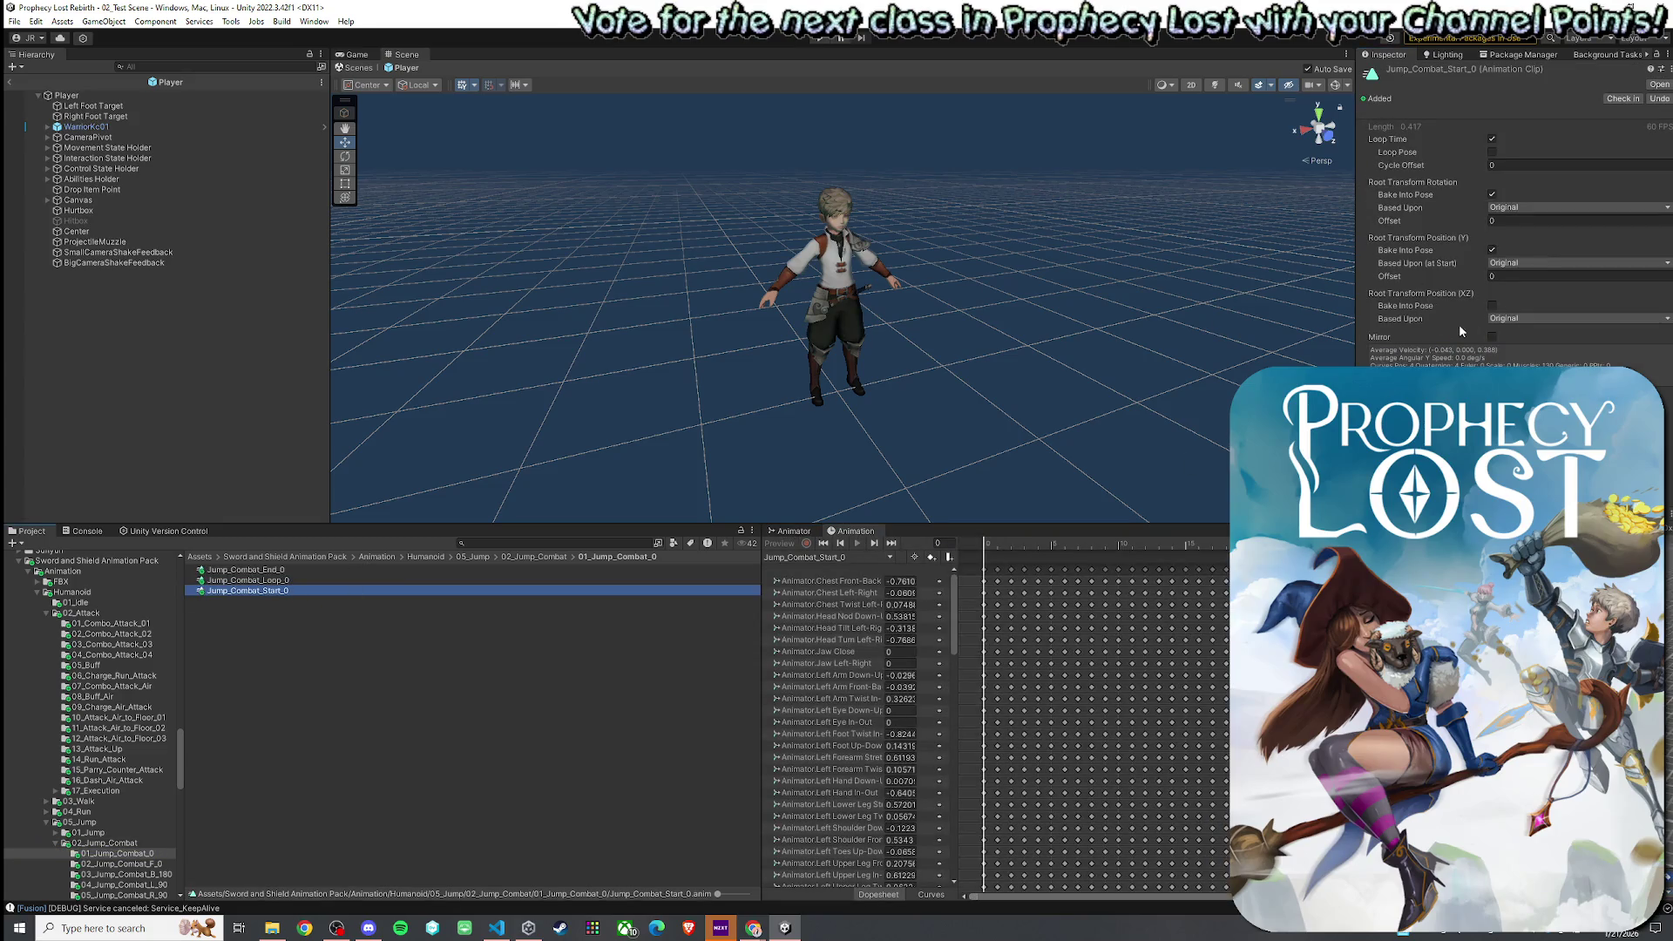
left_click(1492, 306)
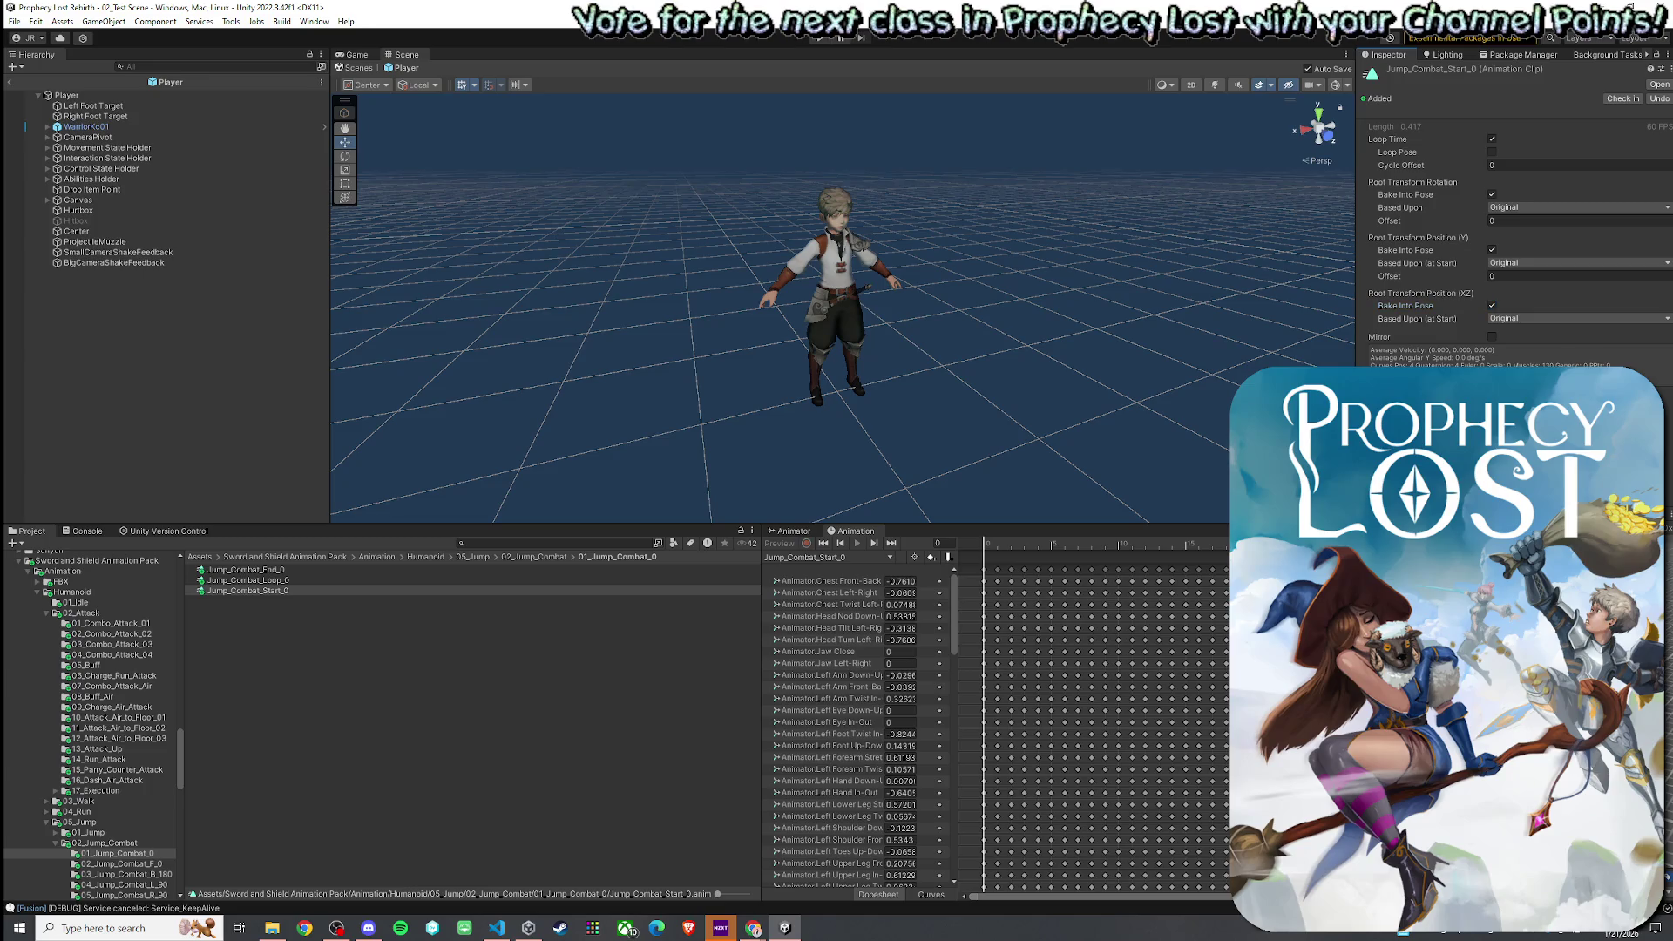
left_click(1493, 306)
left_click(1493, 250)
left_click(1492, 250)
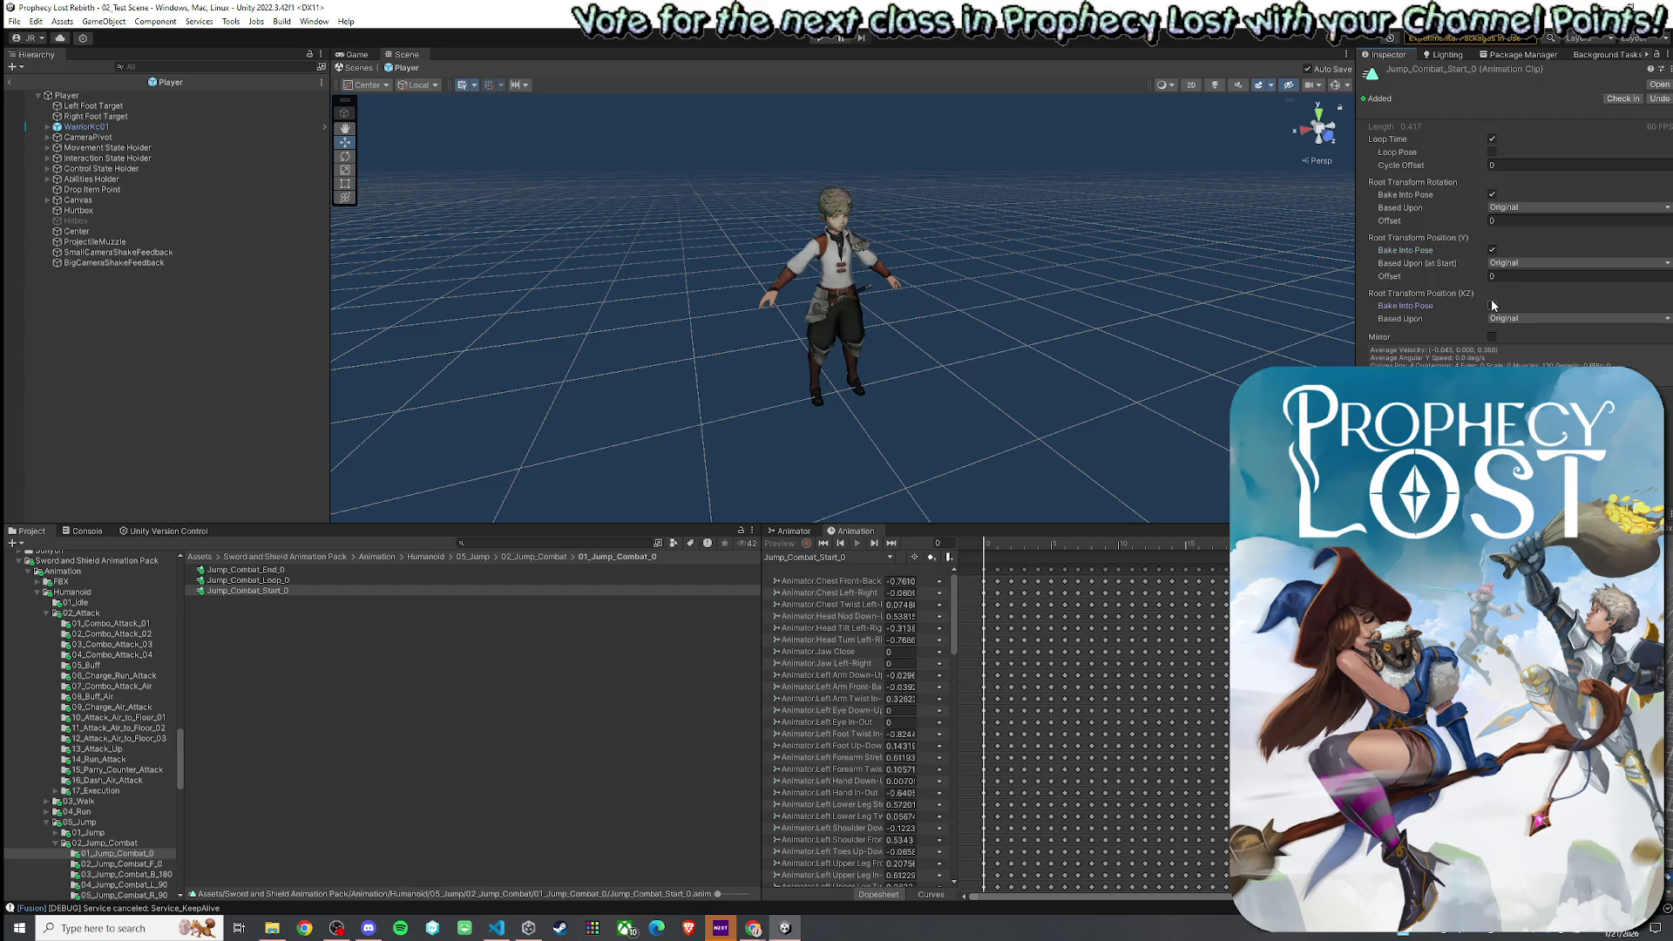
left_click(1492, 306)
left_click(1492, 306)
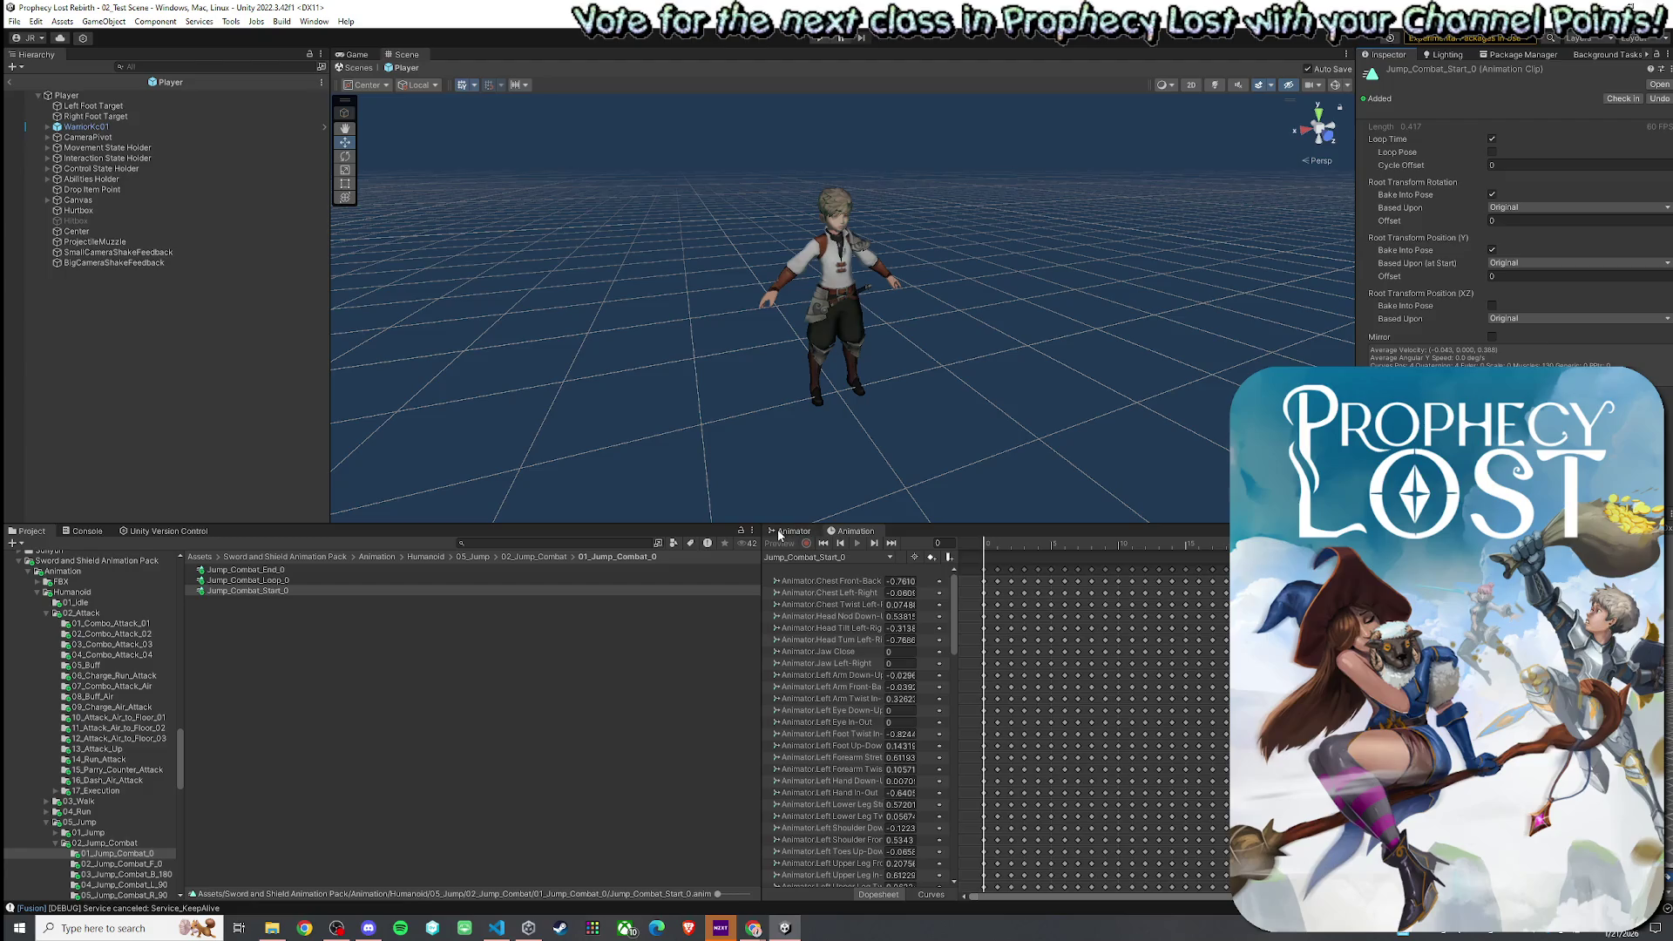
- Browse to 02_Attack/11_Attack_Air_to_Floor_02, preview its Start and End clips, and return to the Animator graph
left_click(536, 557)
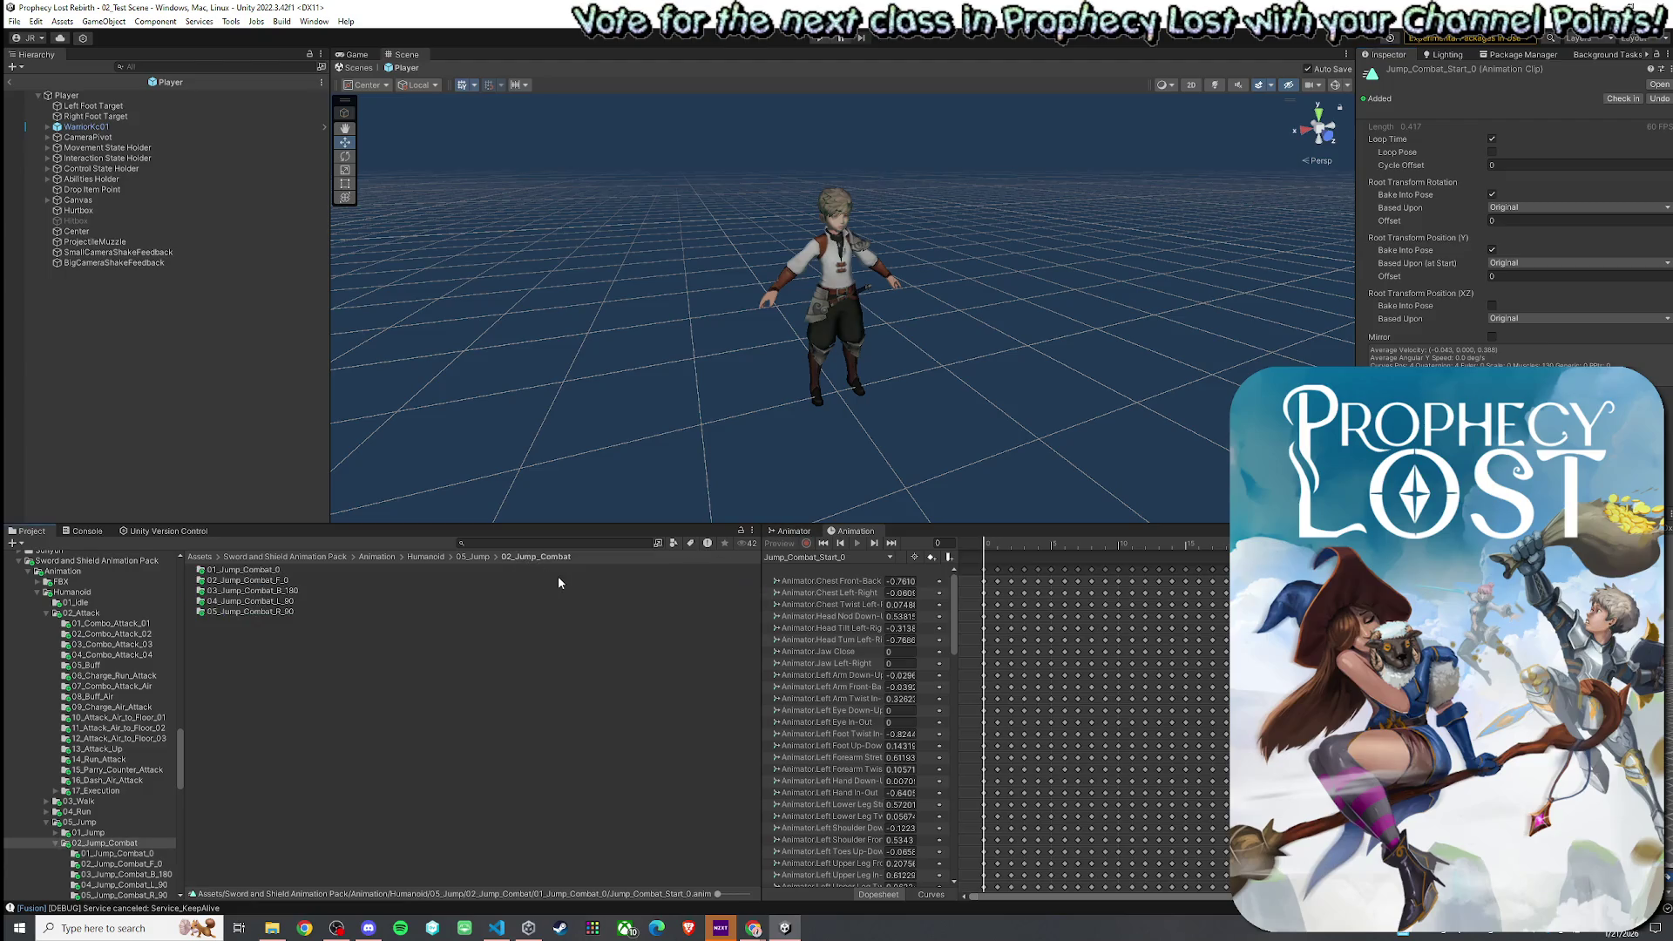
left_click(429, 559)
double_click(258, 579)
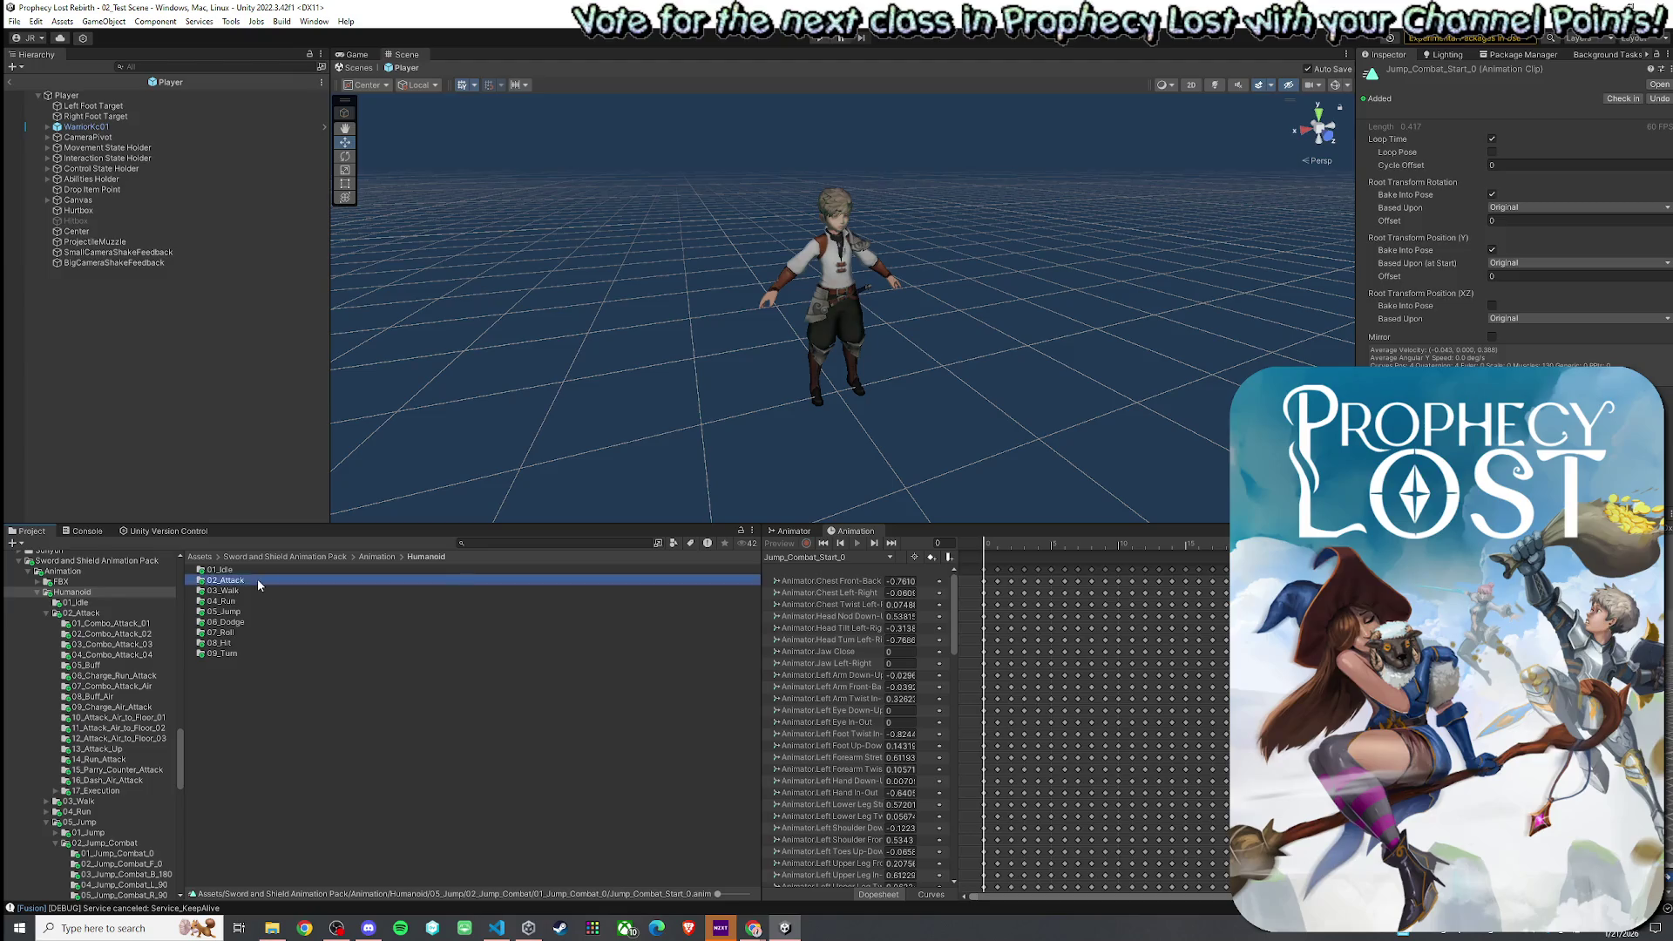
double_click(284, 675)
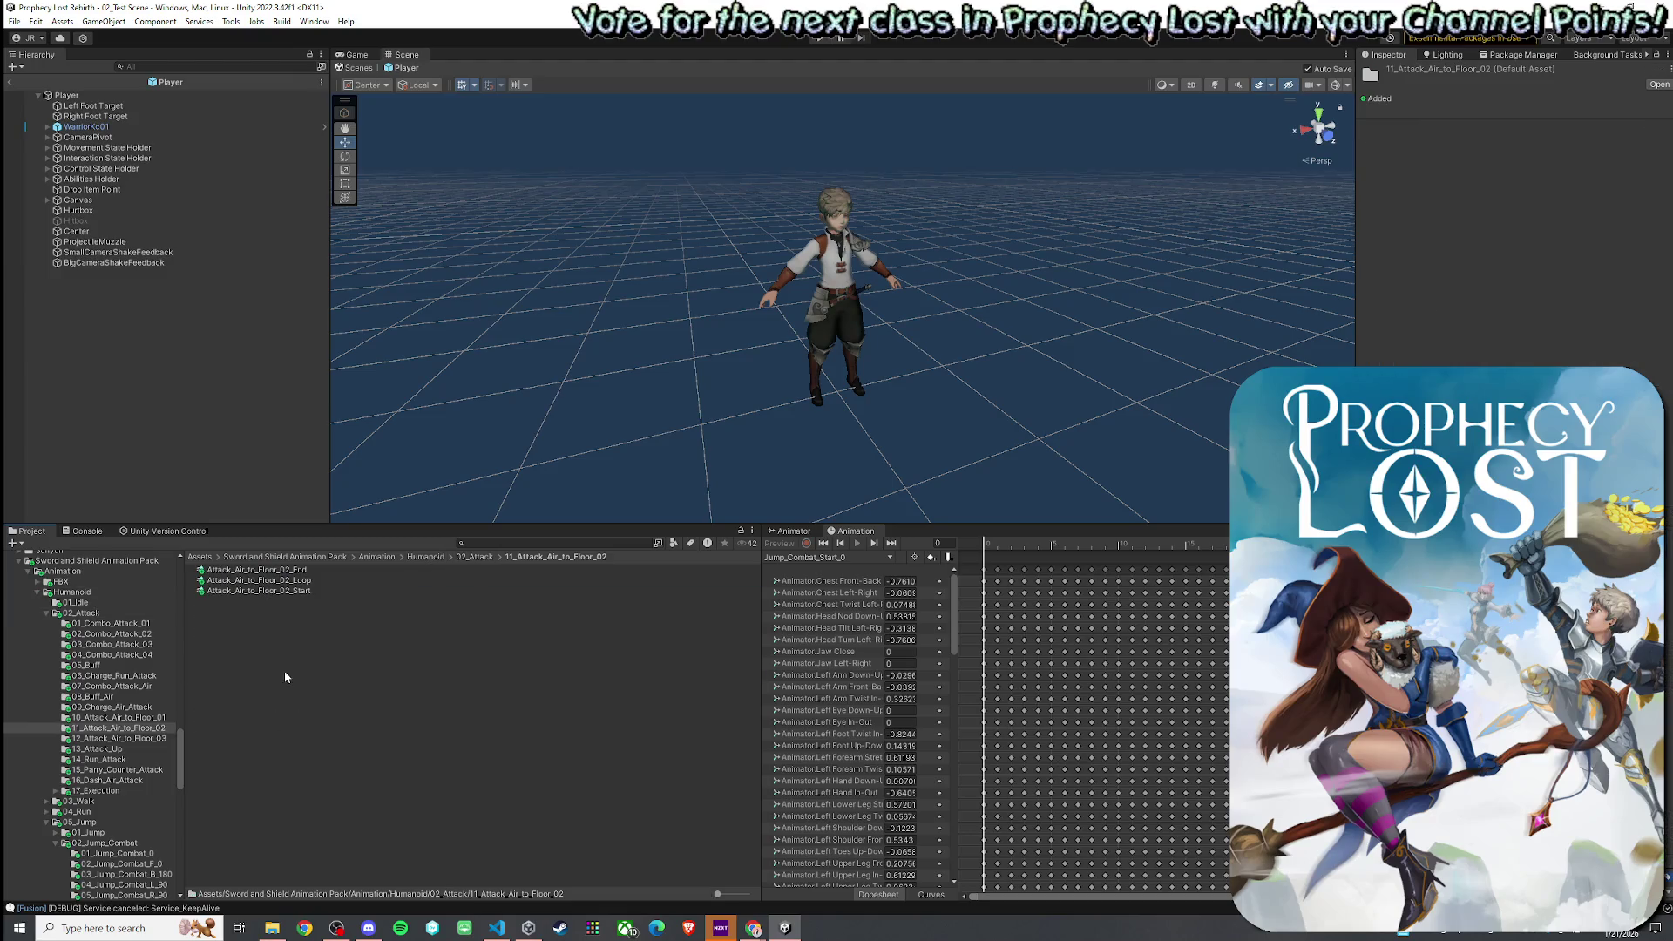
left_click(275, 590)
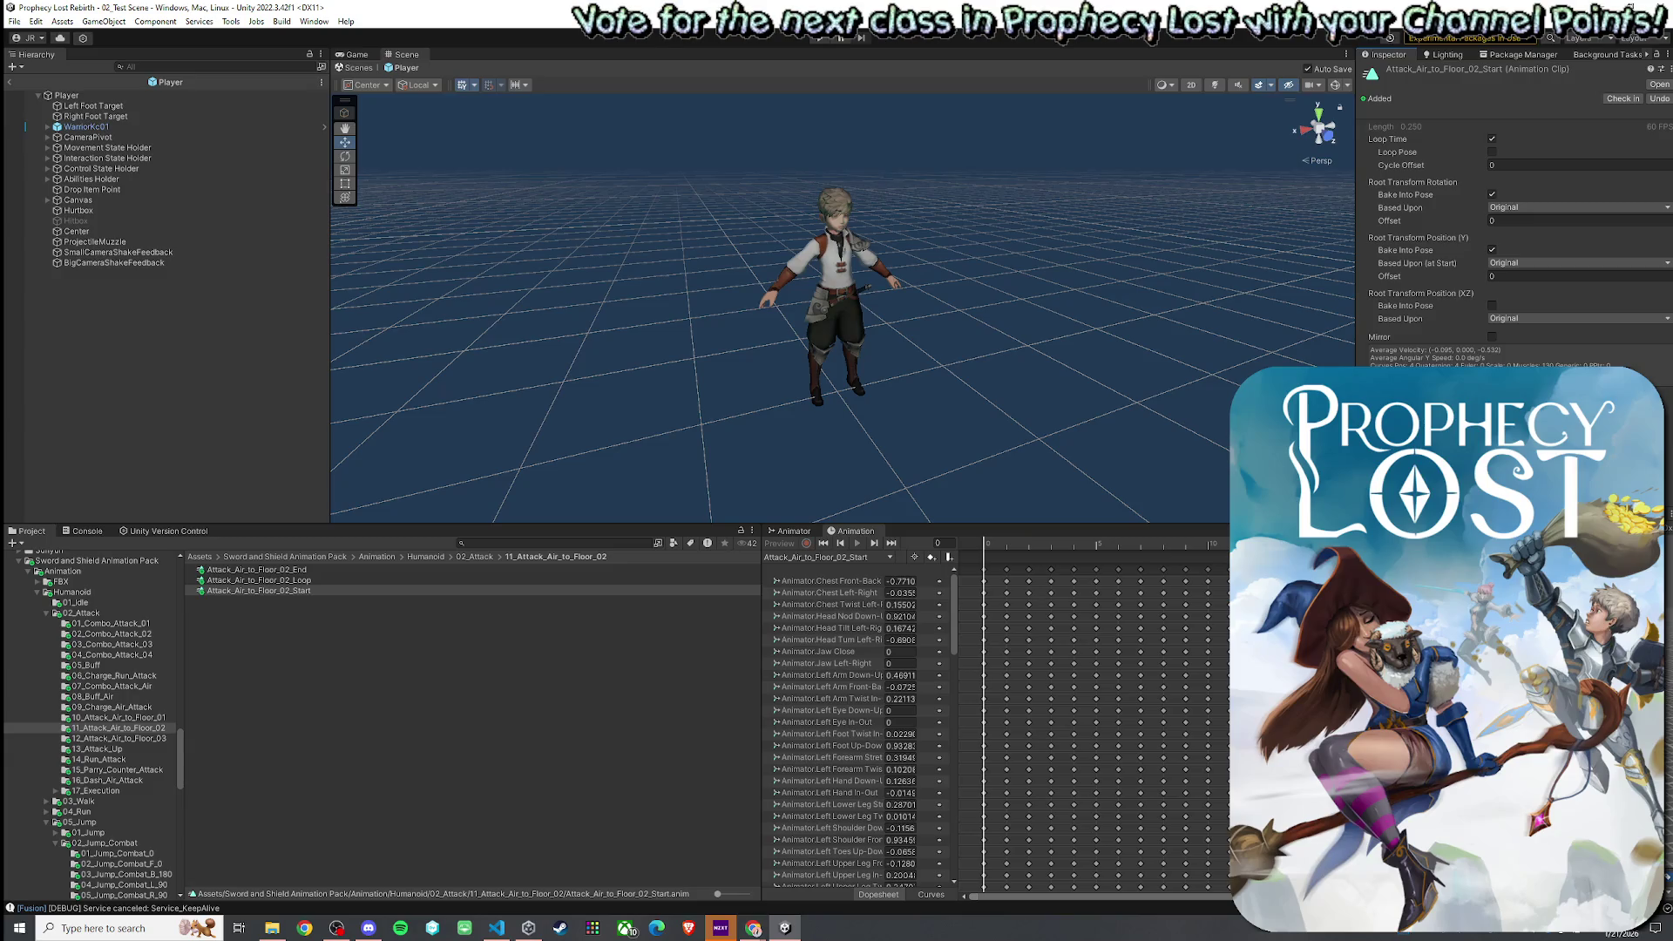
left_click(352, 570)
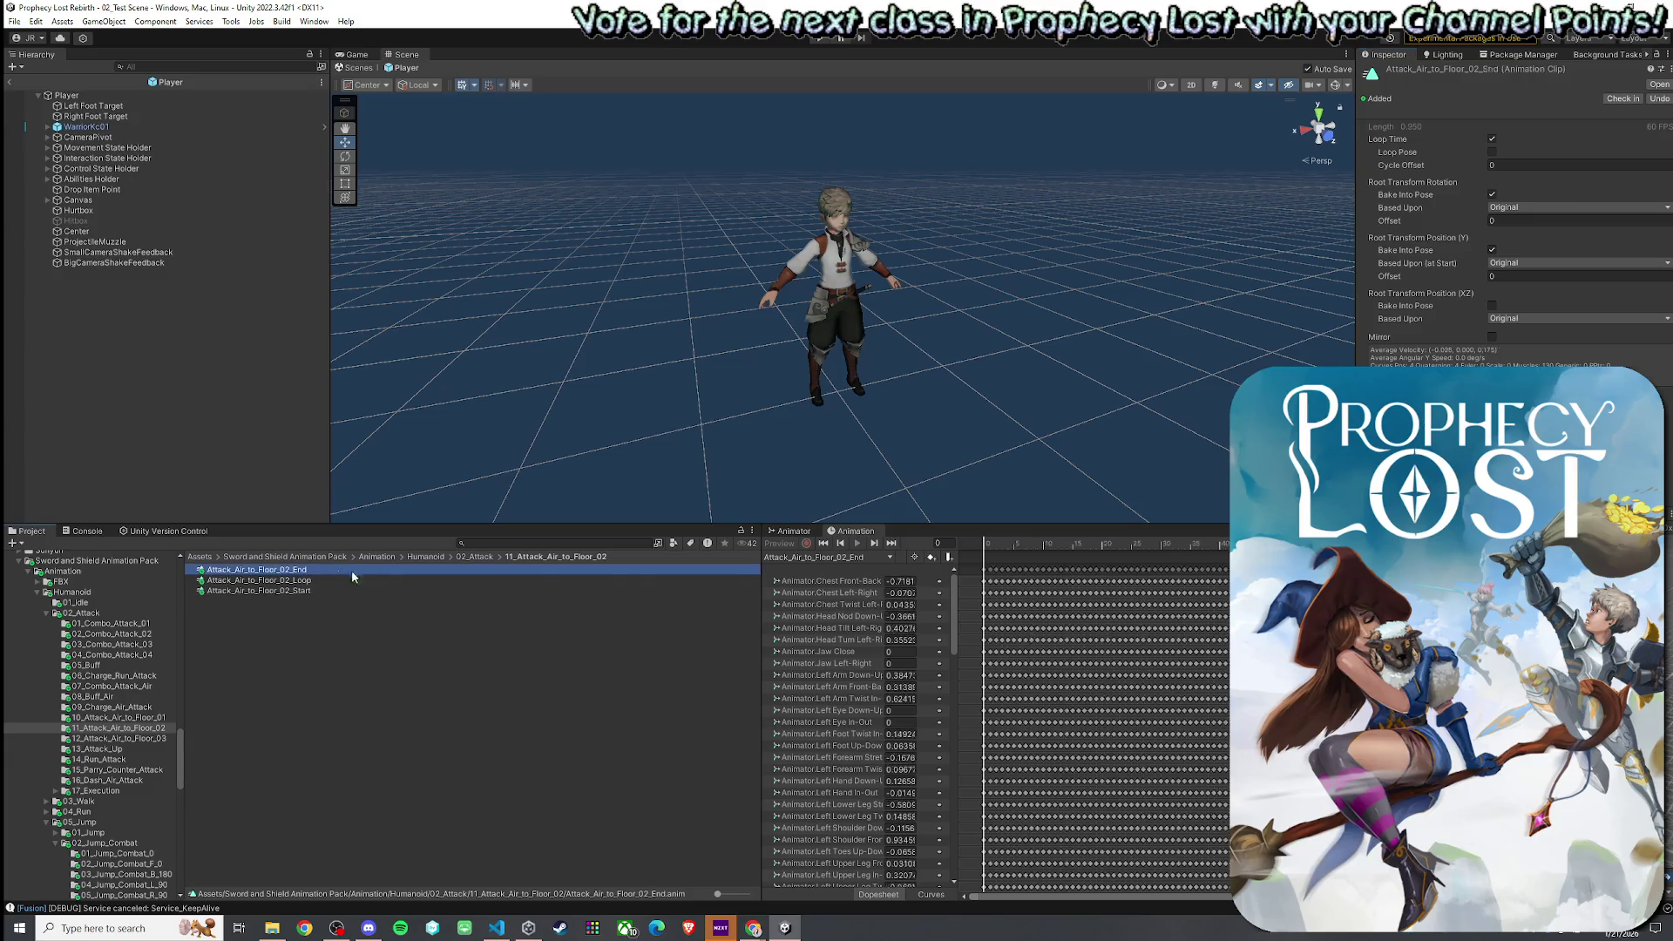
key("alt+Tab")
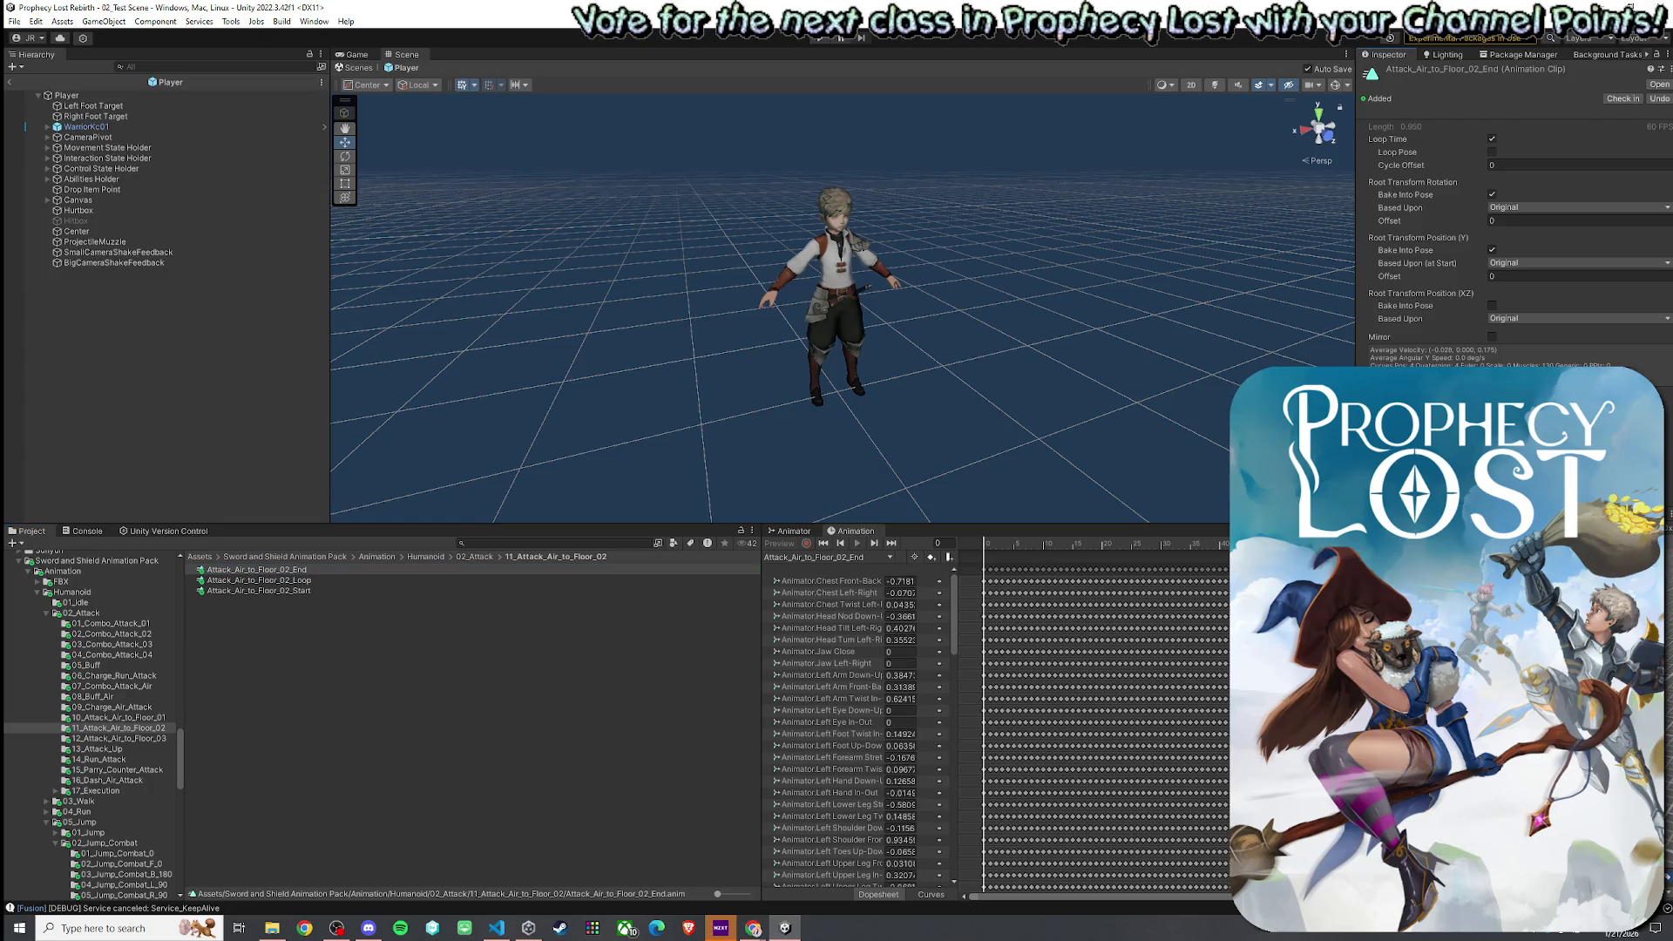
left_click(788, 531)
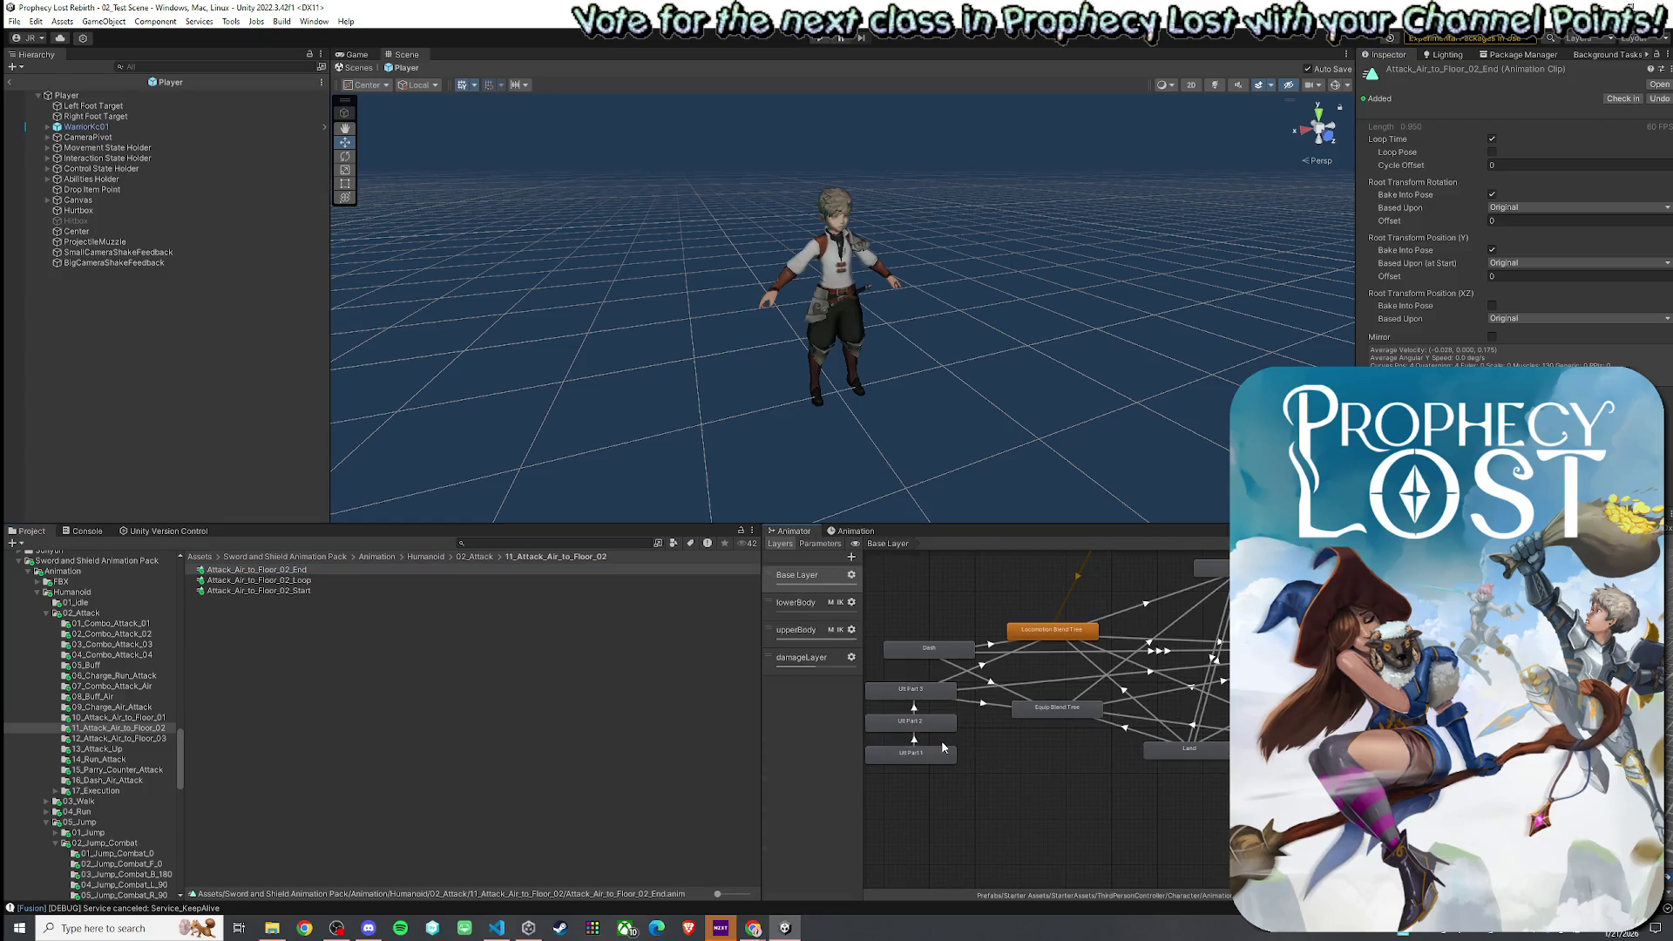
- Assign Attack_Air_to_Floor_02_Start to Ult Part 2 and Attack_Air_to_Floor_02_End to Ult Part 3
left_click(937, 724)
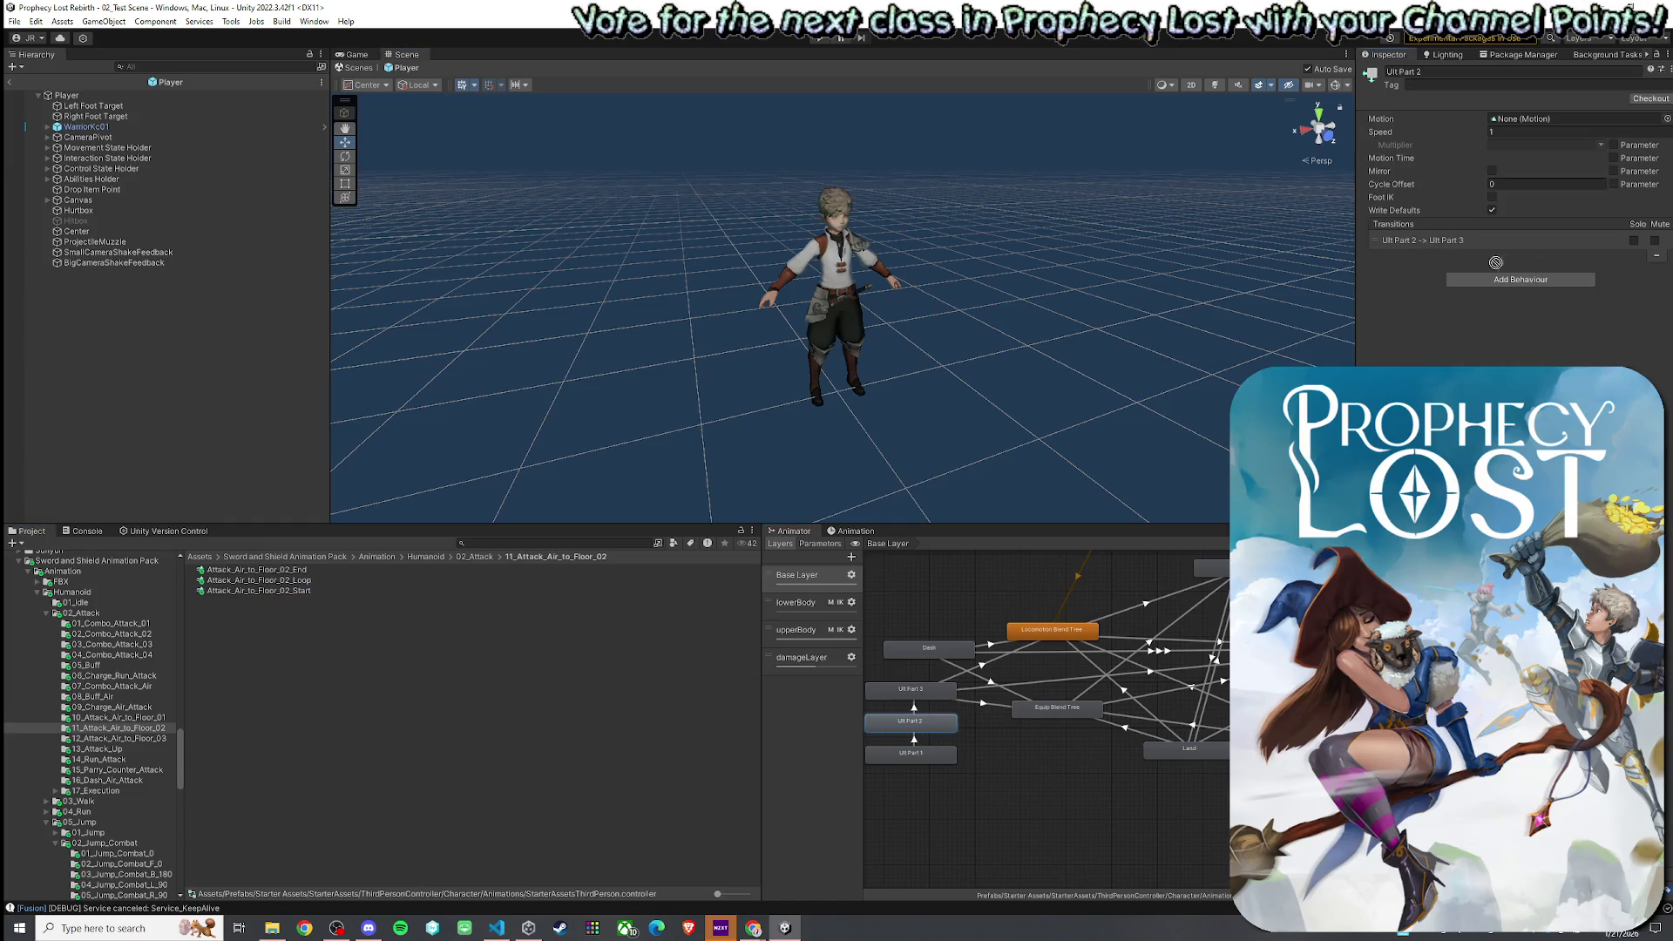
left_click_drag(1496, 263, 1534, 126)
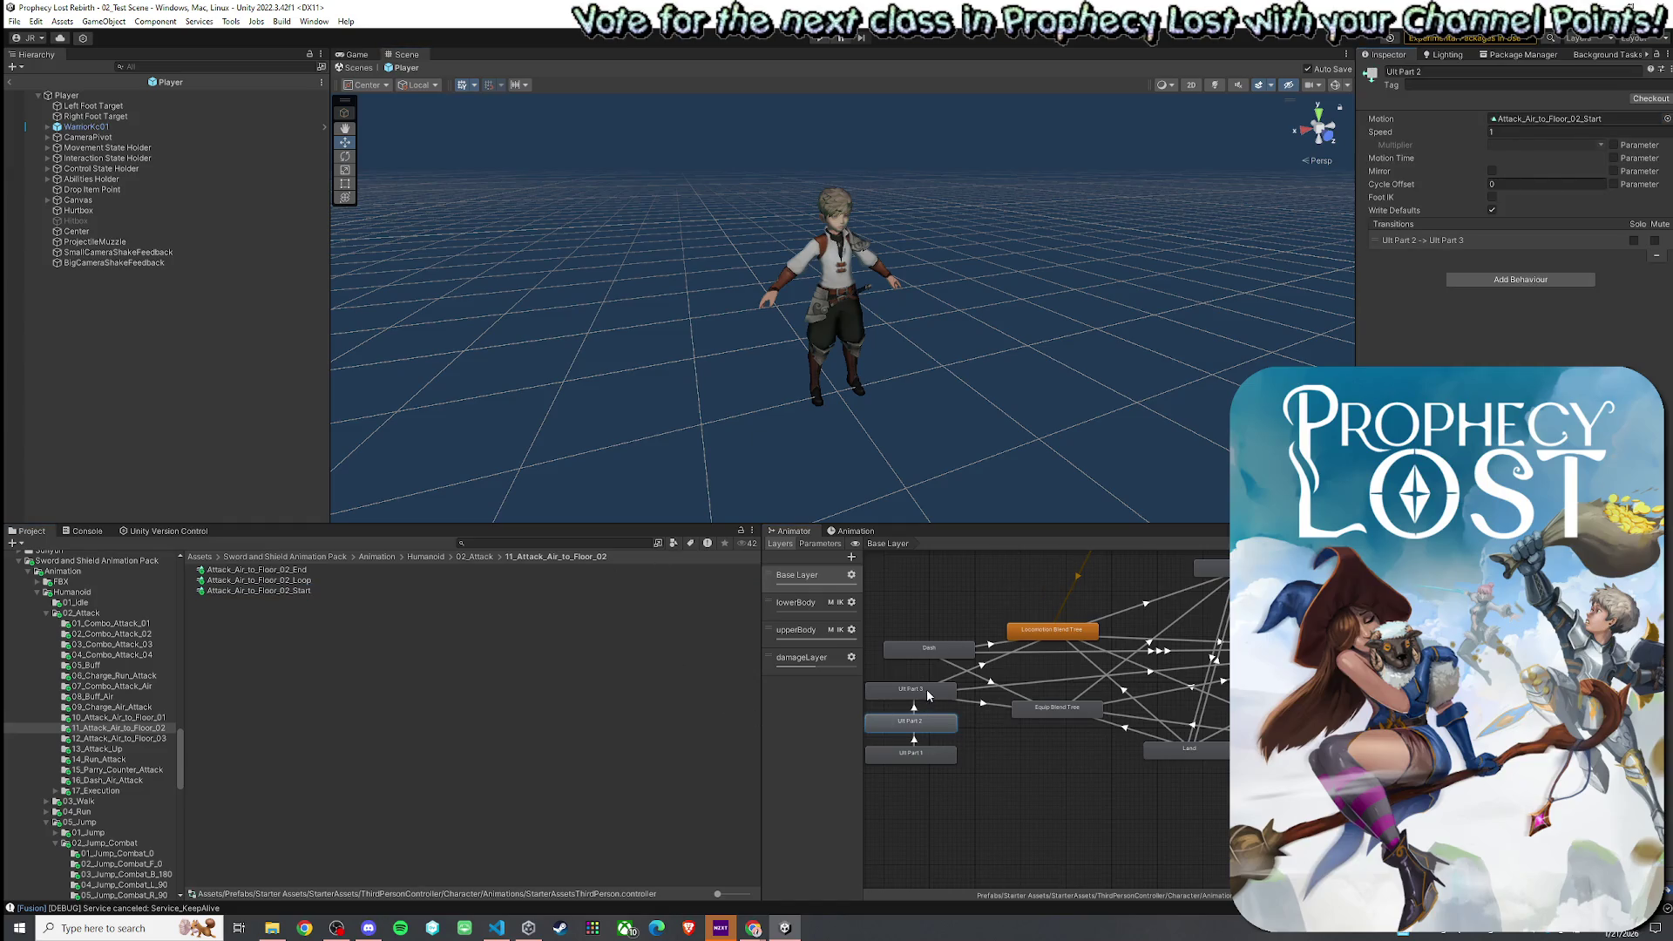
left_click(927, 689)
mouse_move(256, 569)
left_mouse_down()
mouse_move(1543, 156)
mouse_move(1540, 119)
left_mouse_up()
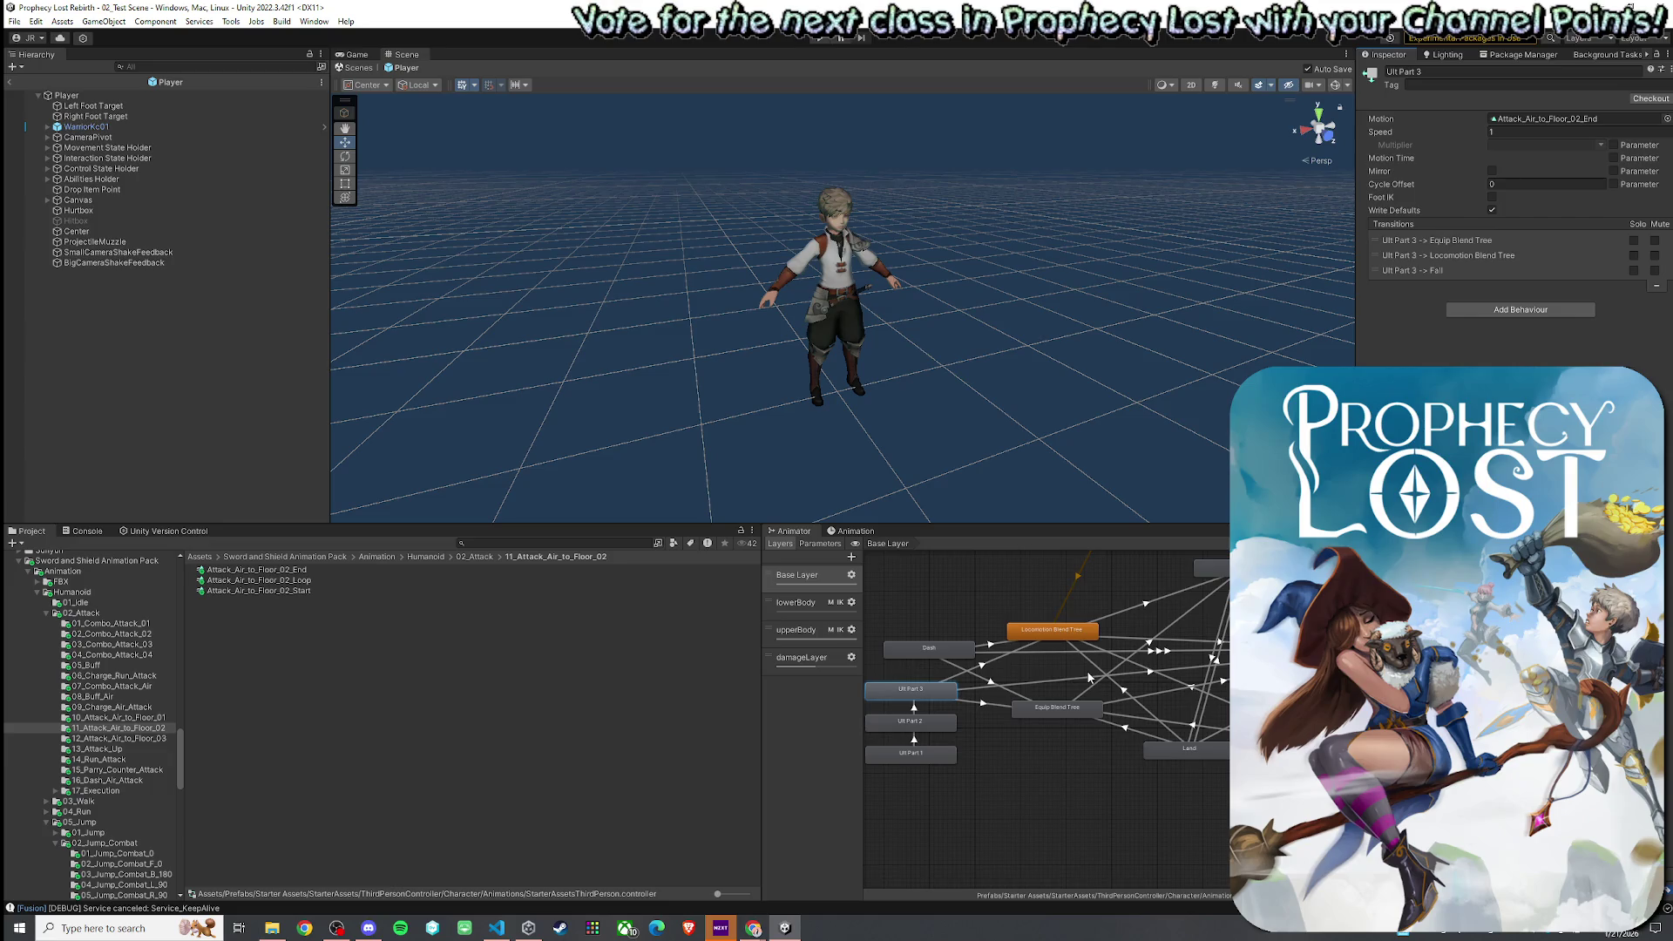
- Review Ult Part 1, then edit Ult Part 2's playback speed value
left_click(911, 753)
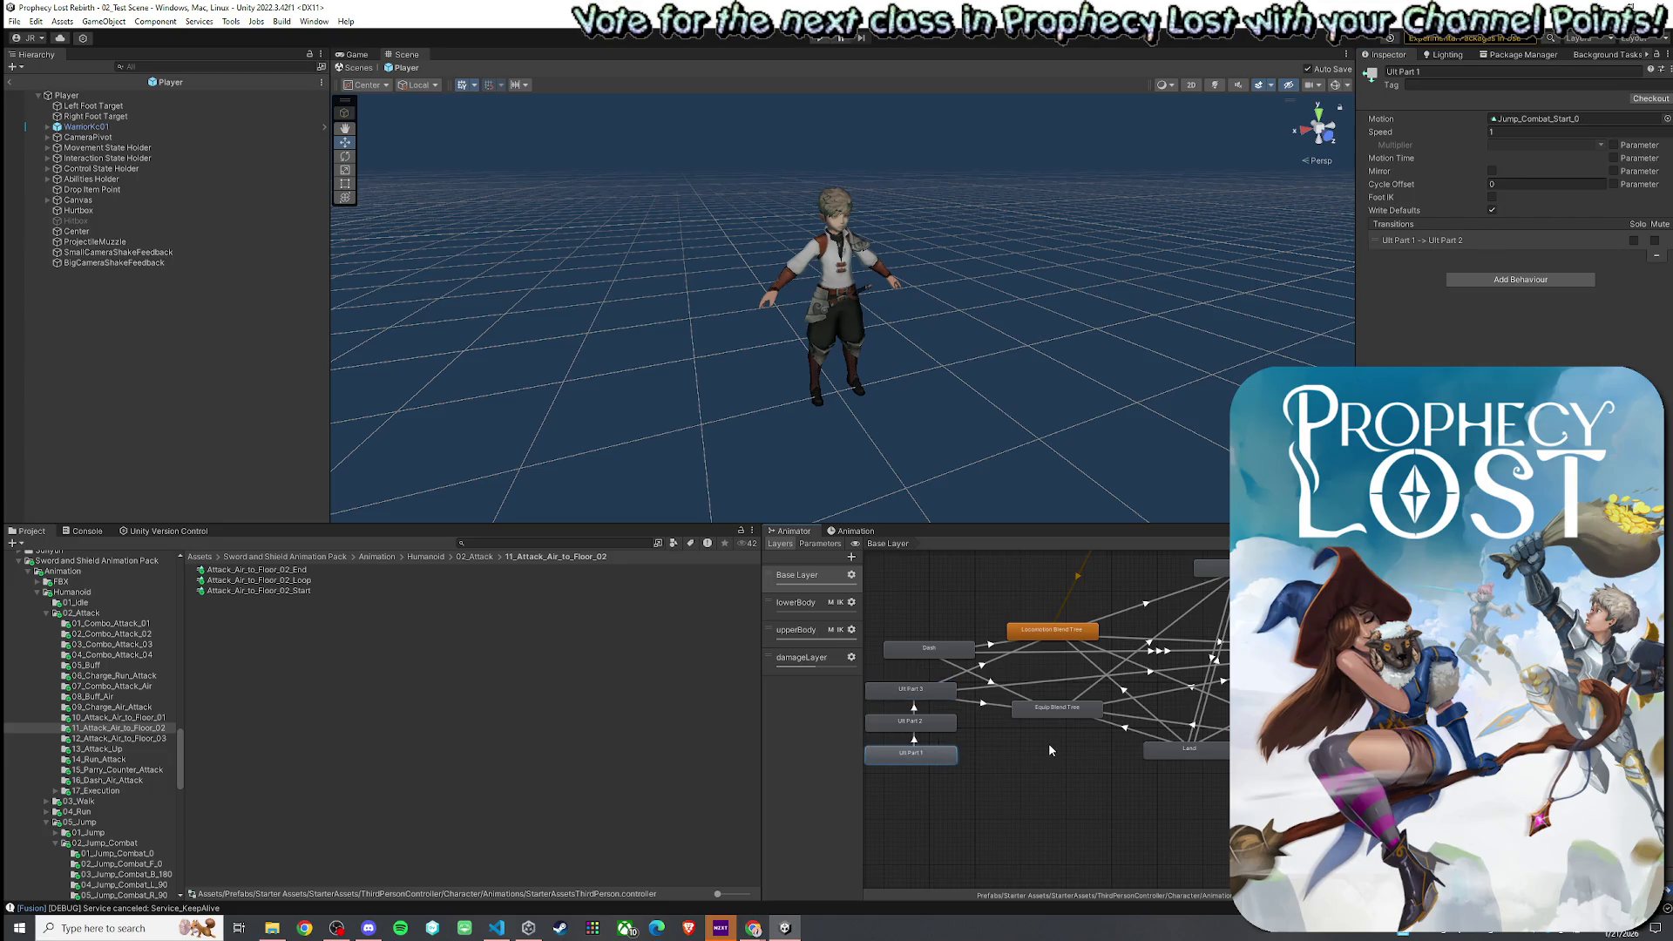
left_click(934, 725)
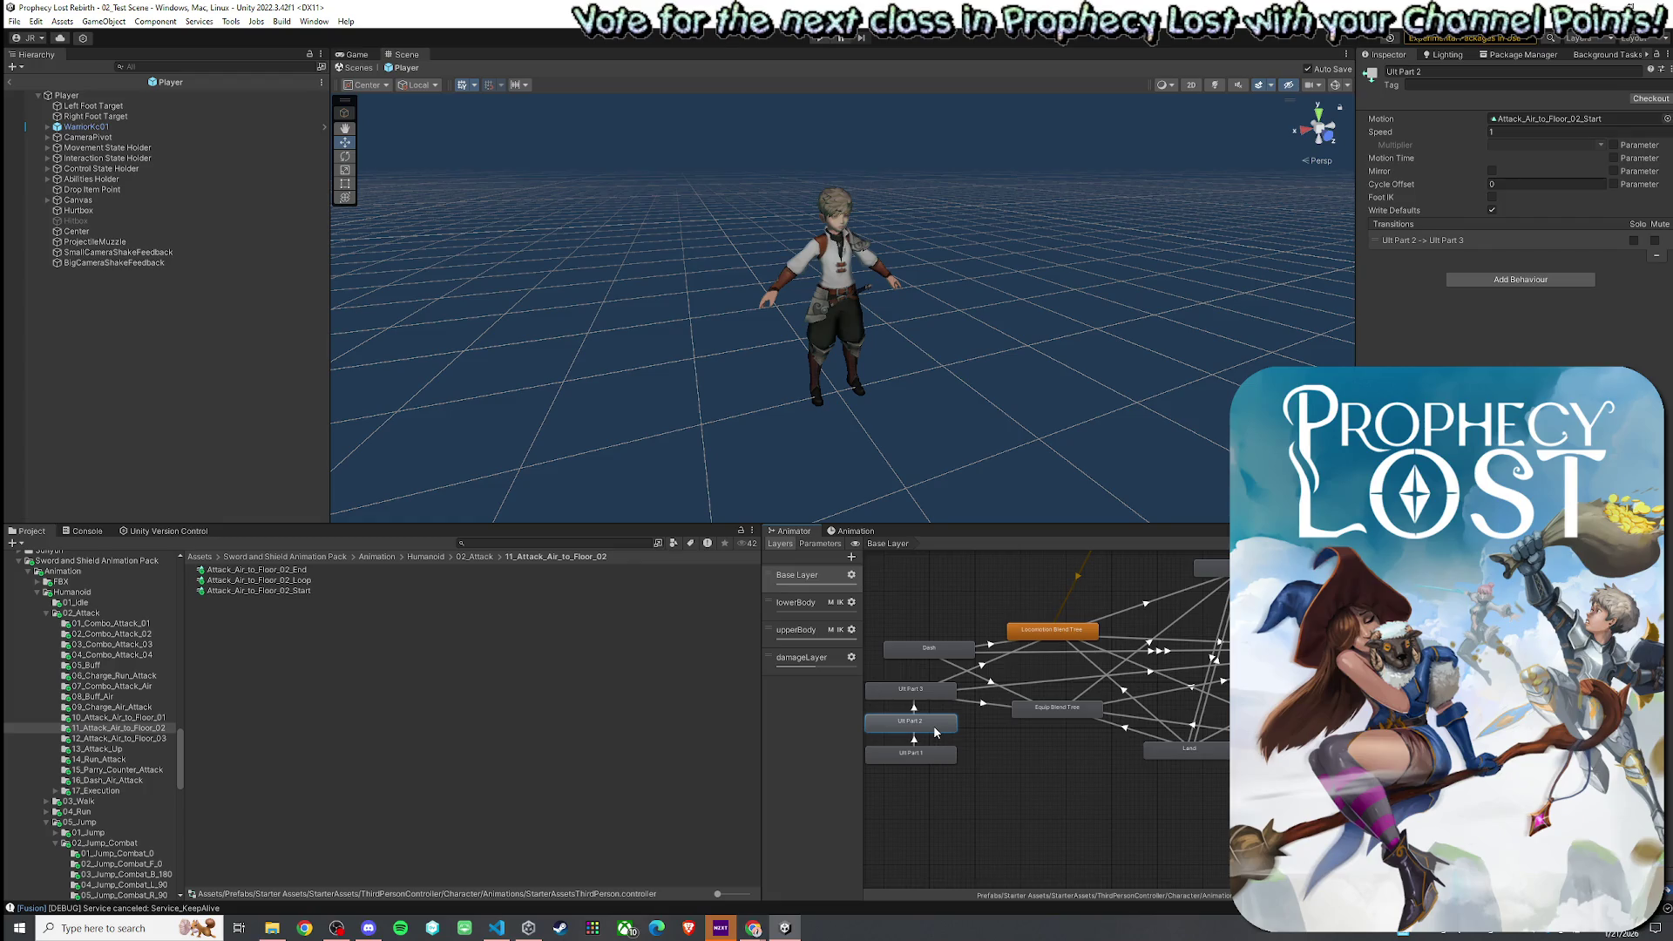
left_click(1505, 132)
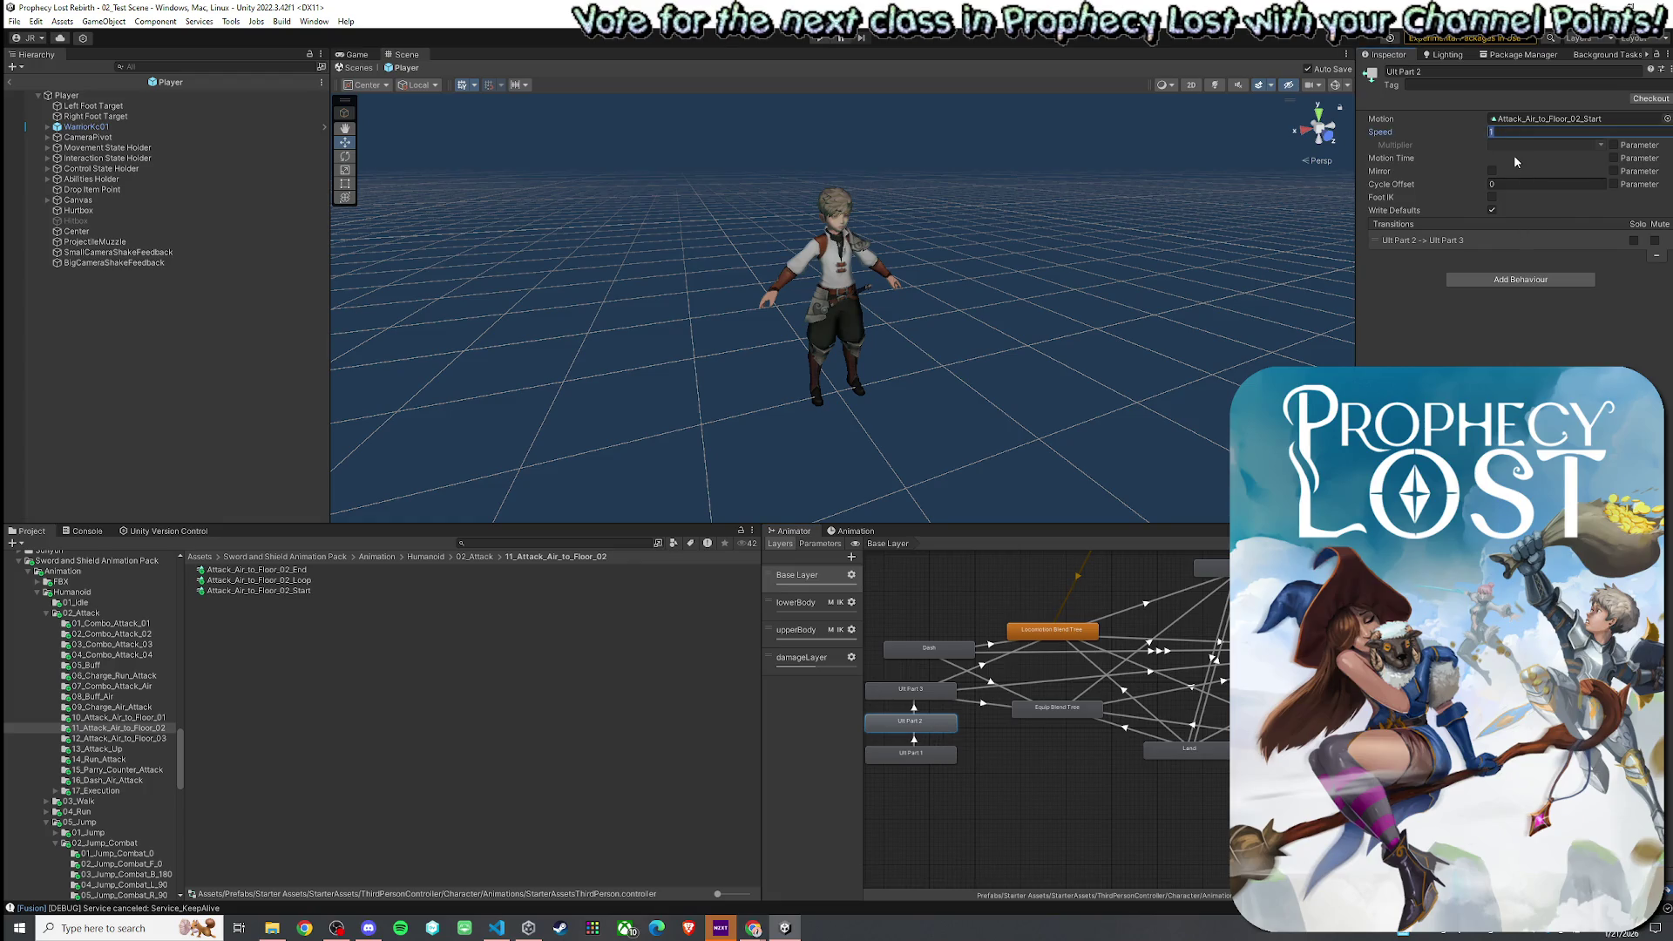
type("0.6")
type("4")
key("BackSpace")
key("BackSpace")
type("75")
- Set Ult Part 1's playback speed to 0.75 and save the project
left_click(932, 761)
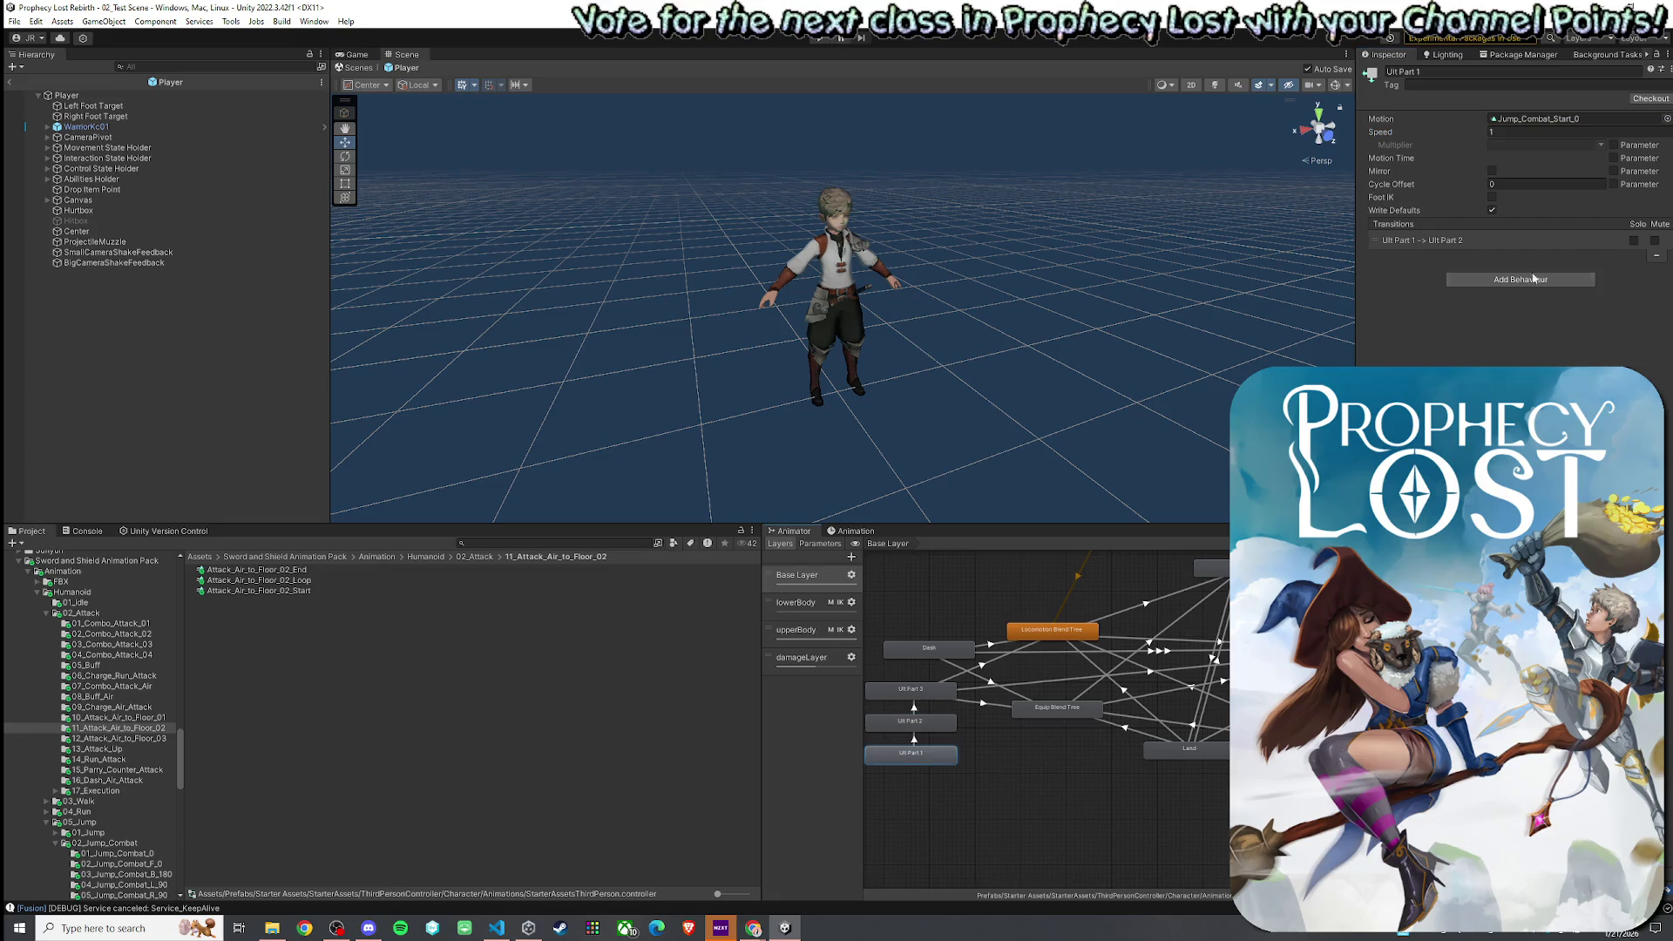
left_click(1532, 130)
type("0.75")
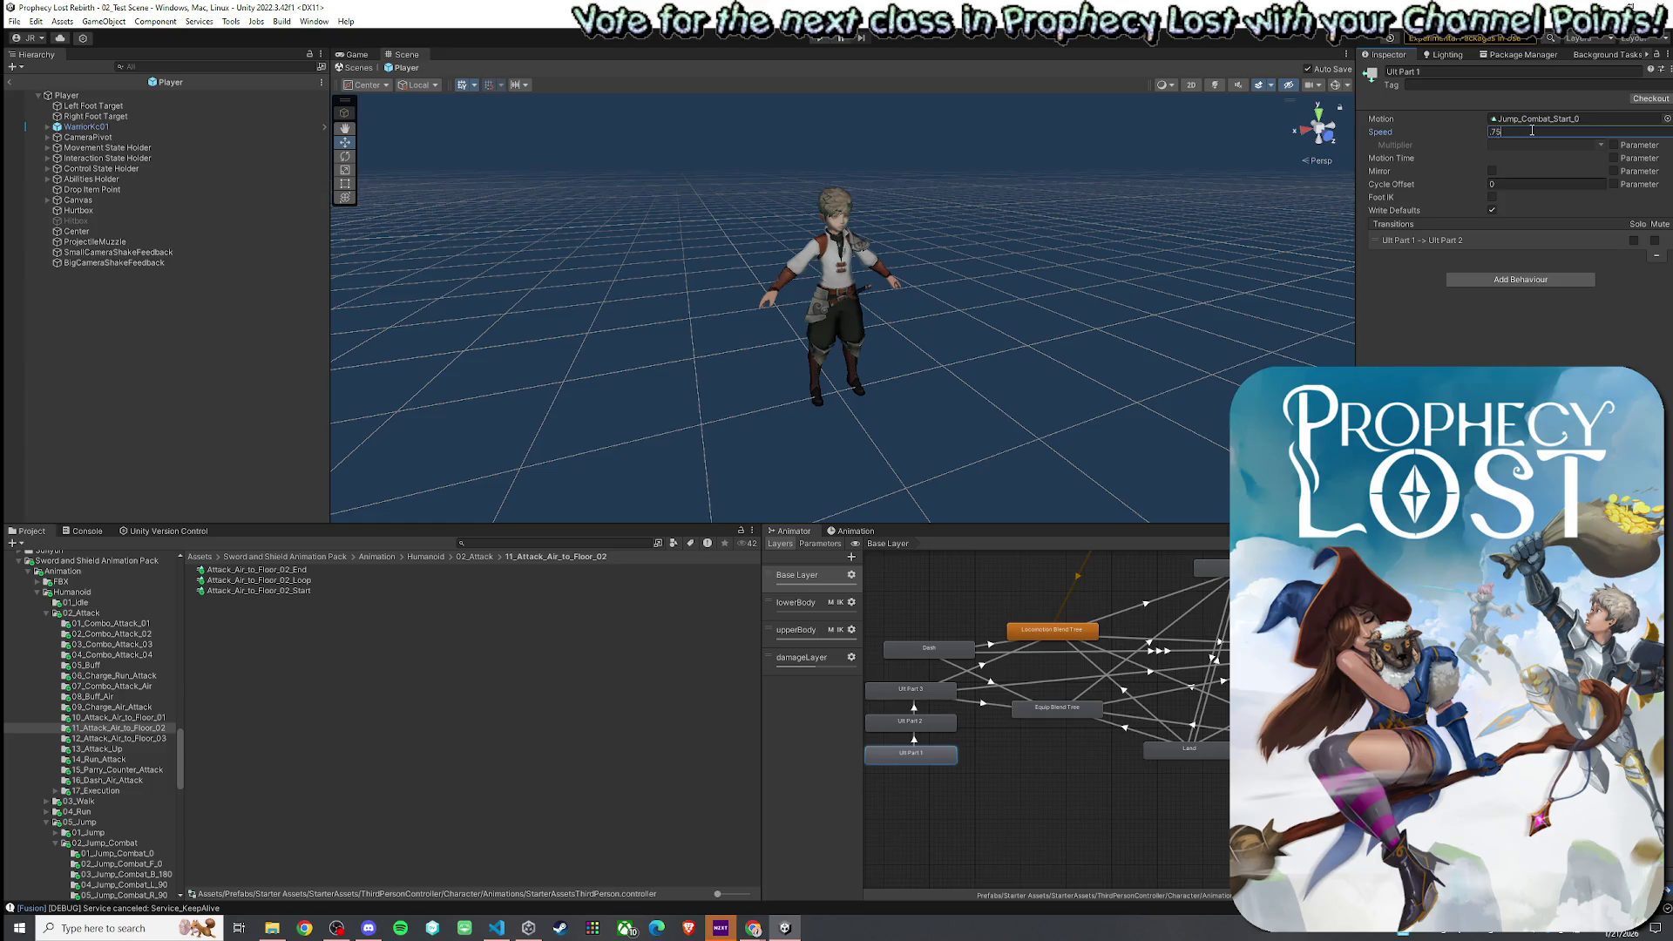
left_click(1171, 879)
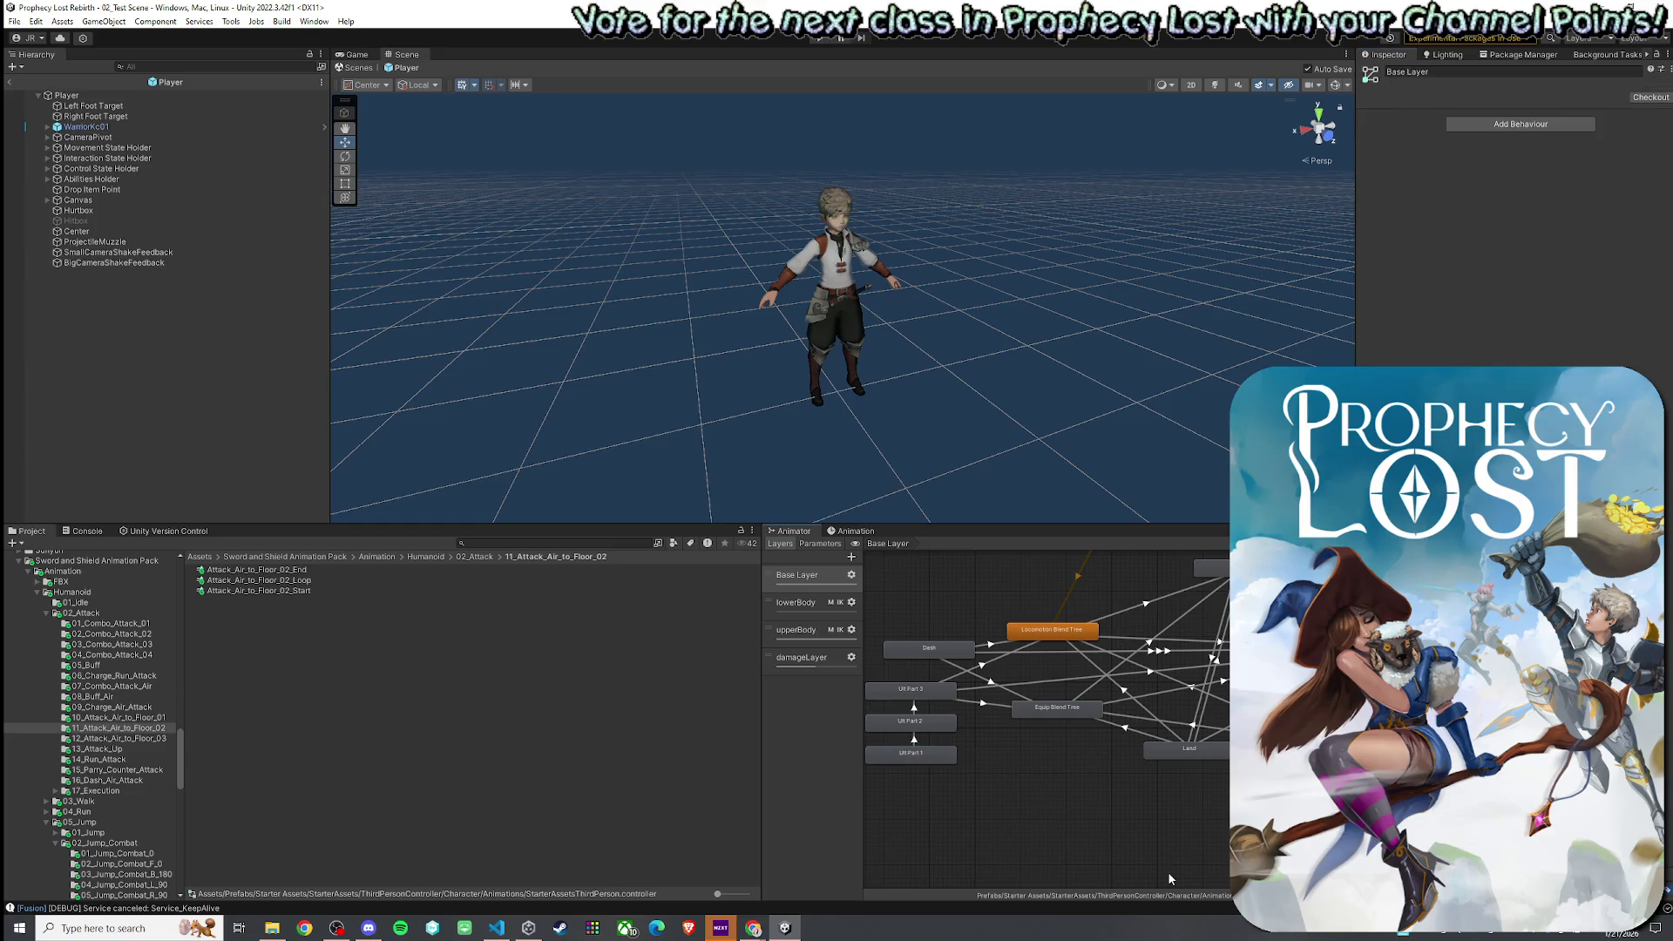
left_click(14, 21)
left_click(39, 85)
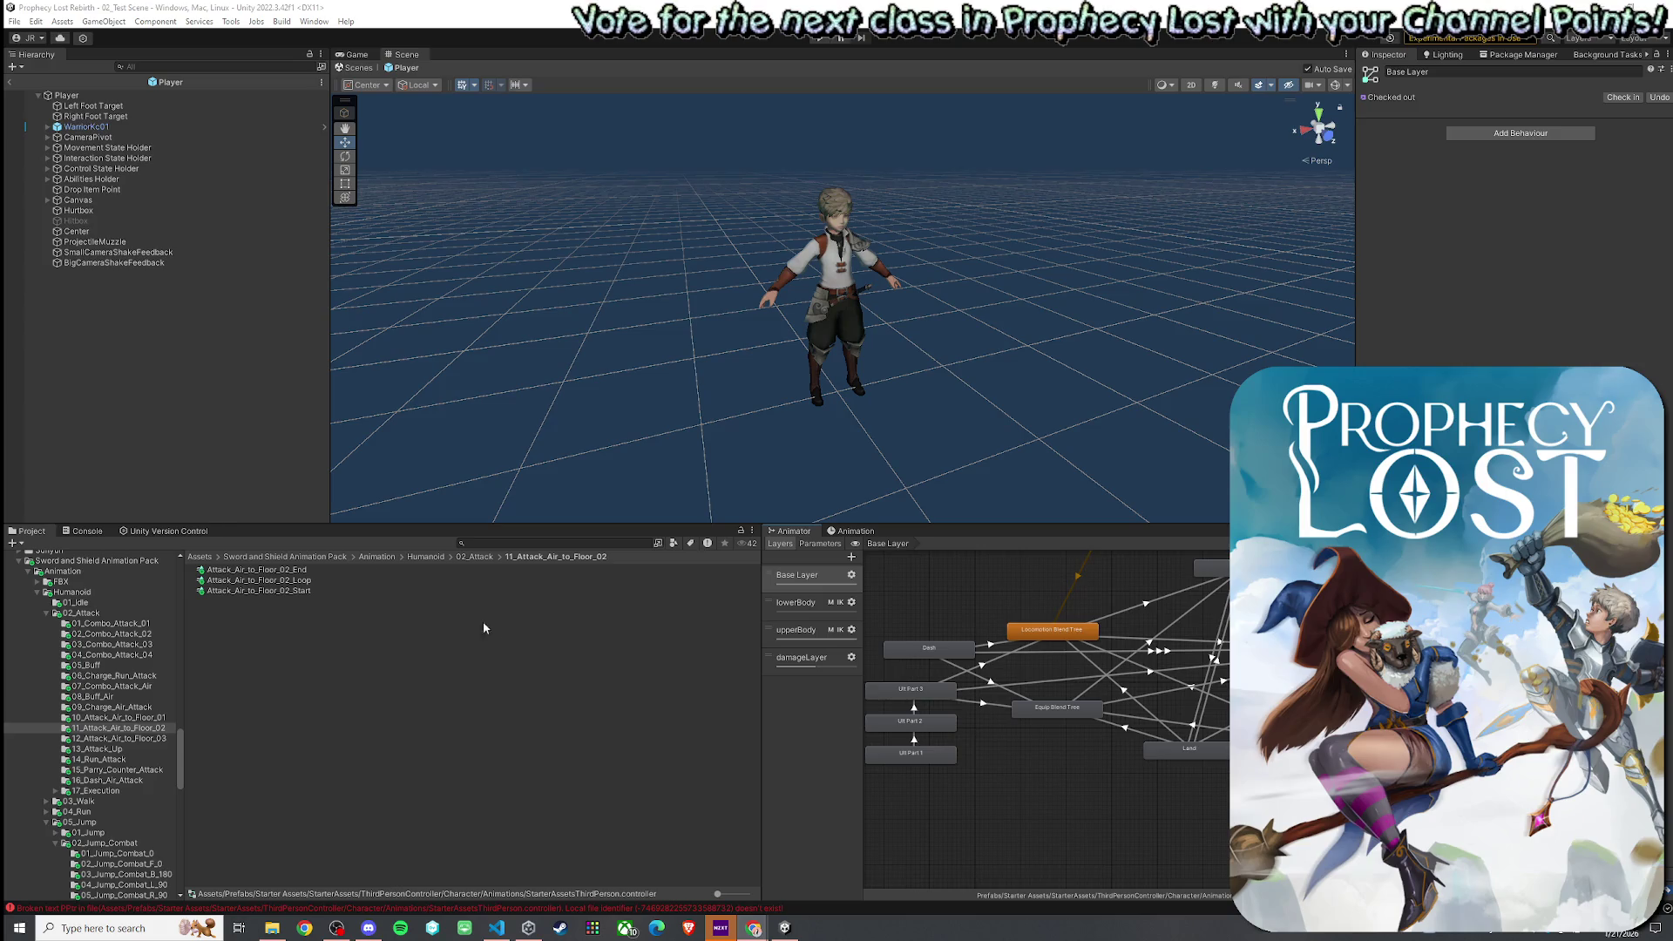
- Open the Console tab to view log messages
left_click(70, 533)
- Clear the Console, then search Player.cs in VS Code for 'Ult' back to the UltHitEvent struct
left_click(18, 543)
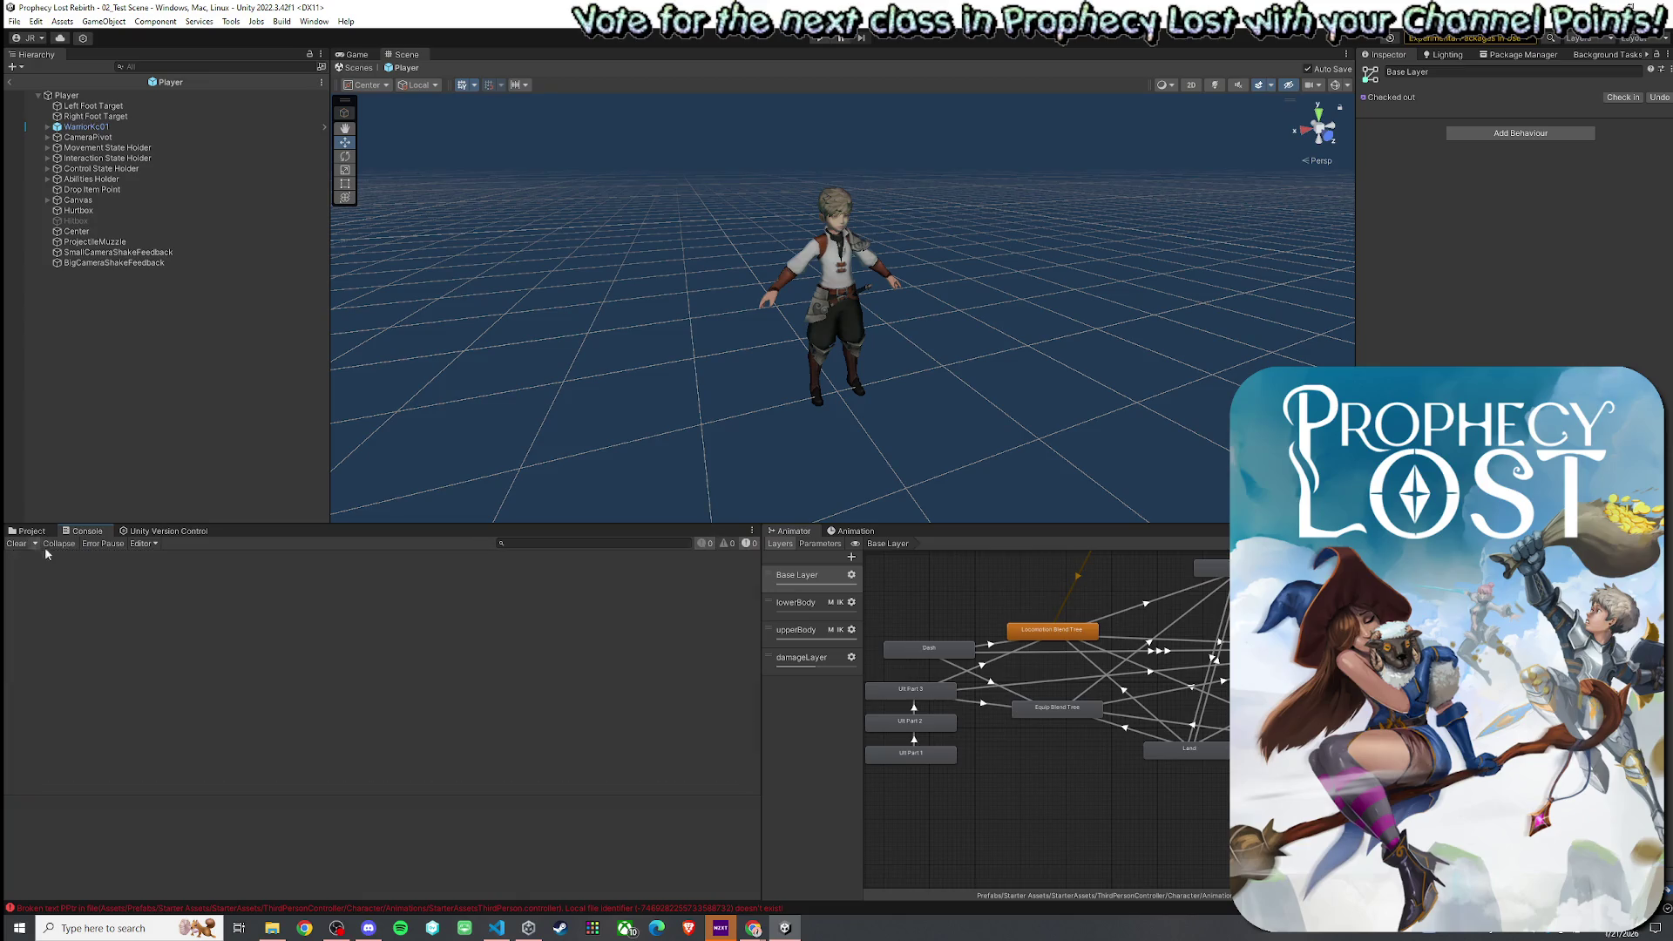
left_click(510, 934)
scroll(436, 436, "up", 3)
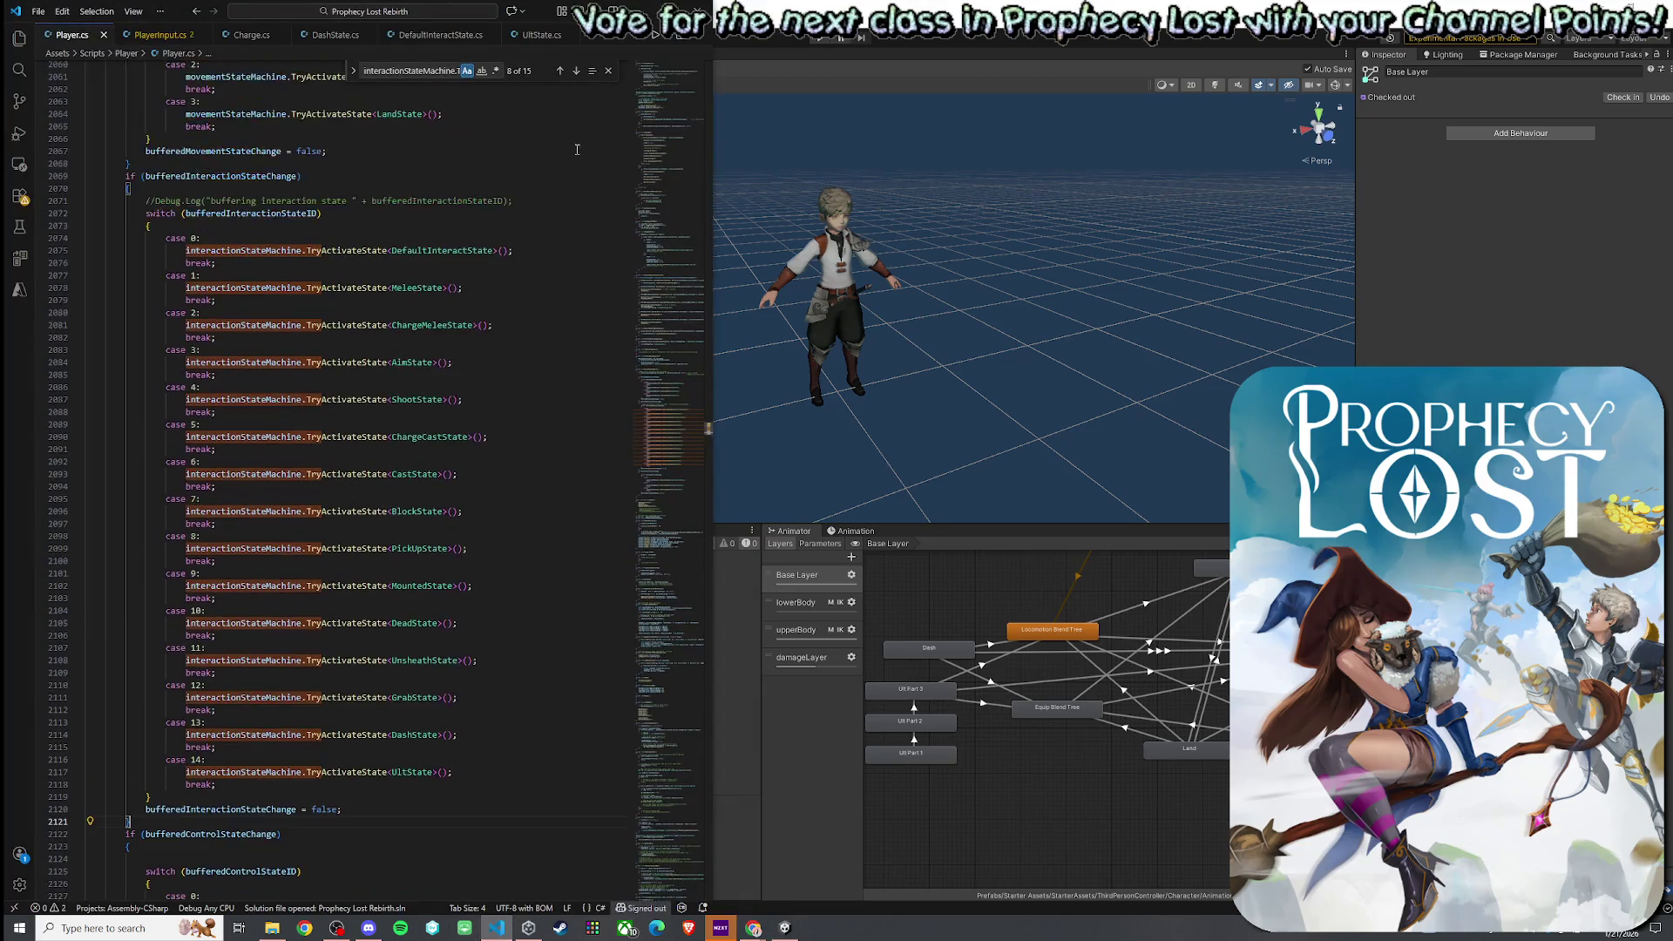
triple_click(440, 72)
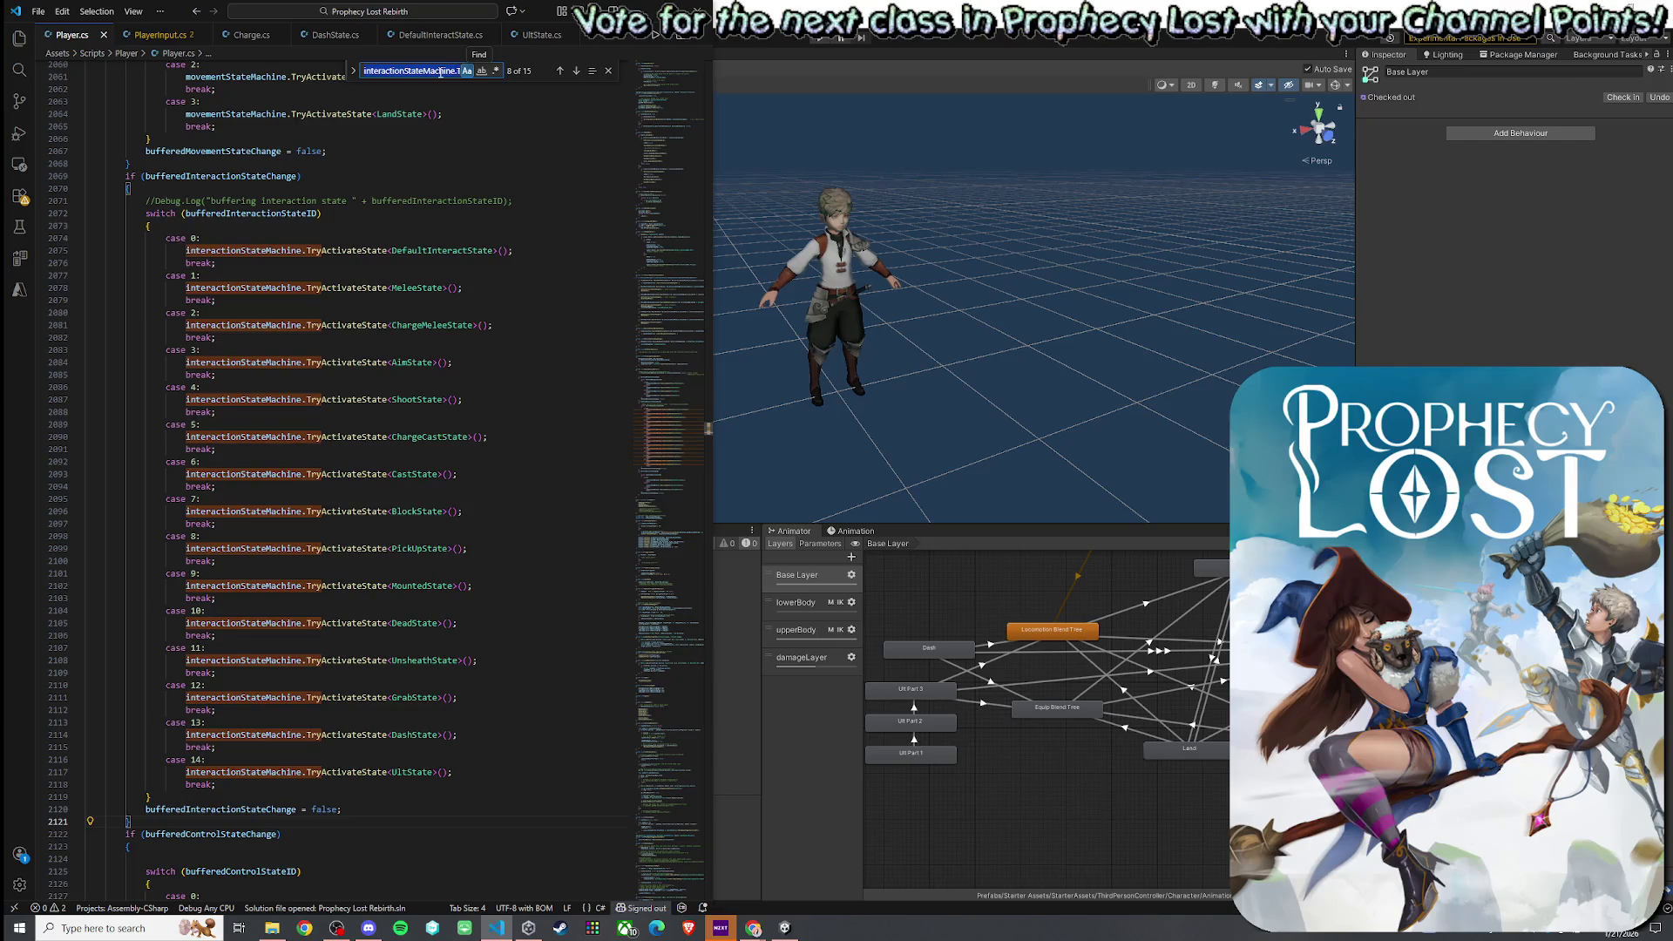
type("Ult")
left_click(561, 71)
left_click(560, 71)
left_click(561, 71)
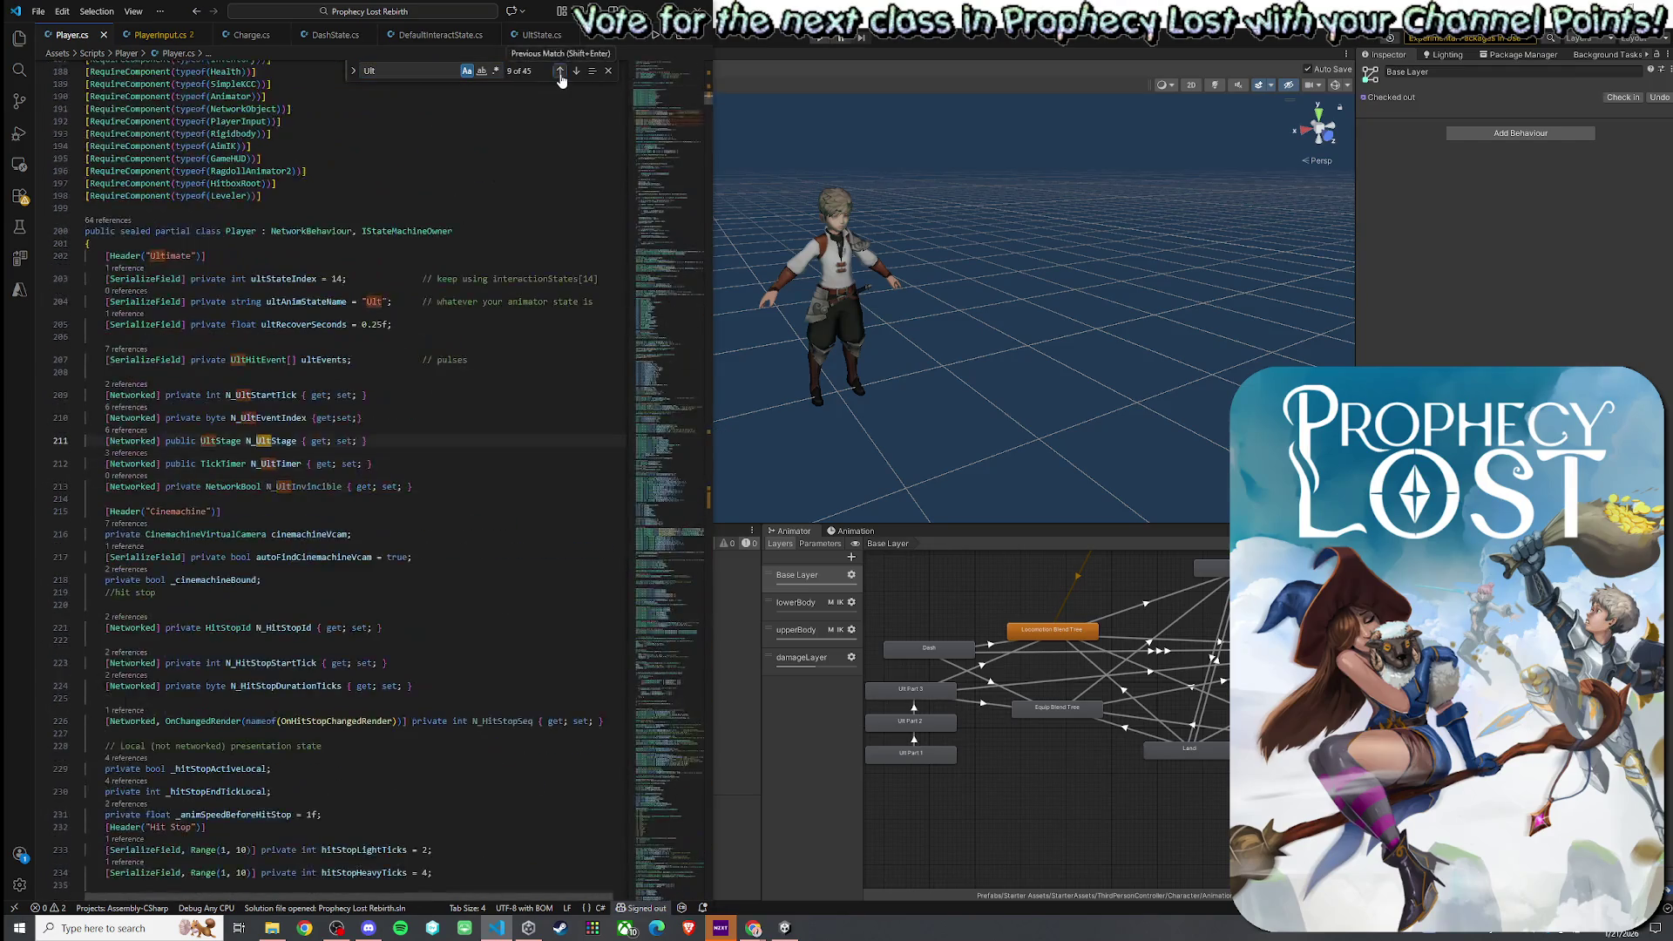
left_click(560, 70)
left_click(561, 70)
left_click(561, 71)
left_click(560, 70)
left_click(561, 70)
left_click(560, 71)
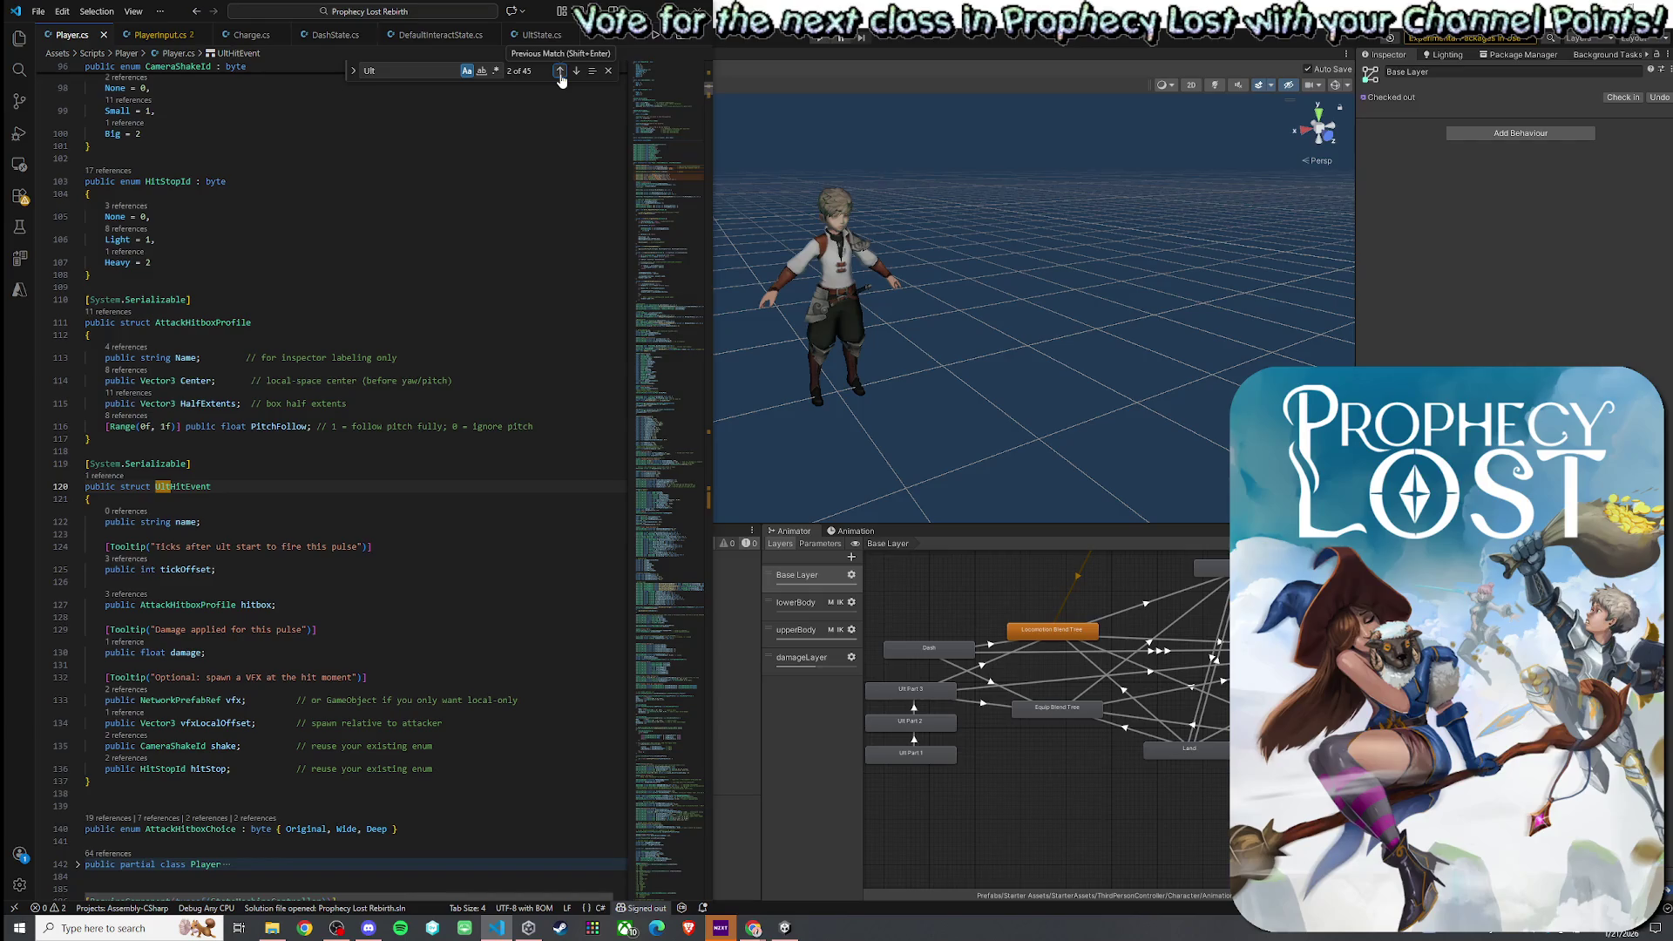
left_click(560, 70)
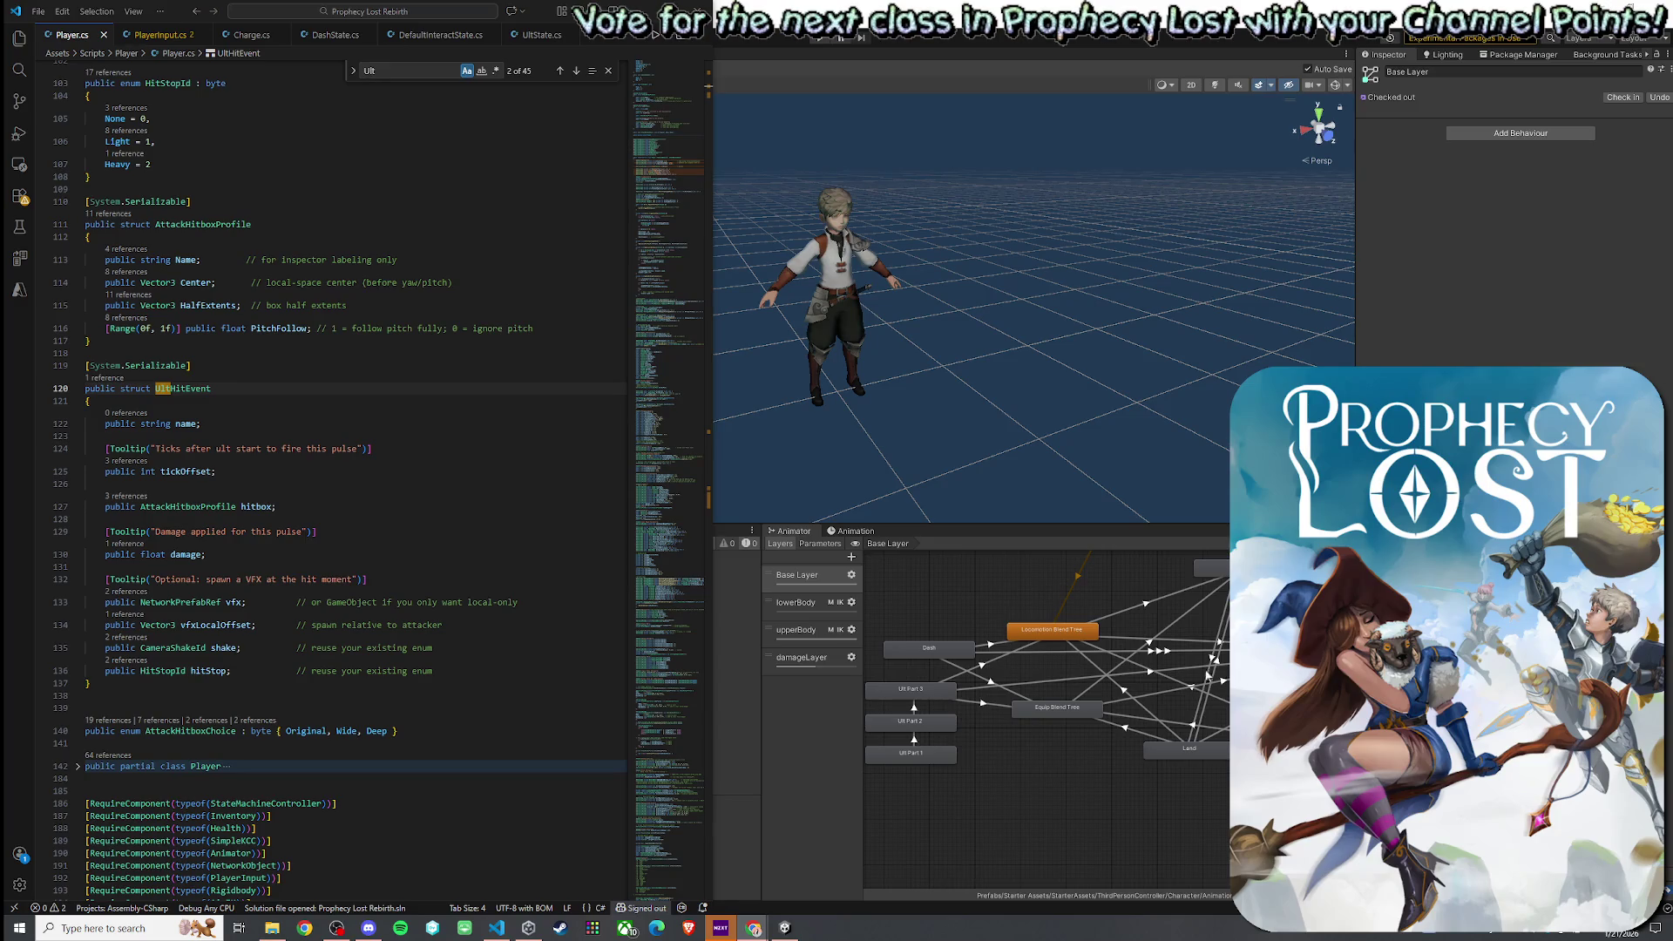
- Search for HandleUlt, jump to its definition, and inspect the EInputButton.Ult press check
mouse_move(122, 329)
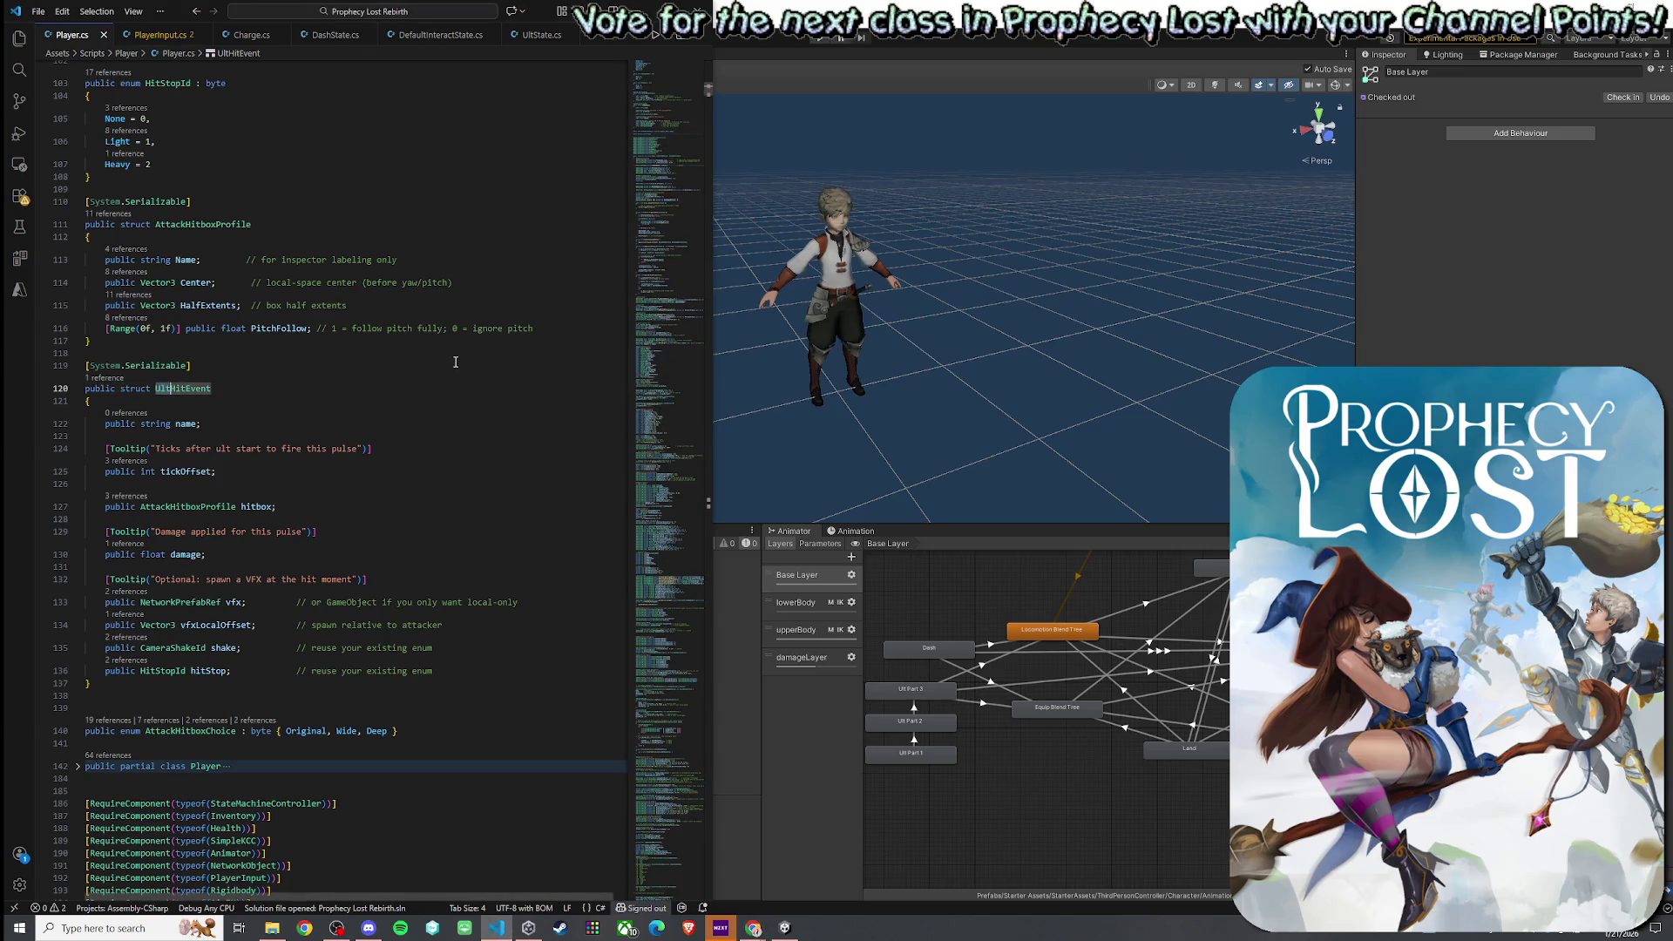
key("ctrl+f")
type("HandleUlt")
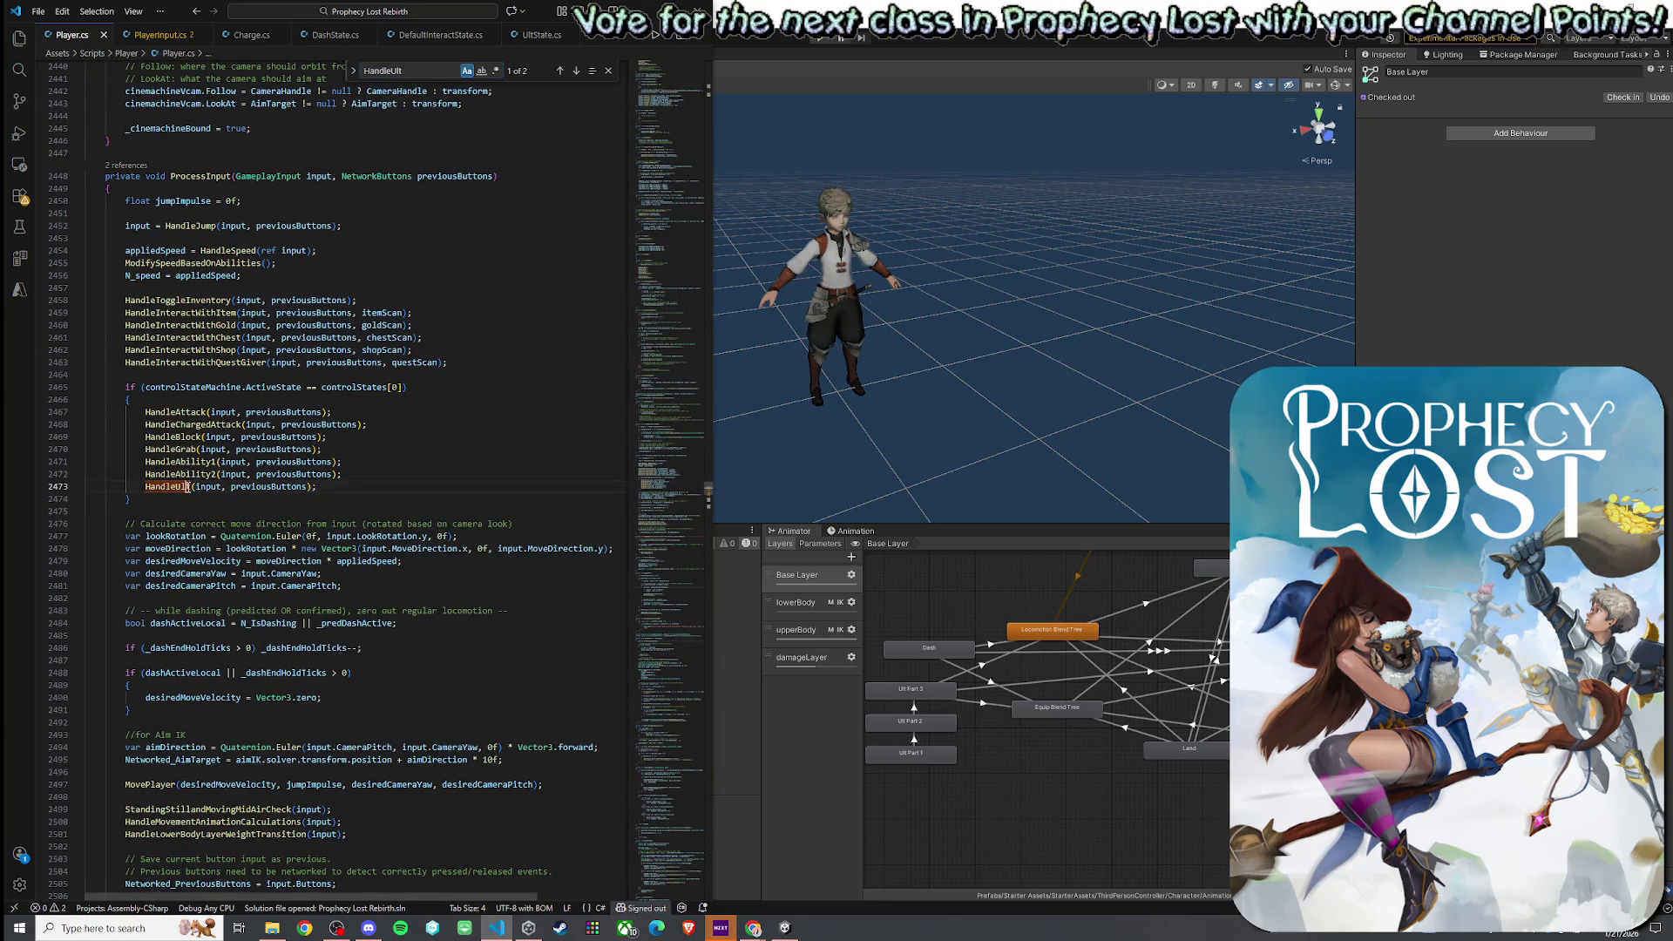
right_click(203, 490)
left_click(207, 500)
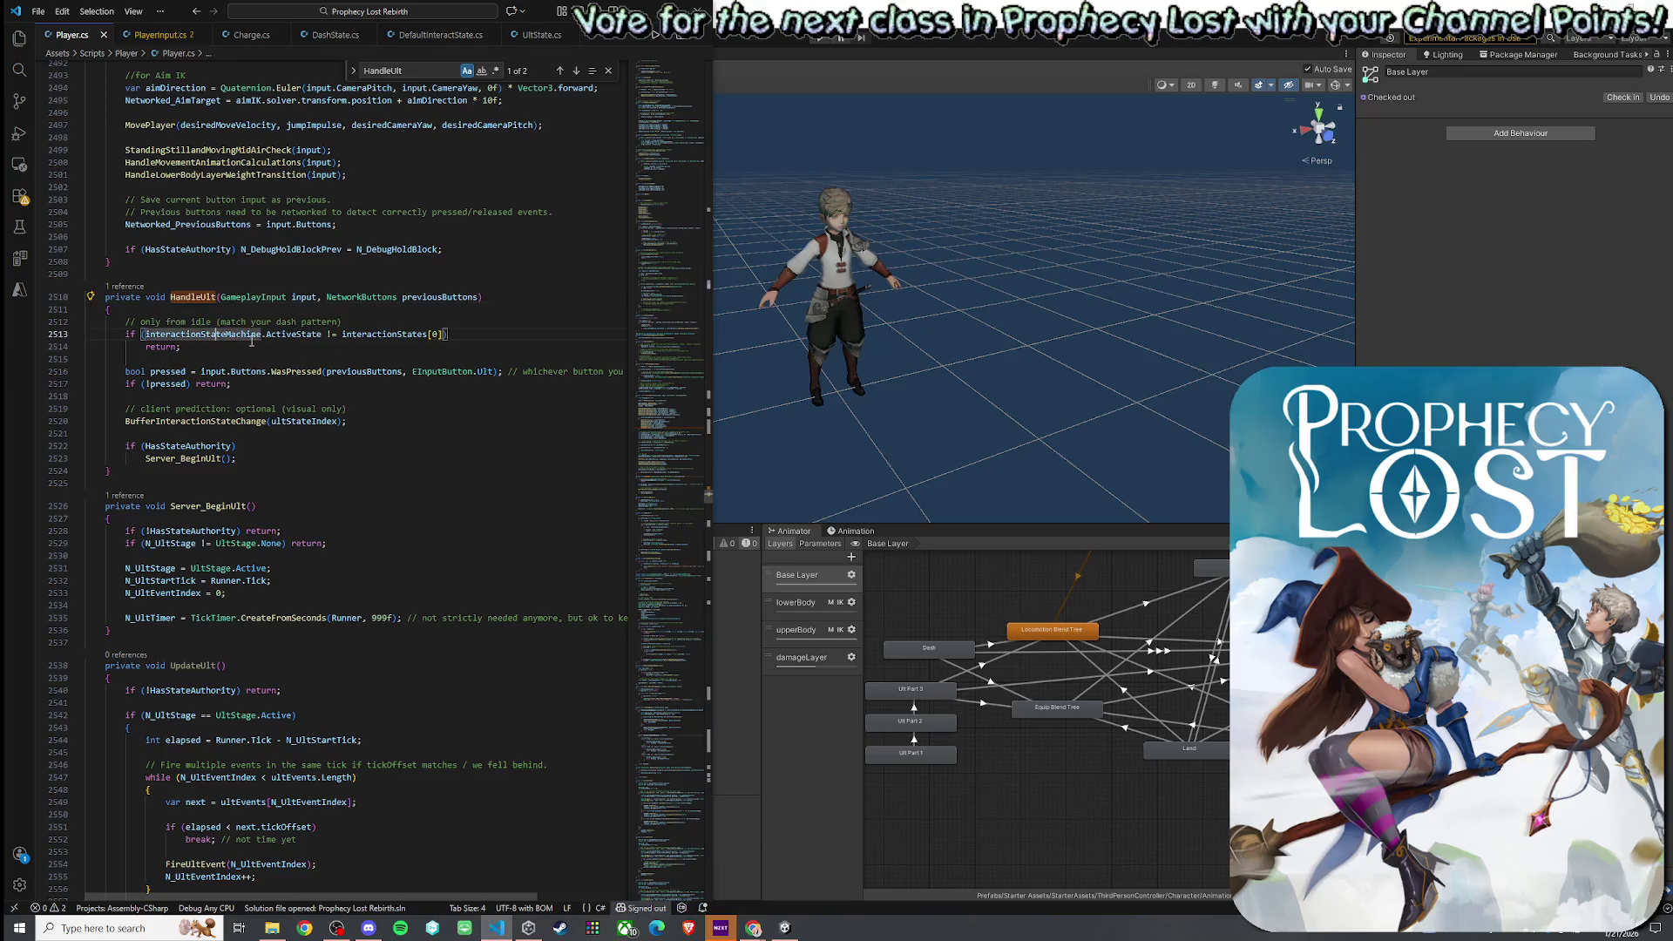
left_click(166, 371)
left_click(296, 371)
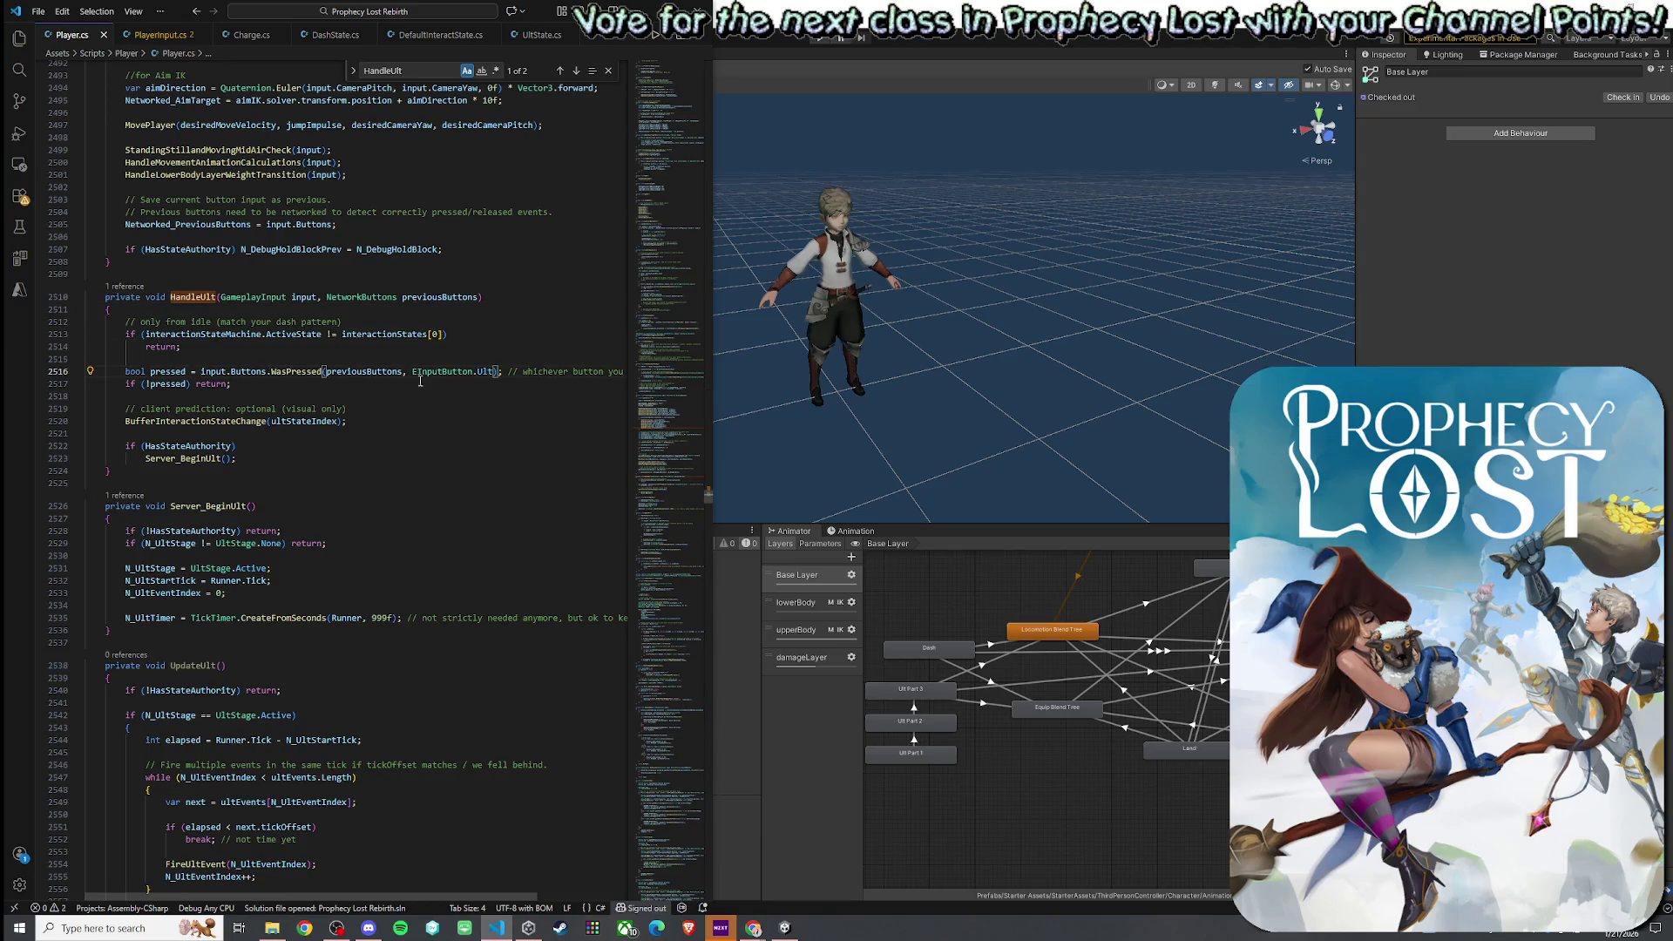
double_click(484, 372)
- Jump to Server_BeginUlt, find all references to UpdateUlt, and return to Unity
right_click(199, 460)
left_click(223, 476)
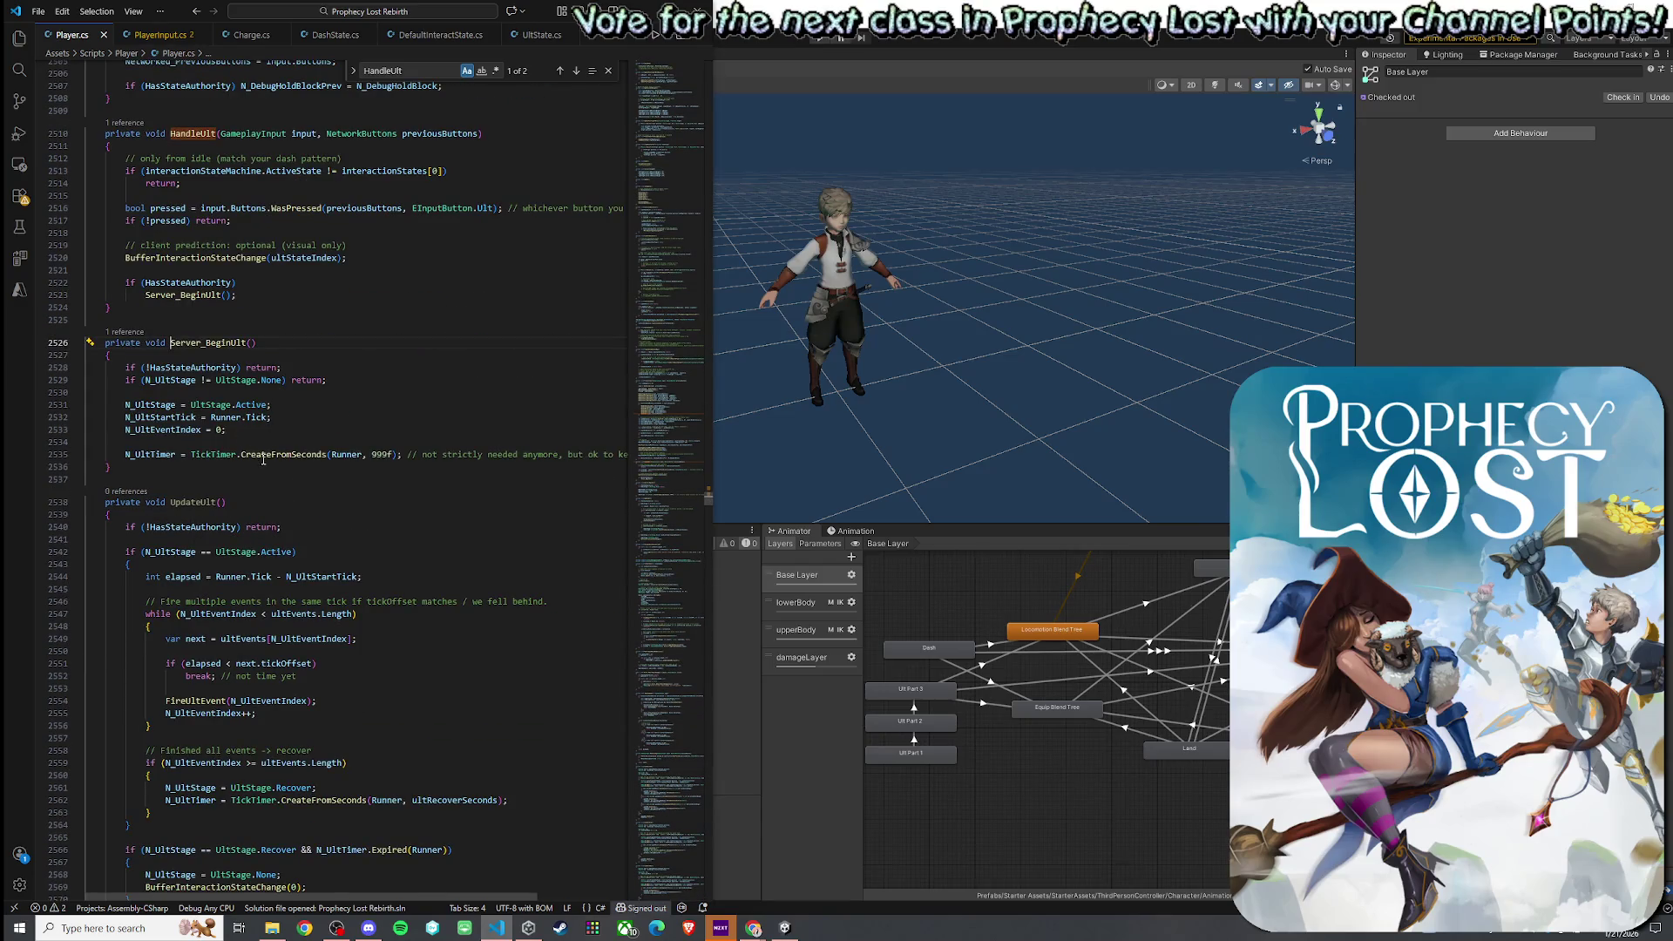
key("Down")
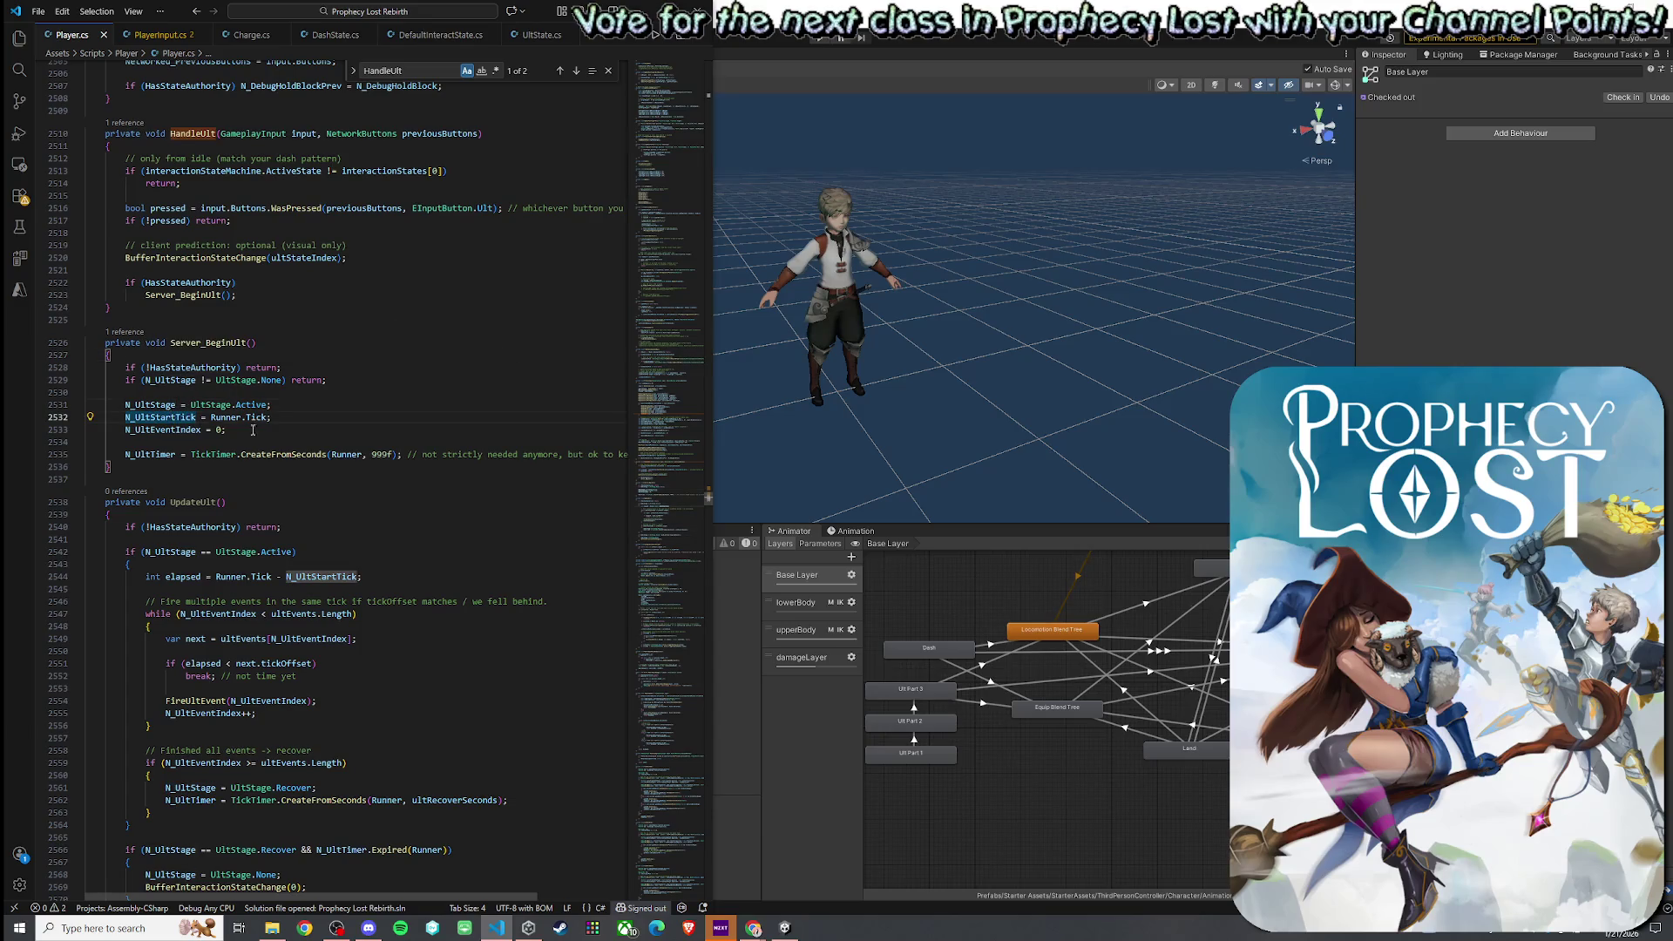
left_click(203, 502)
right_click(203, 501)
left_click(266, 619)
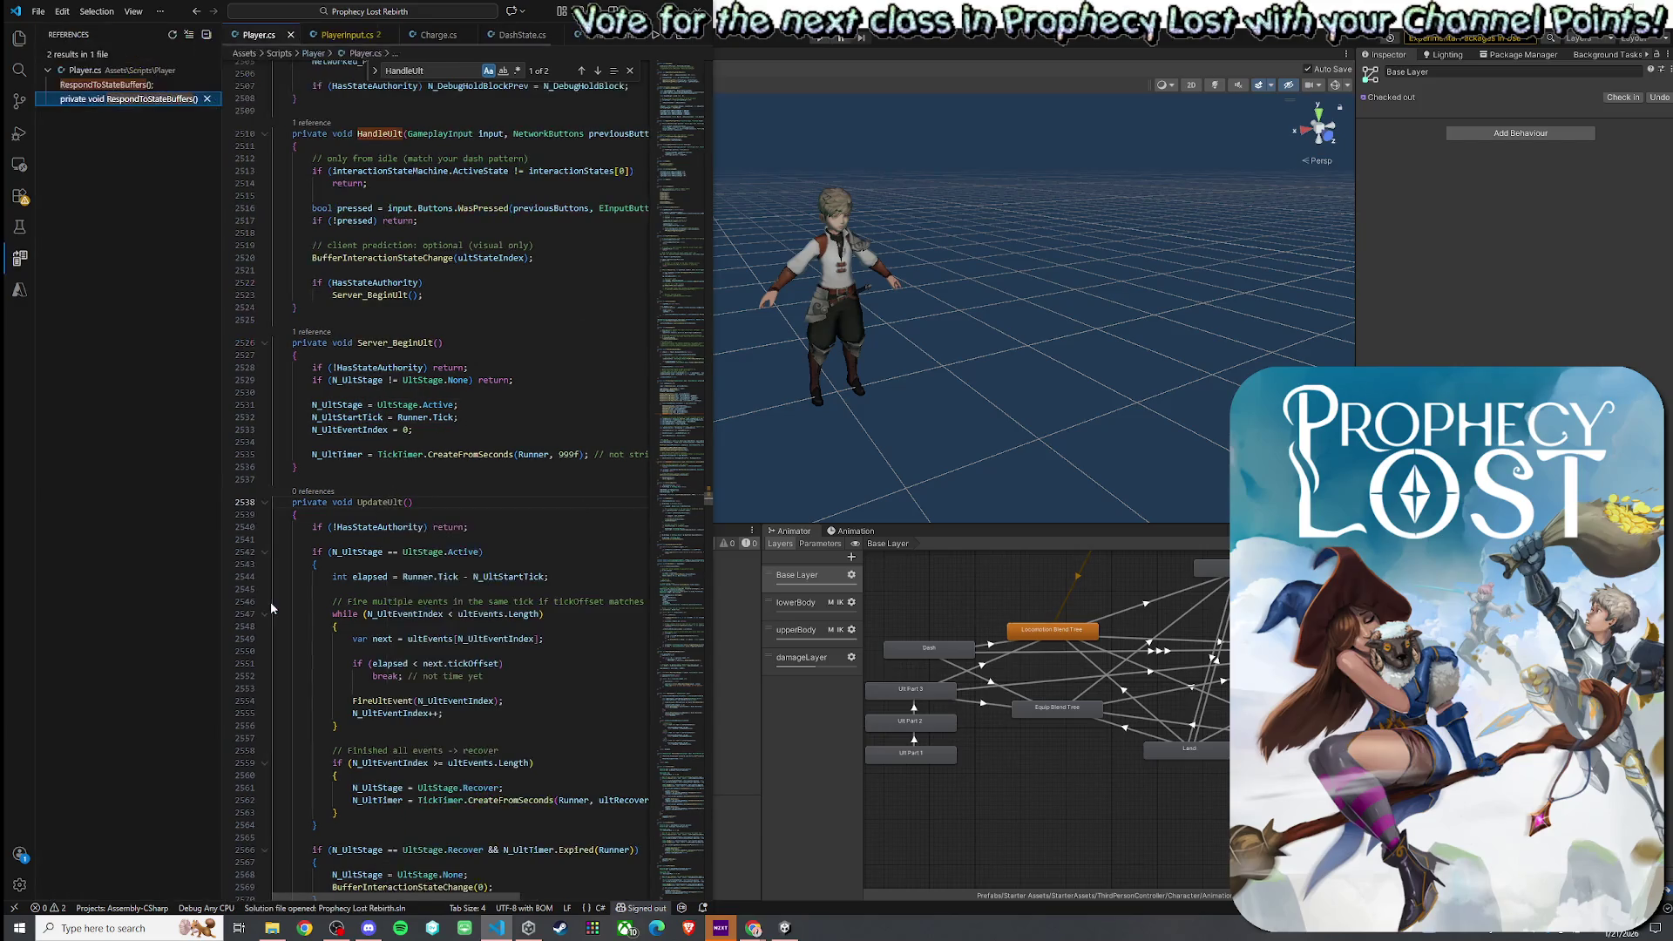
scroll(462, 479, "down", 3)
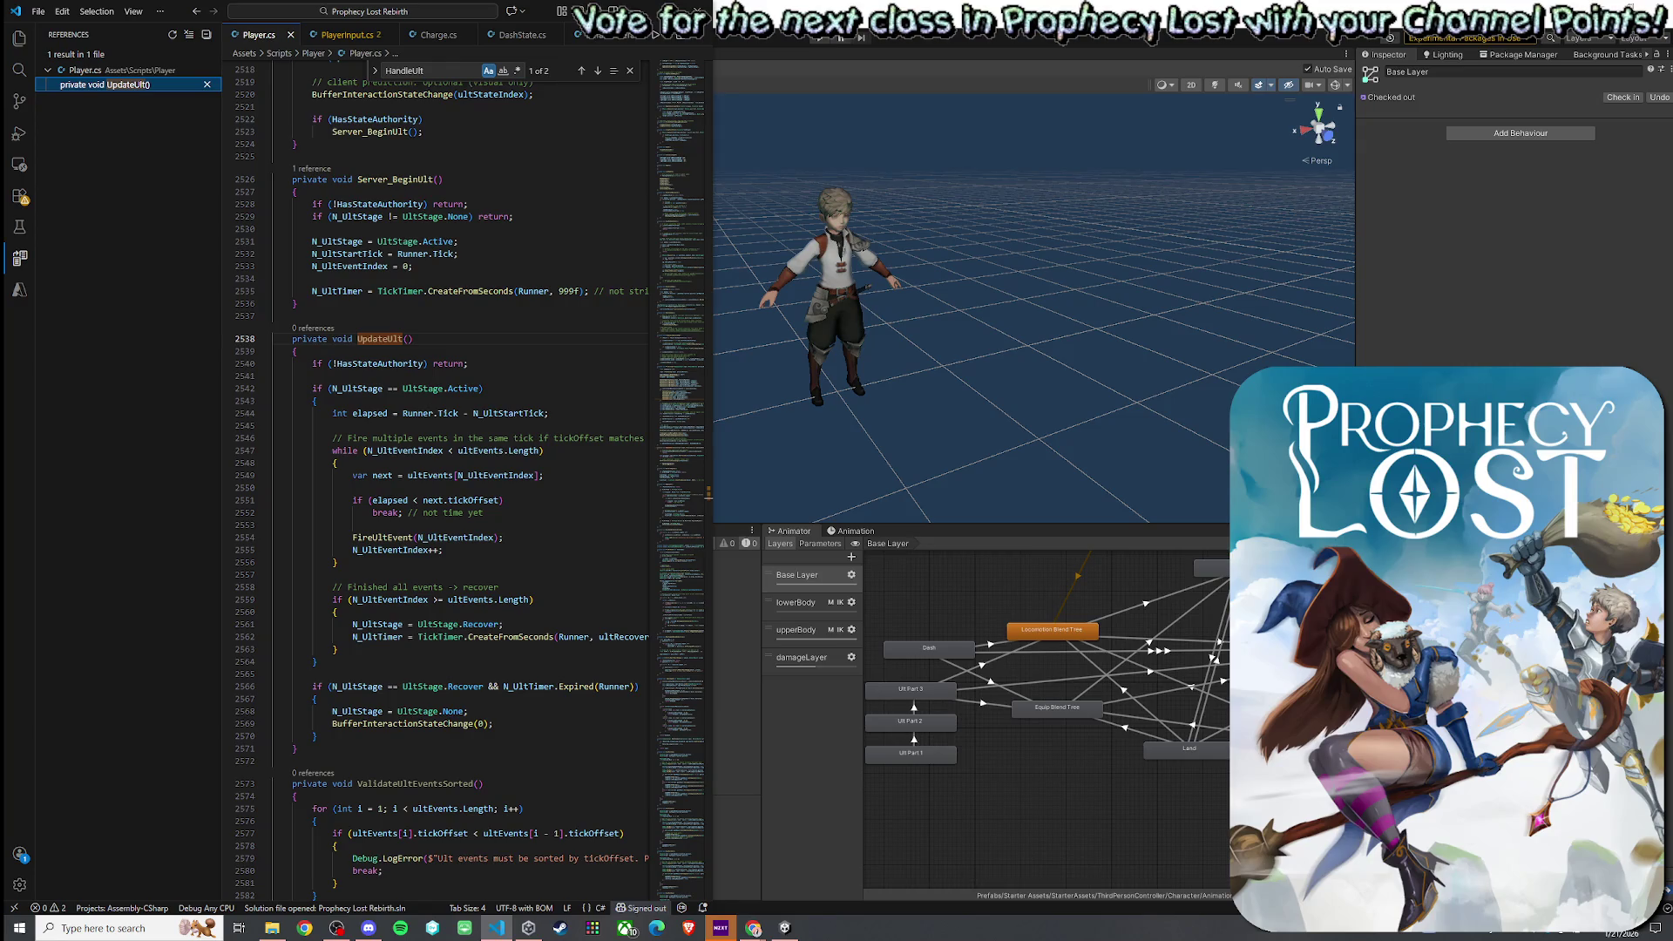
key("alt+Tab")
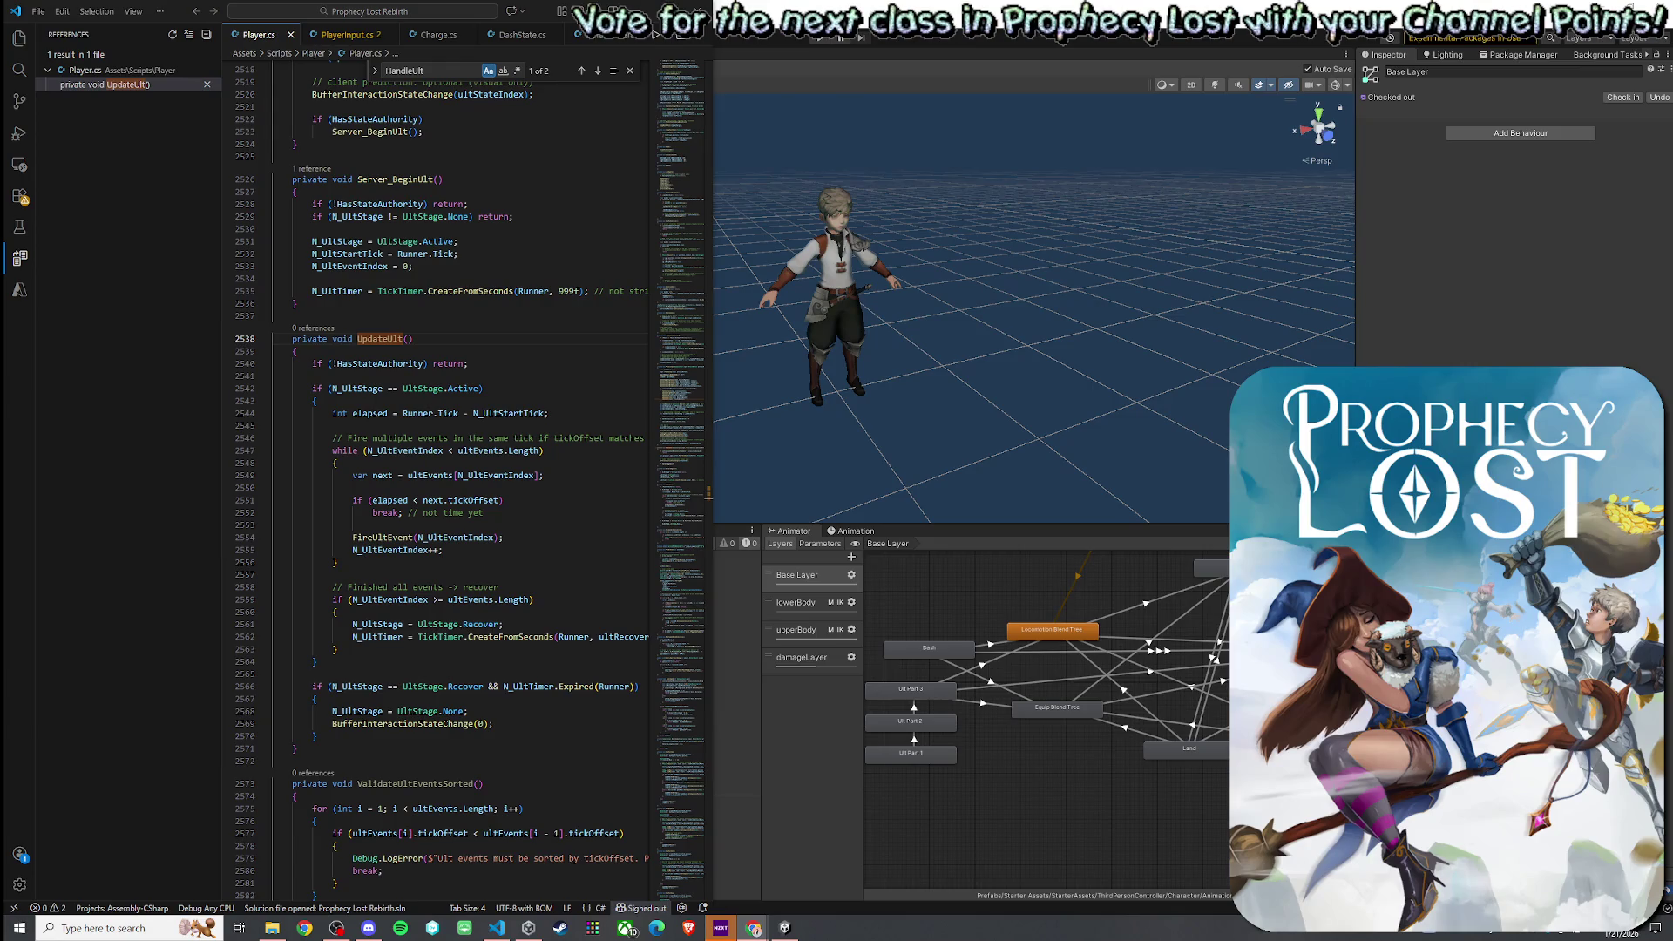
key("alt+Tab")
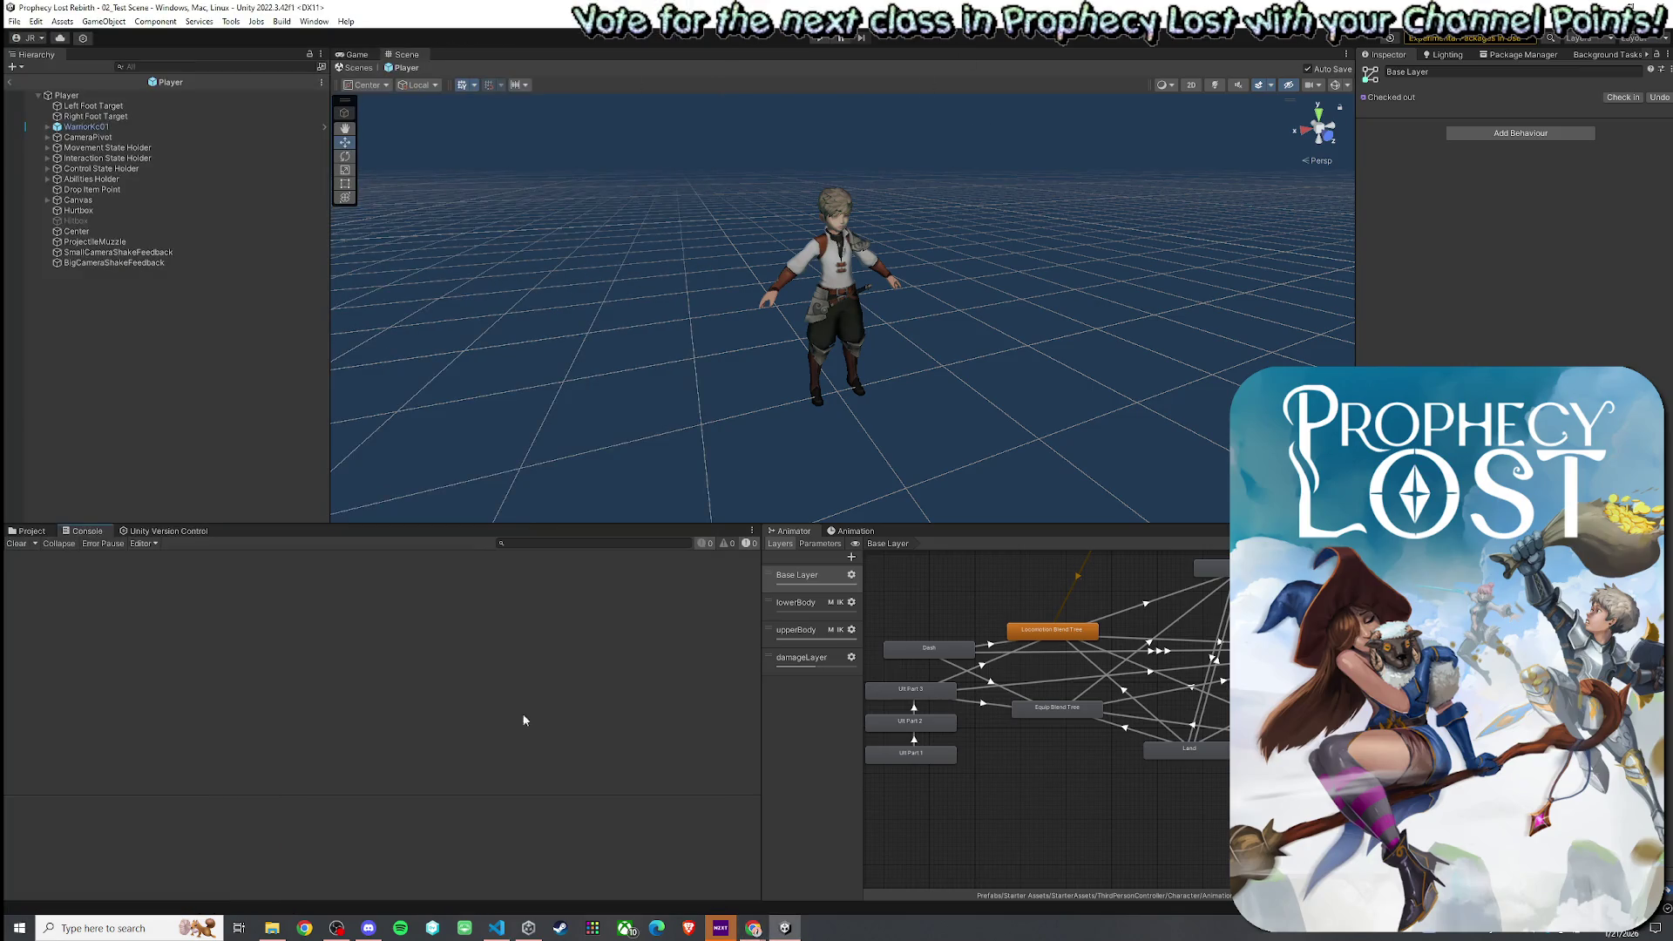
- Search the project assets for ScriptableObjects and open that folder
key("ctrl+5")
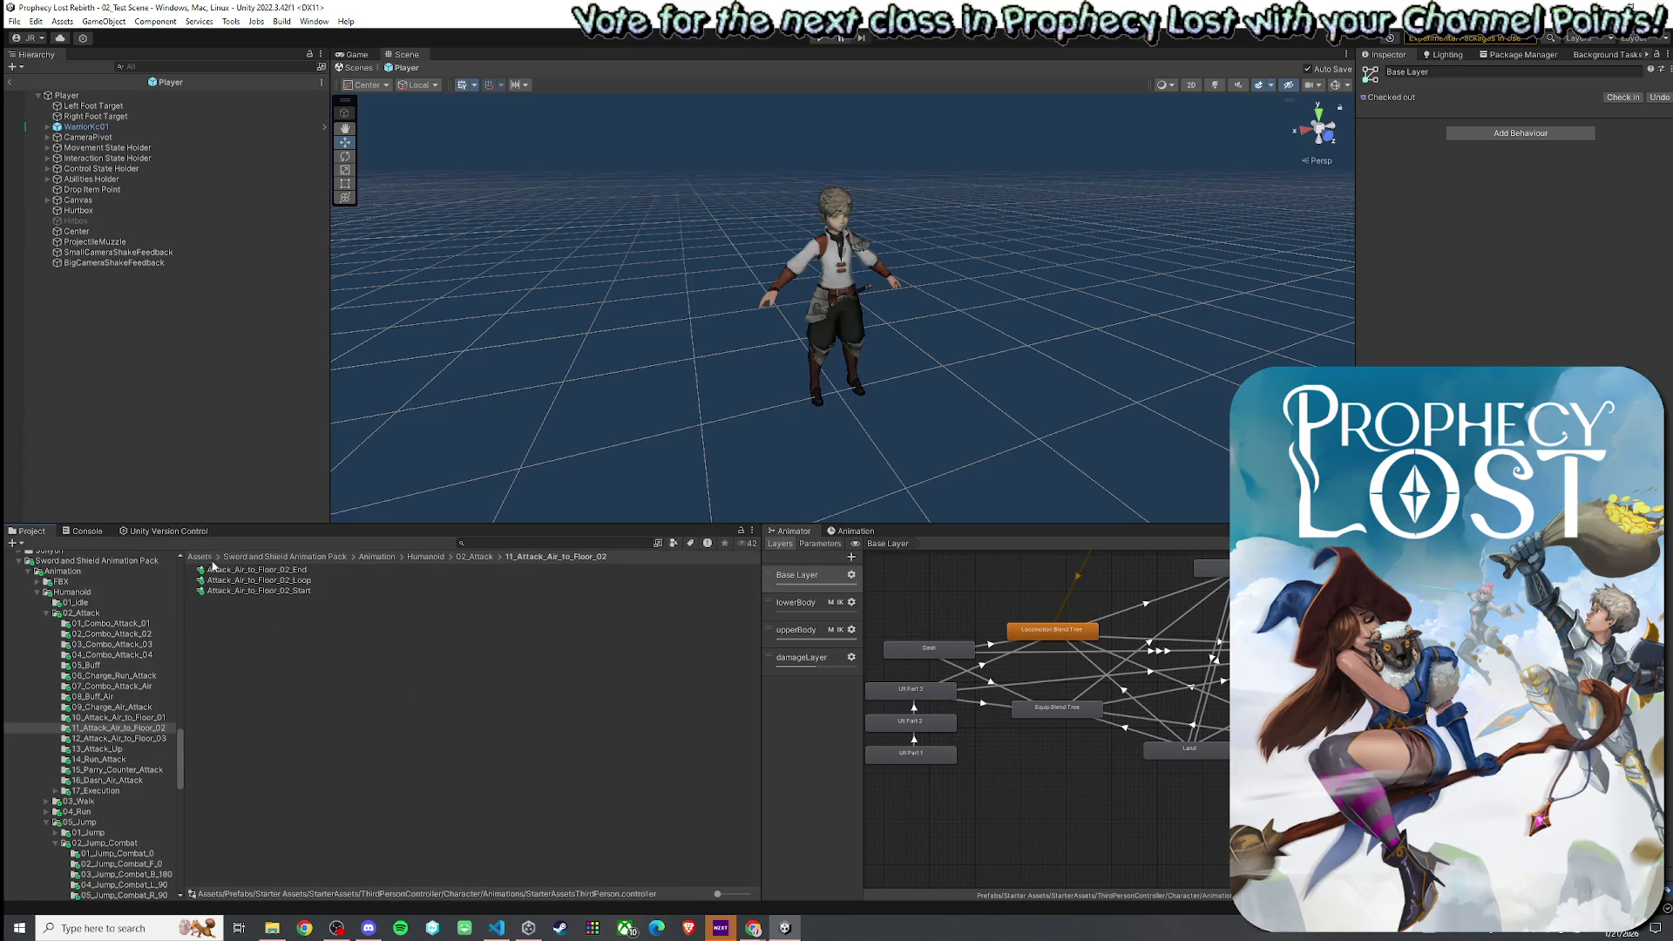
left_click(202, 556)
left_click(488, 542)
type("ScriptableObjked")
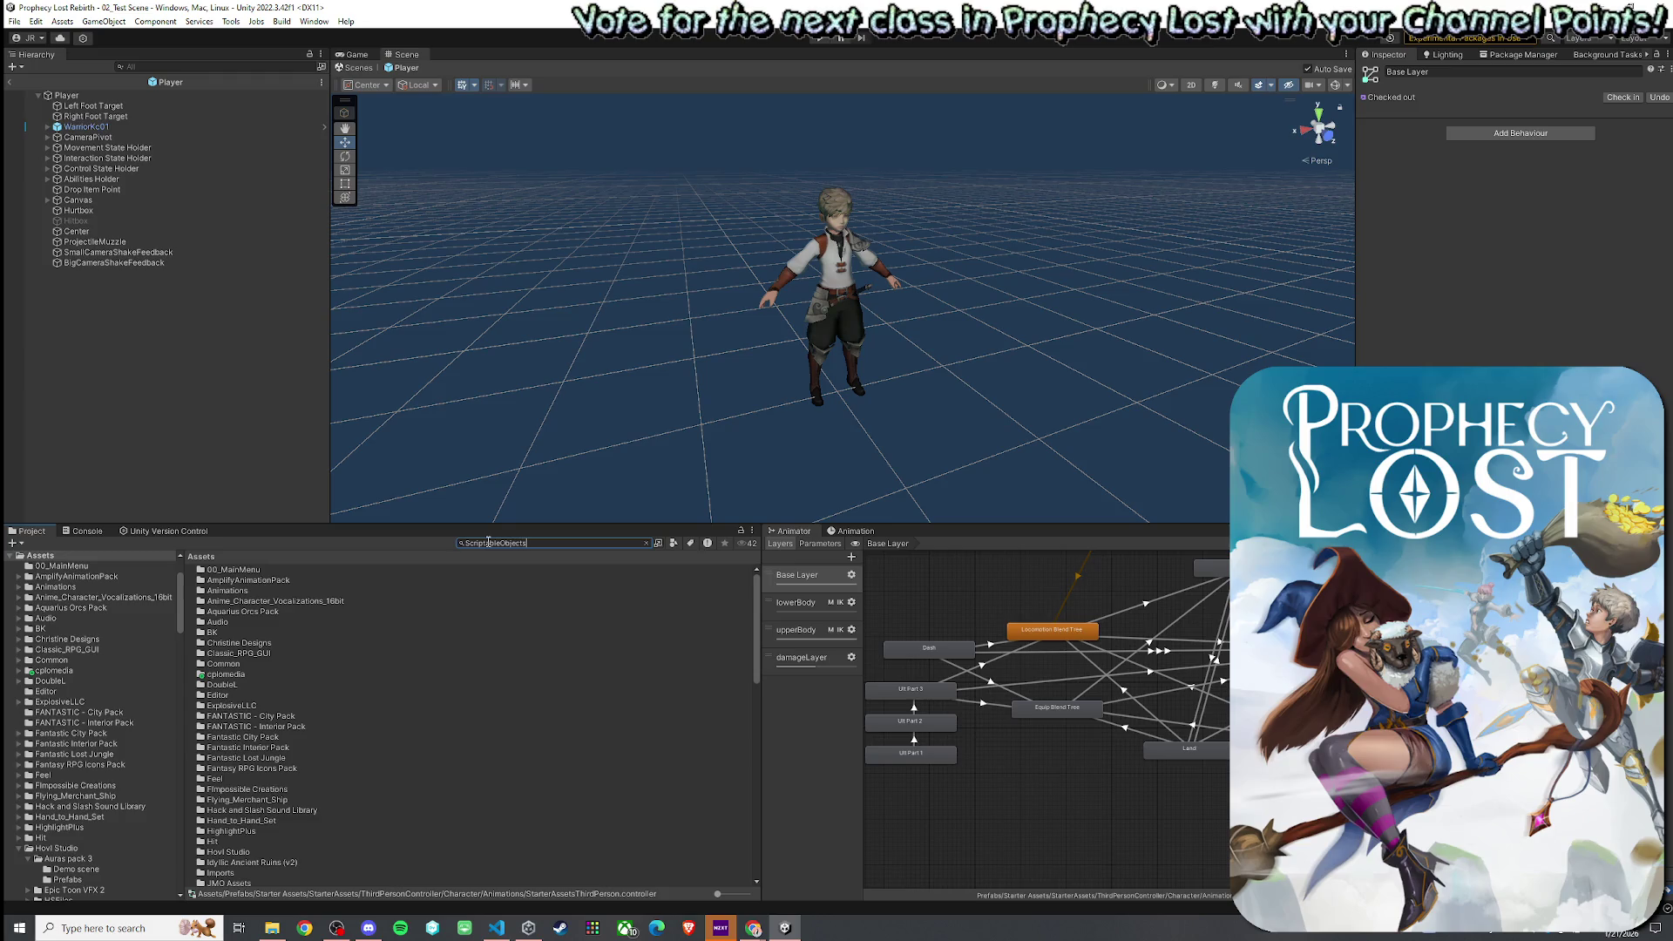
double_click(274, 569)
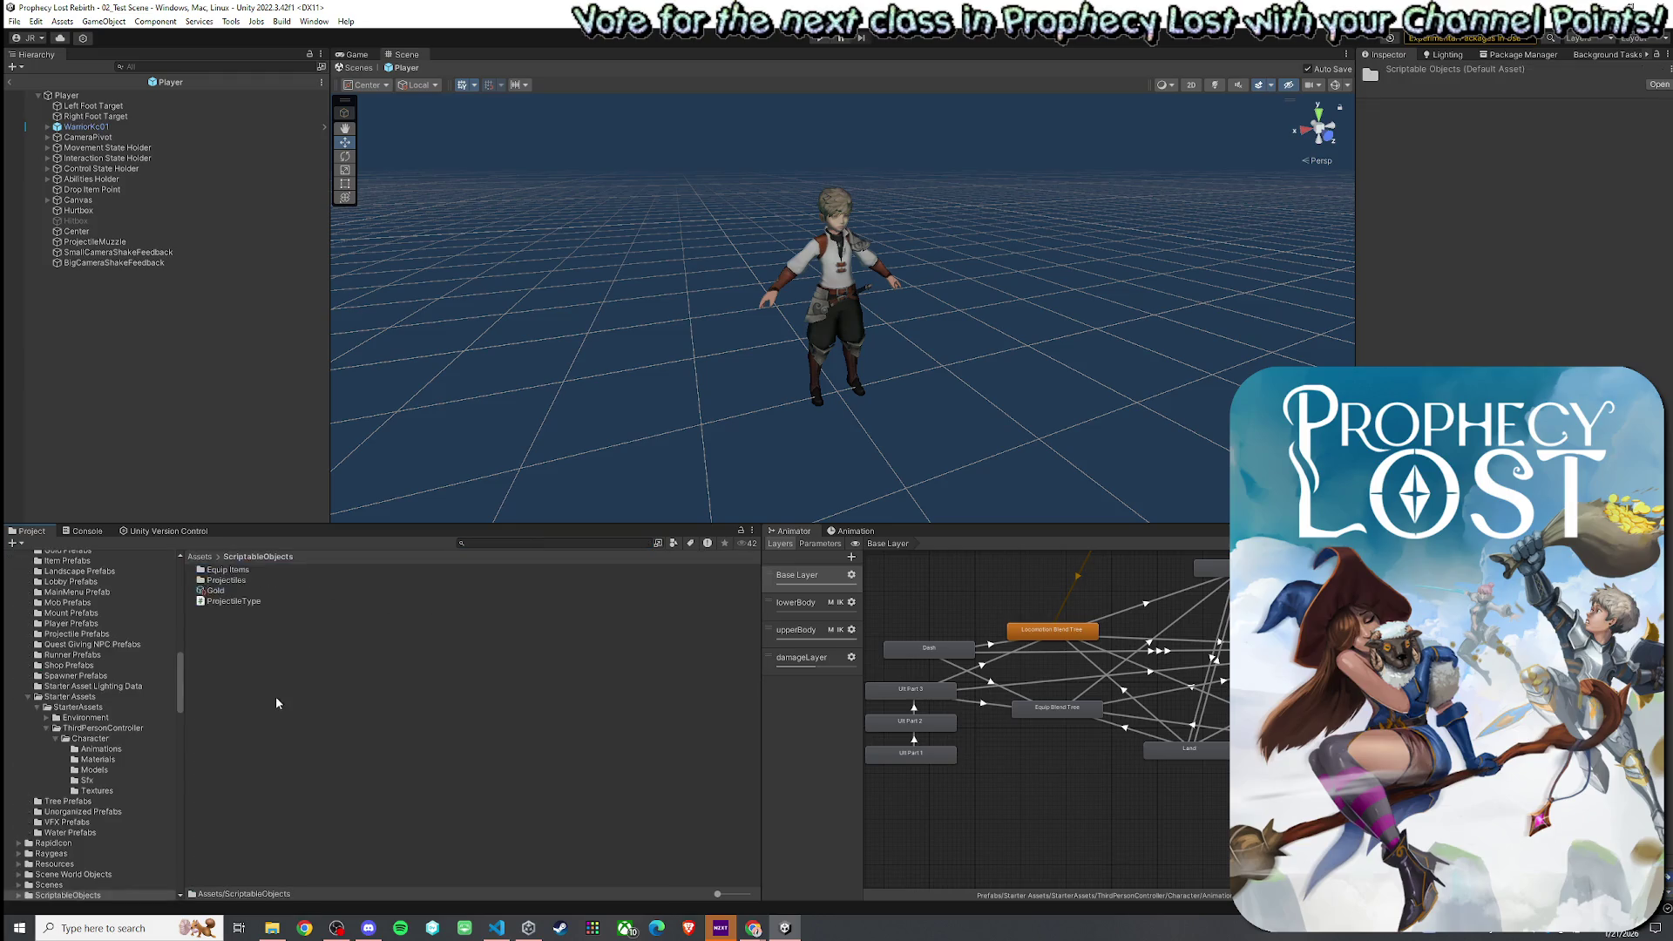
- Create a new C# script there named UltimateDefinition
right_click(268, 673)
mouse_move(392, 253)
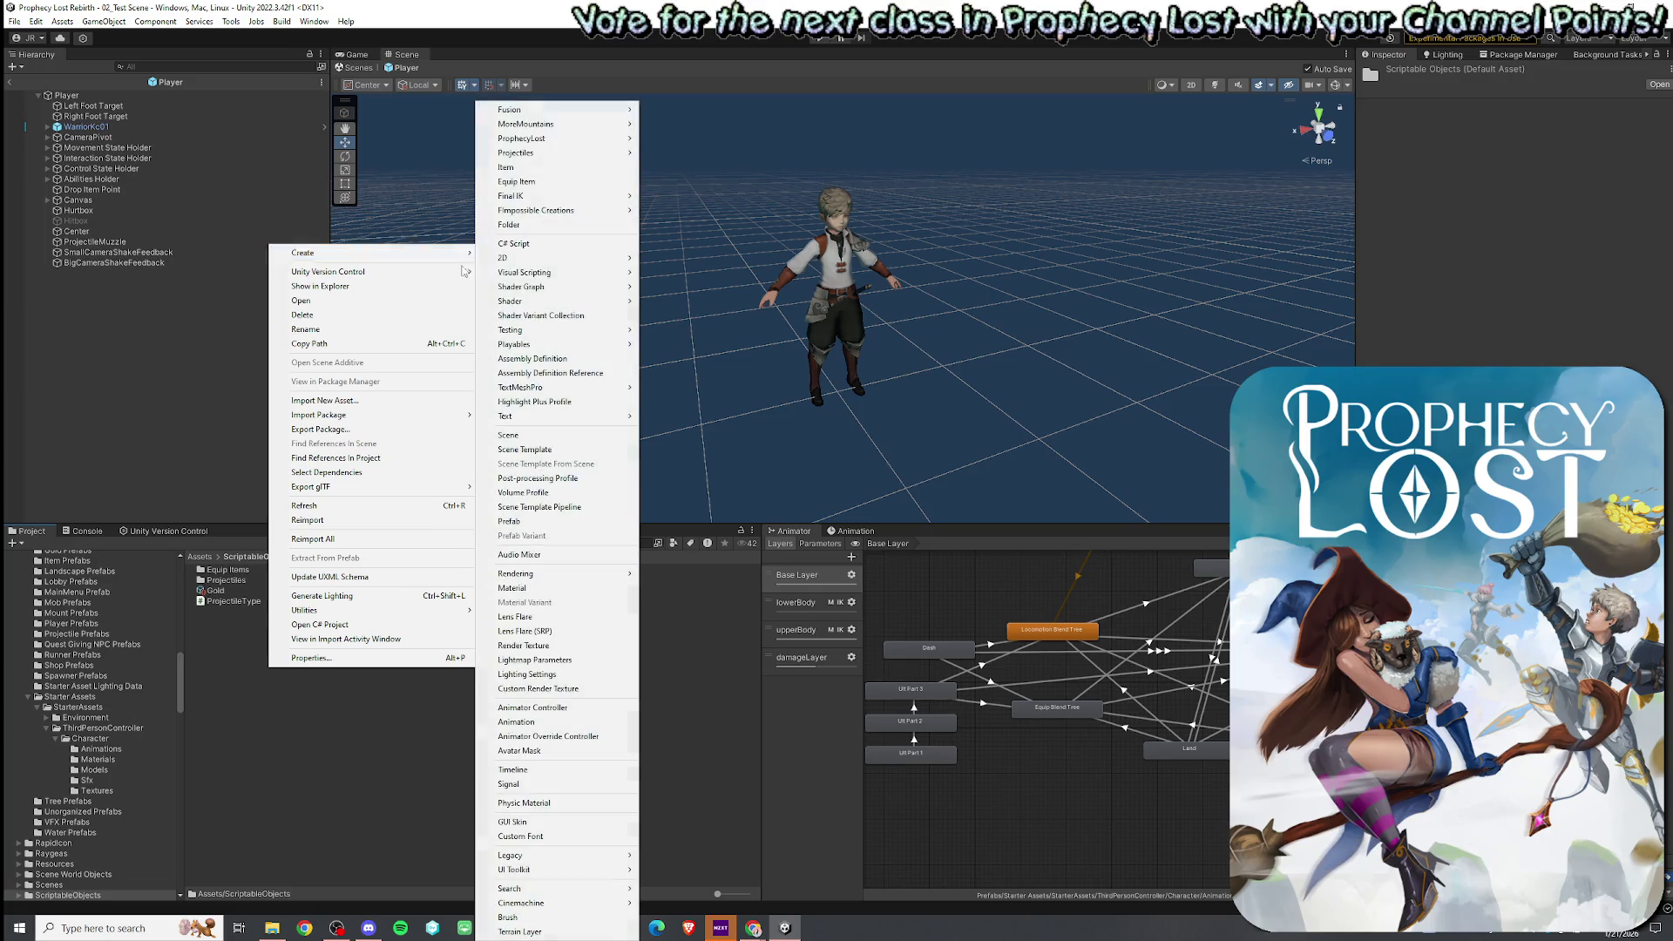
left_click(528, 248)
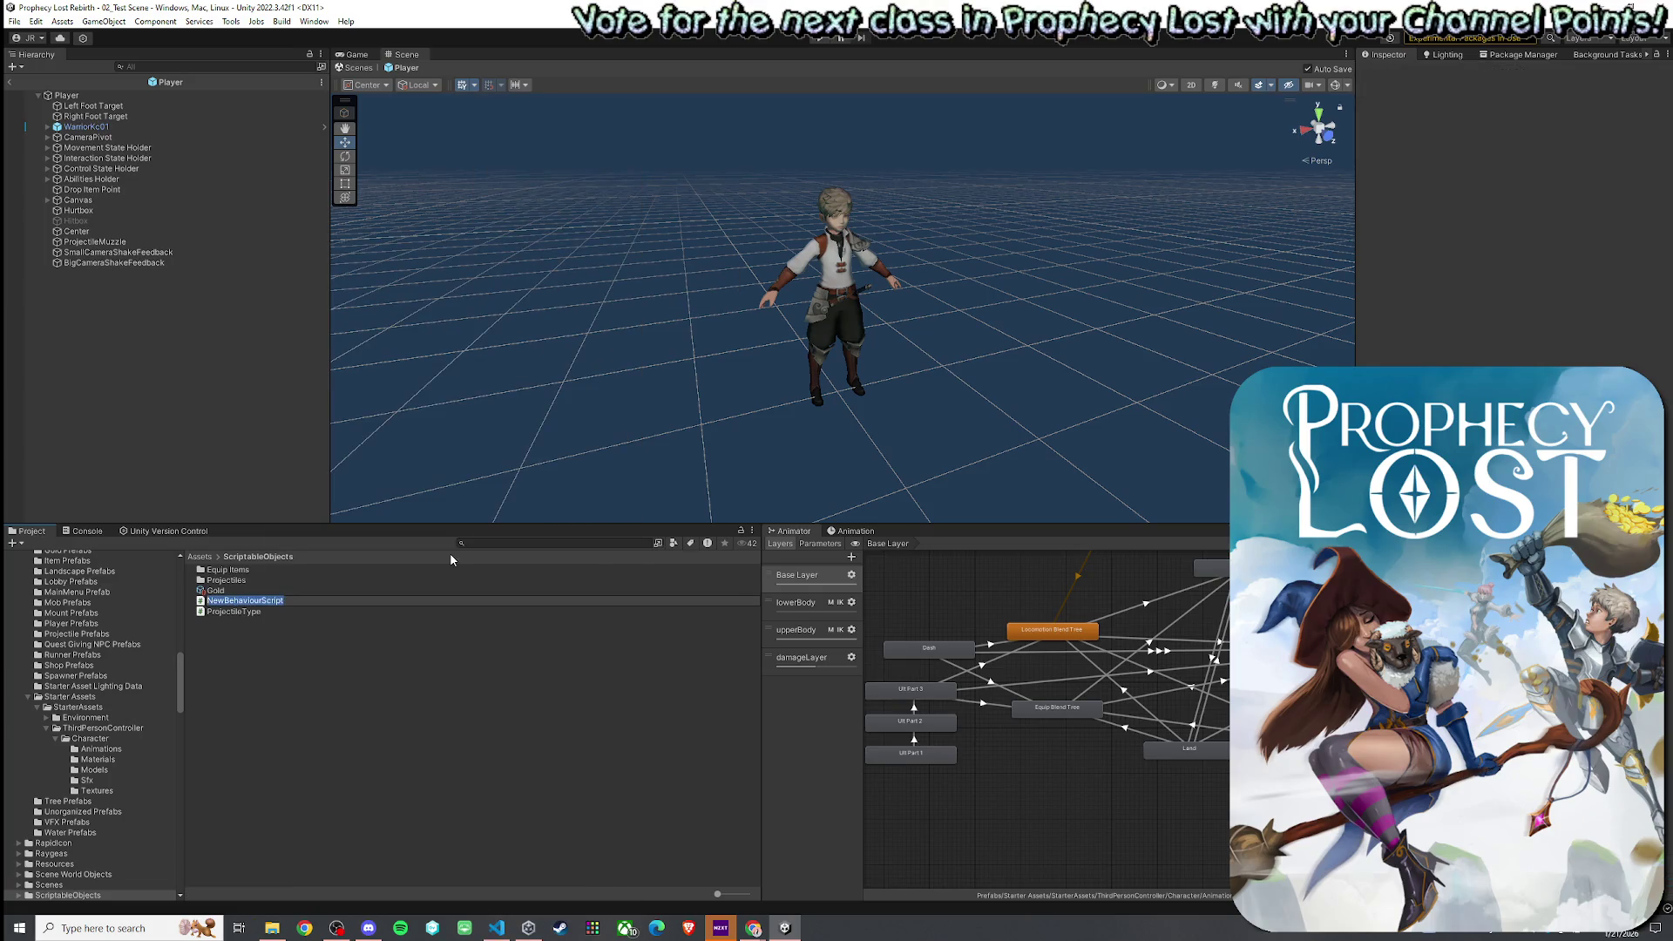
type("UltimateDefinition")
key("Return")
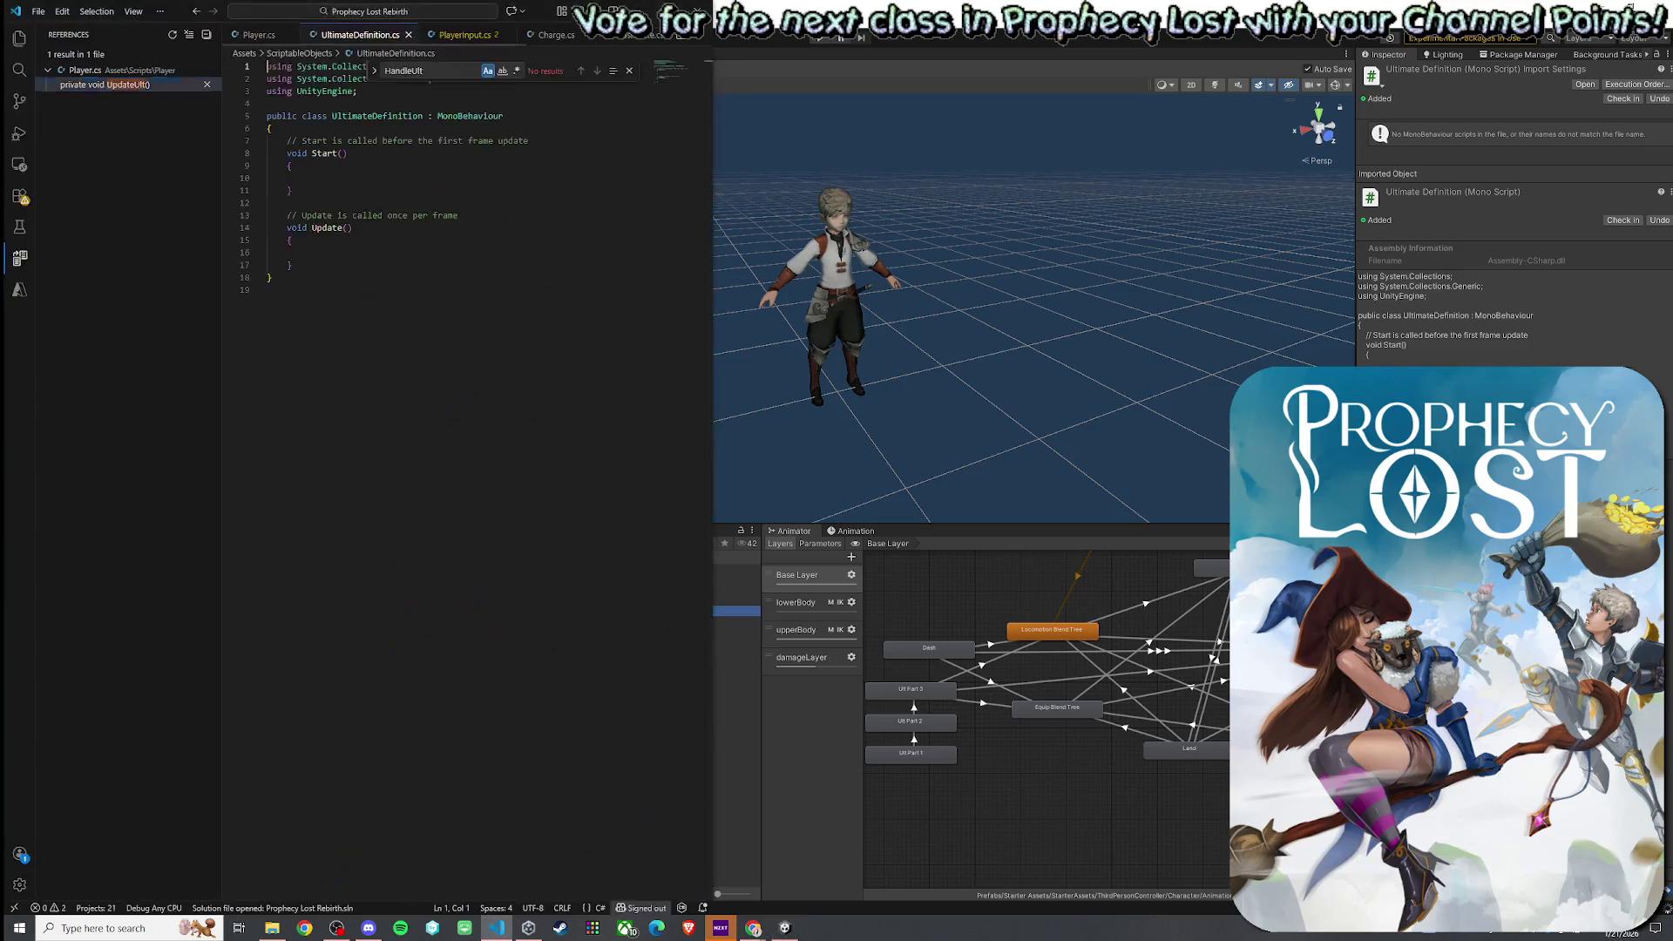
- Replace the UltimateDefinition template body with the pasted ScriptableObject class
key("ctrl+a")
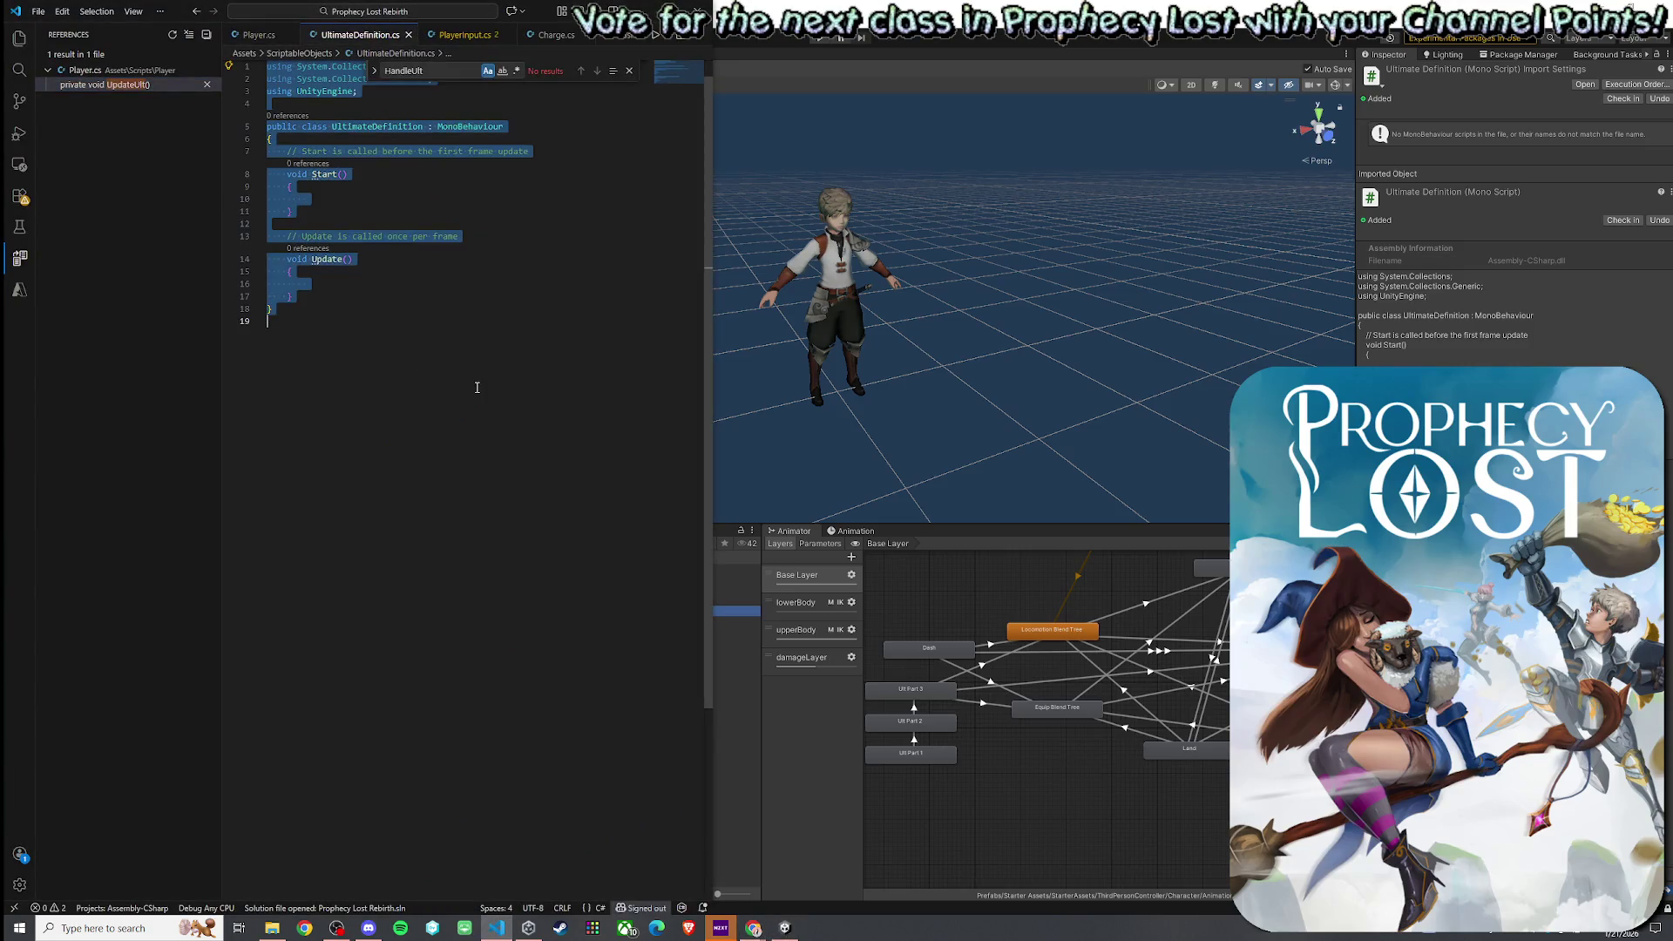
type("public class UltimateDefinition : ScriptableObject {     public string animStateName;     public float recoverSeconds;     public UltHitEvent[] events; }")
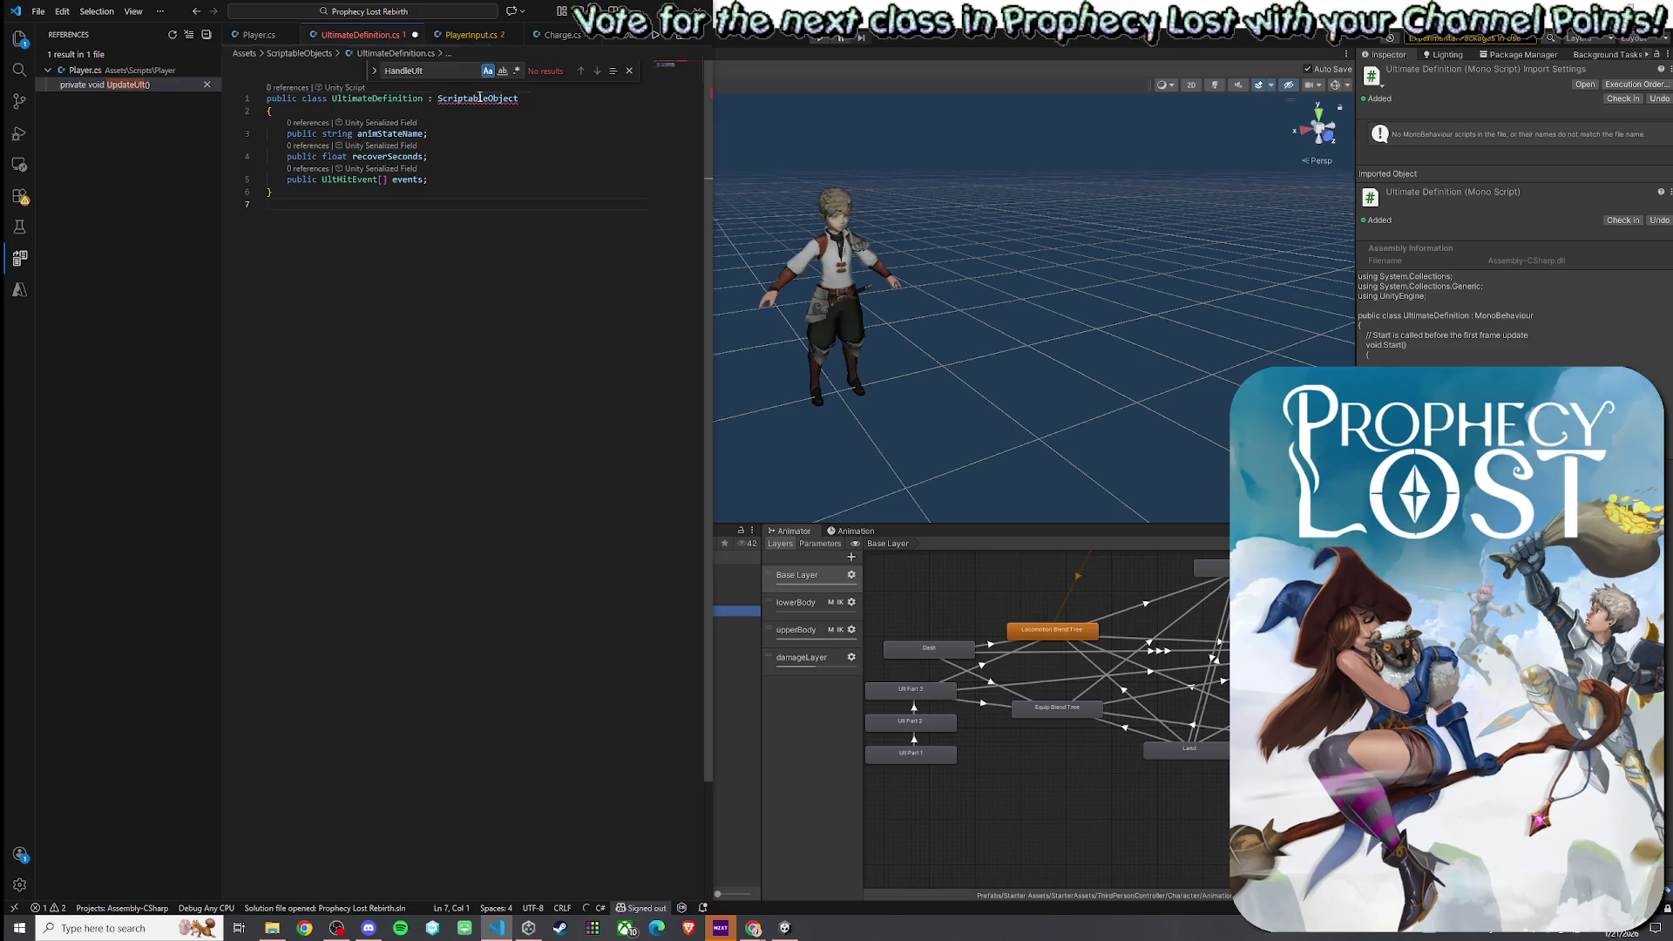
key("ctrl+z")
mouse_move(415, 343)
left_mouse_down()
mouse_move(297, 281)
mouse_move(262, 165)
mouse_move(239, 156)
left_mouse_up()
type("public class UltimateDefinition : ScriptableObject {     public string animStateName;     public float recoverSeconds;     public UltHitEvent[] events; }")
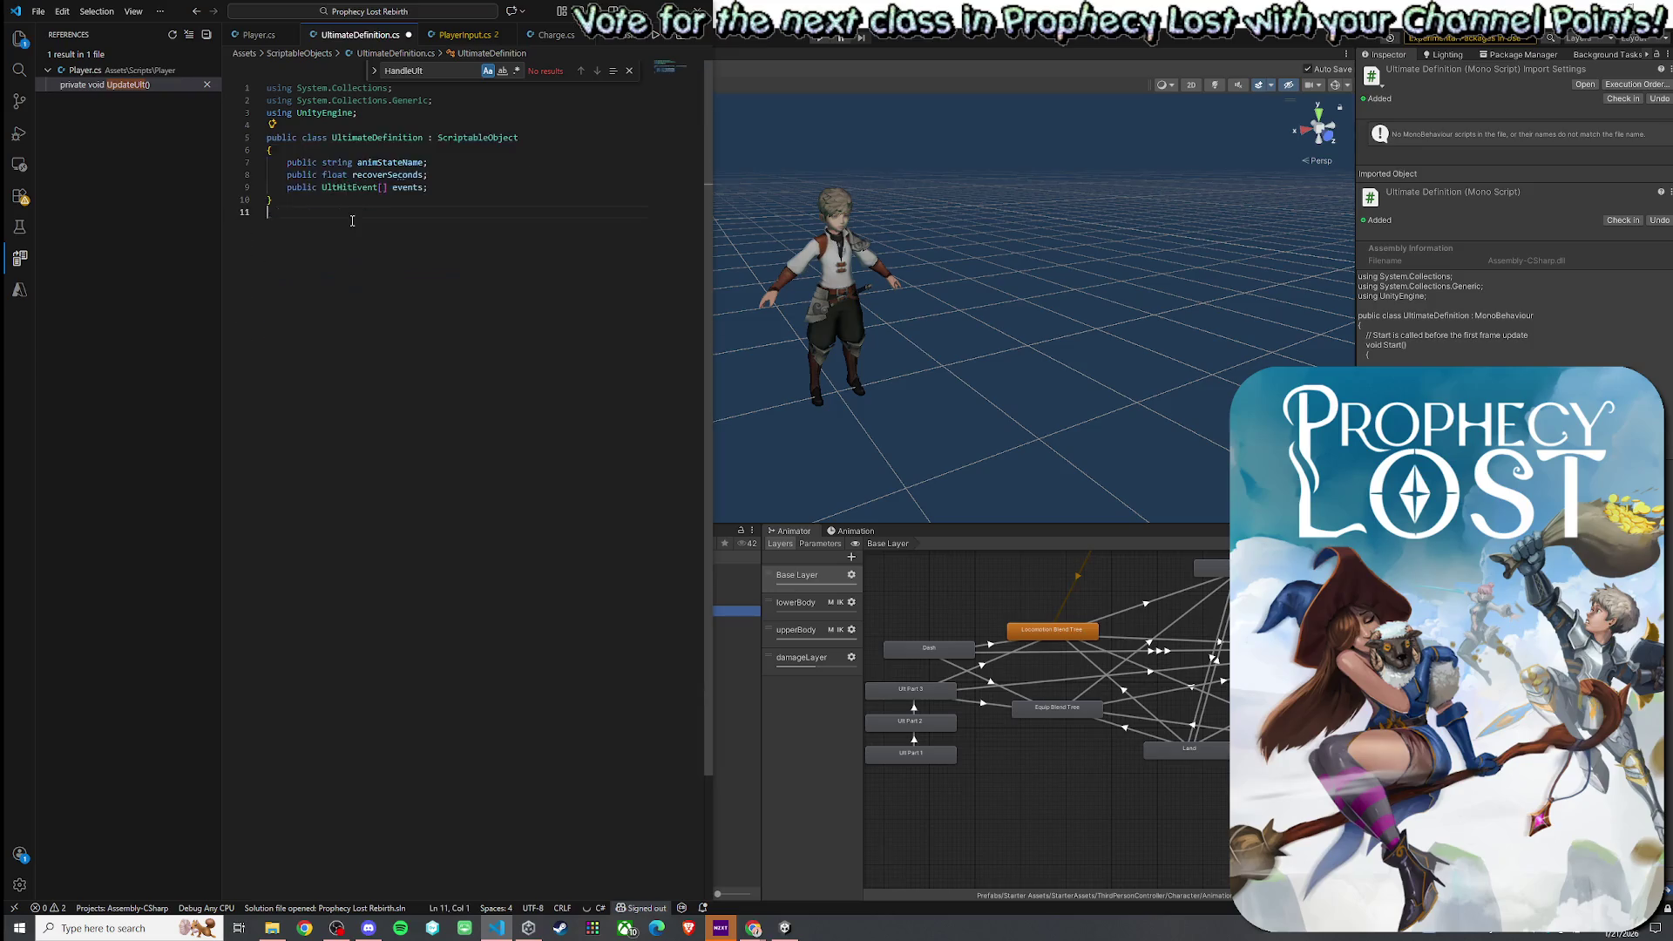
left_click(456, 126)
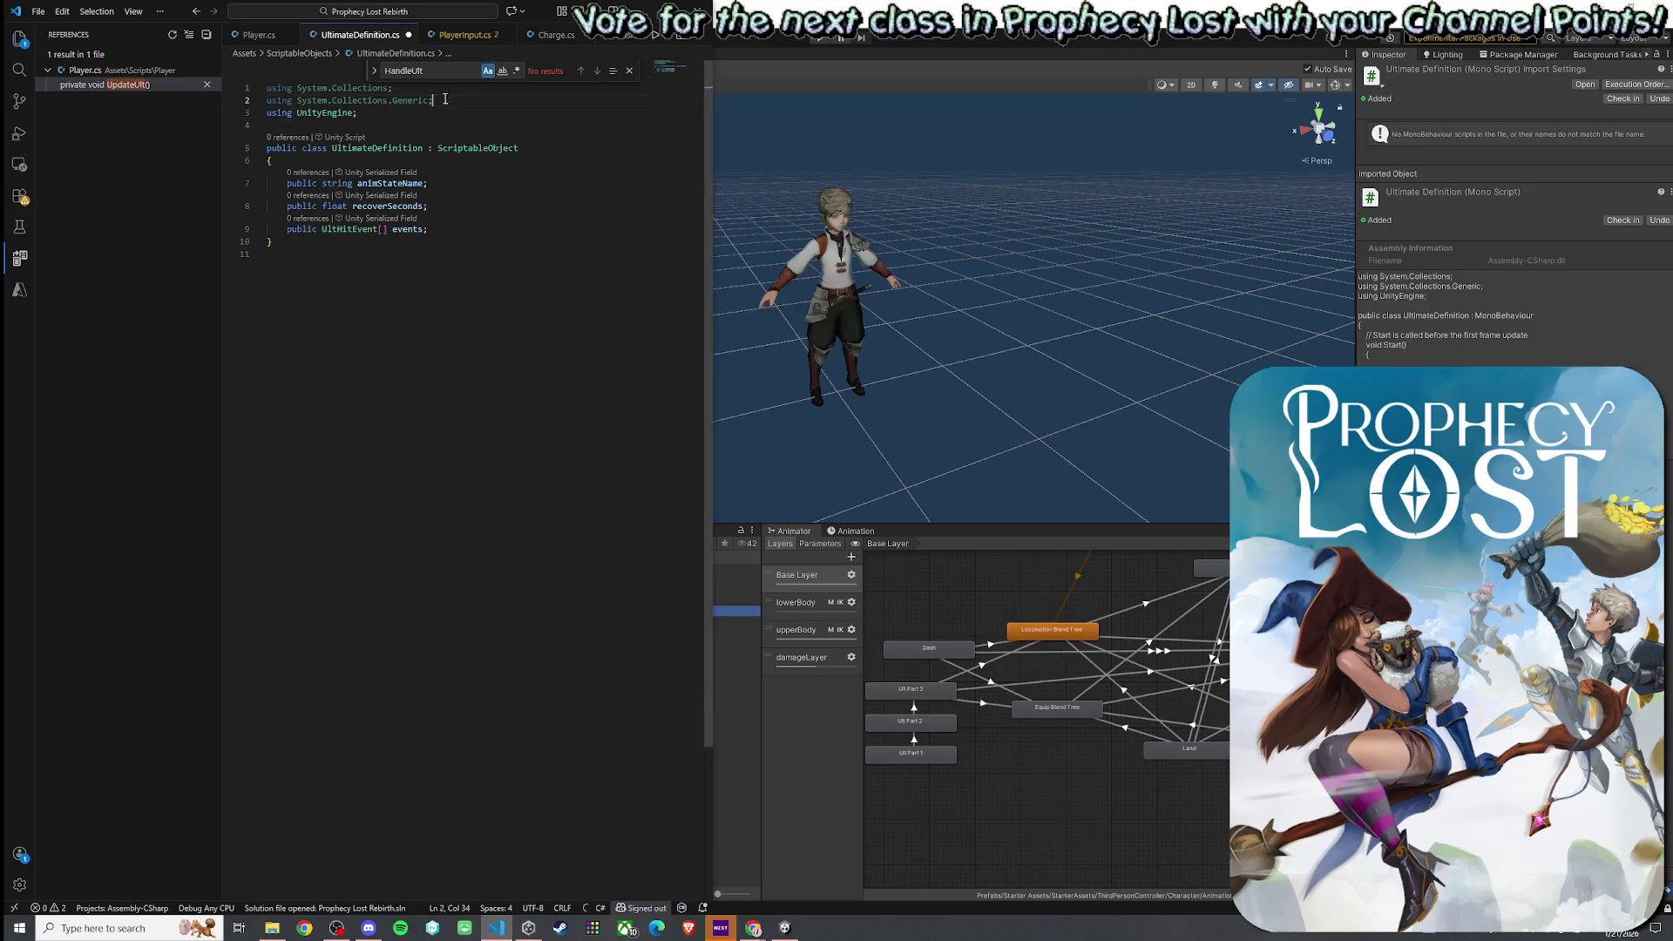
- Remove the System.Collections imports and trailing blank line, save, and return to Player.cs
key("Up")
key("Up")
key("Up")
key("ctrl+shift+k")
key("ctrl+shift+k")
left_click(471, 287)
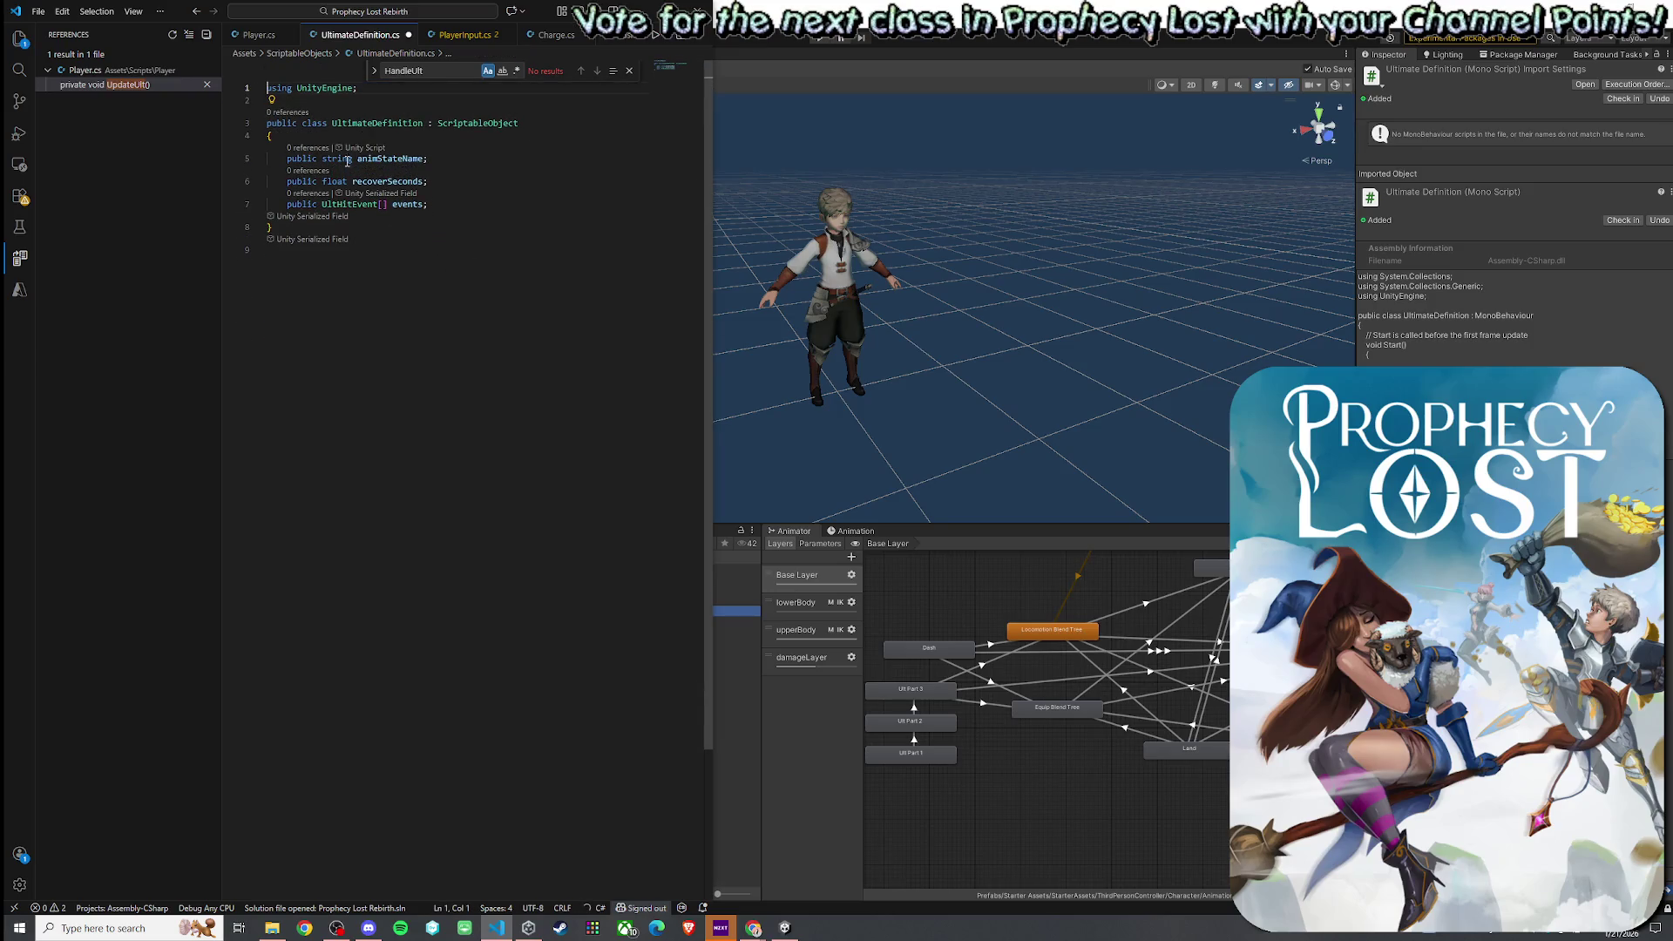
key("BackSpace")
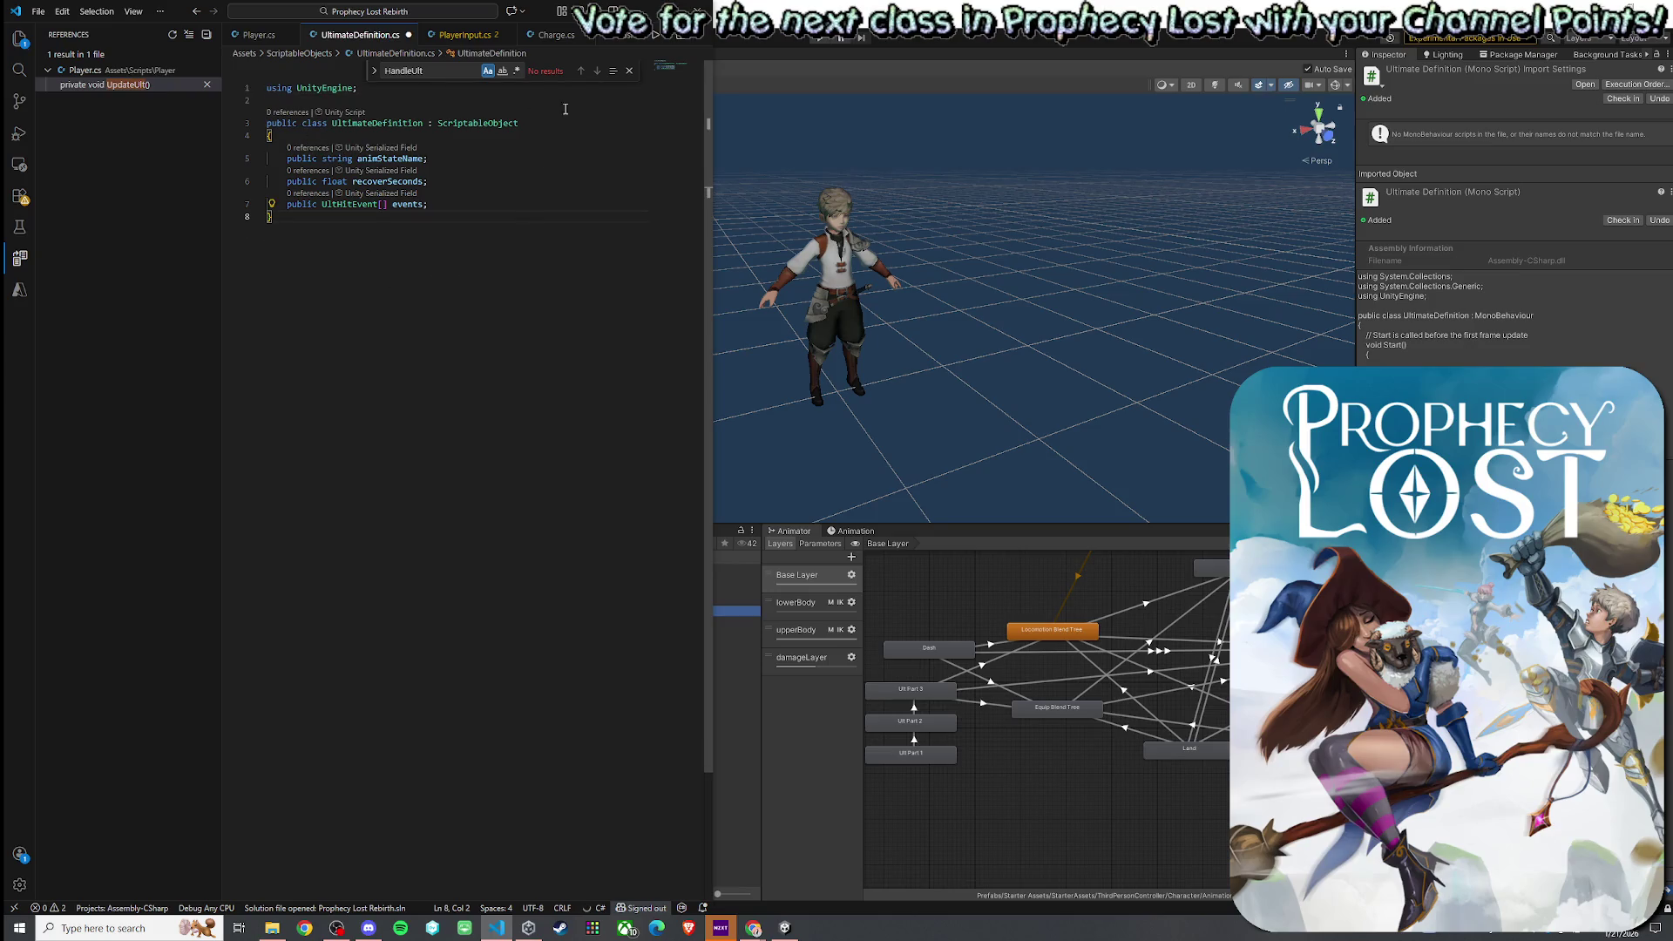
key("Escape")
left_click(39, 10)
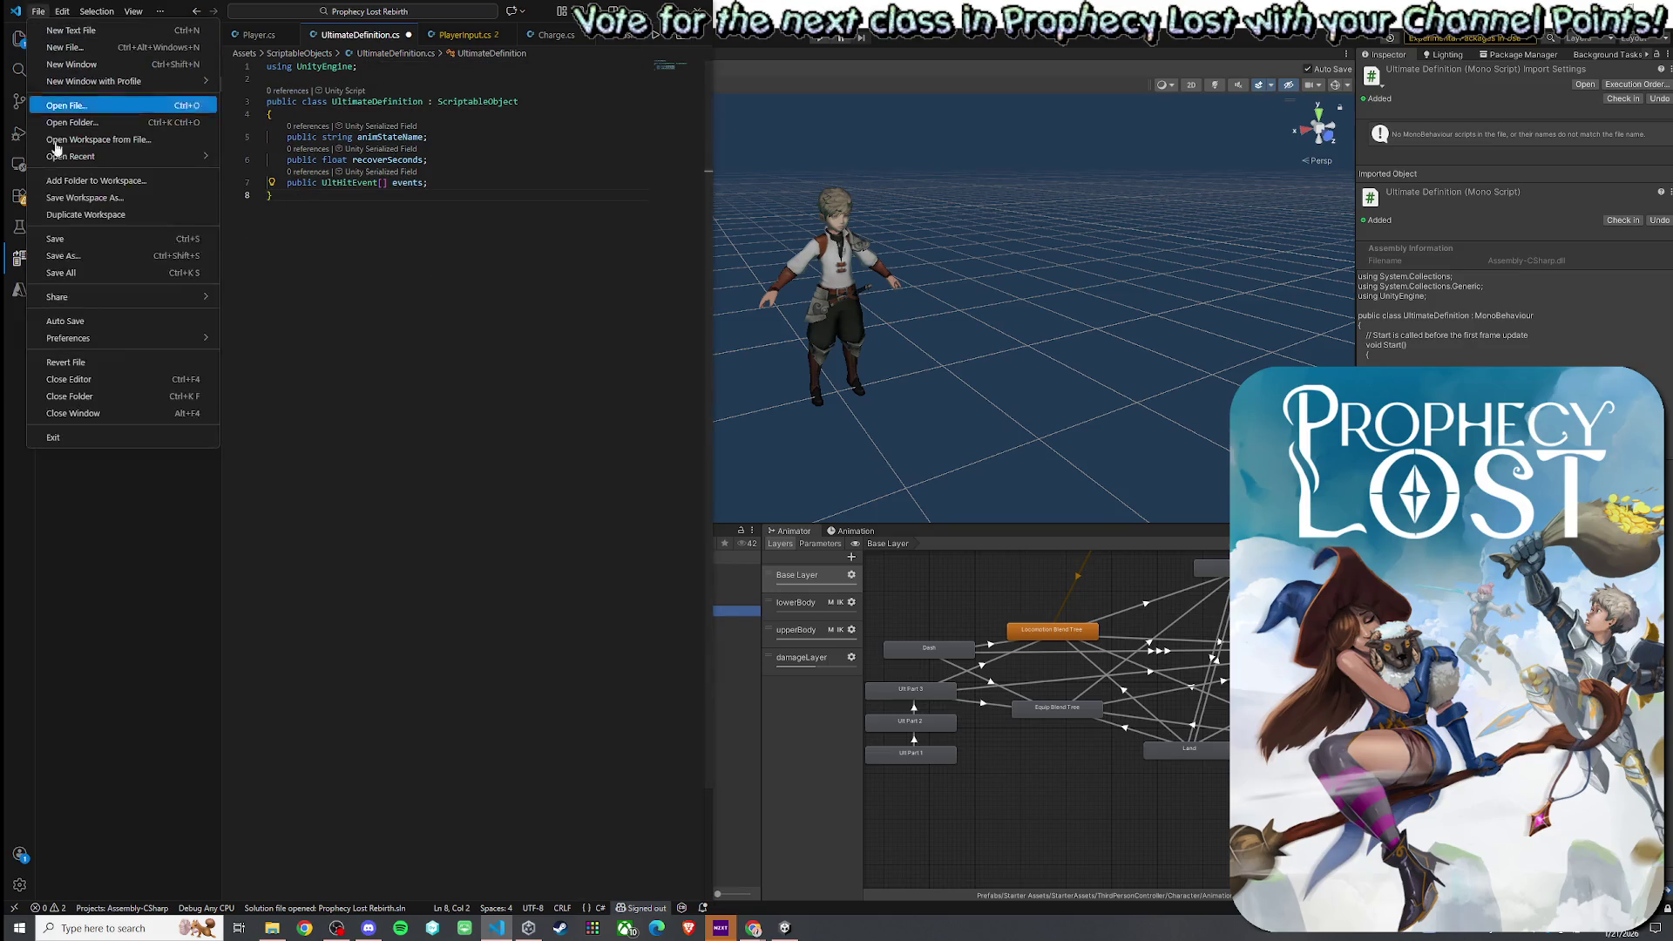
left_click(70, 228)
left_click(259, 35)
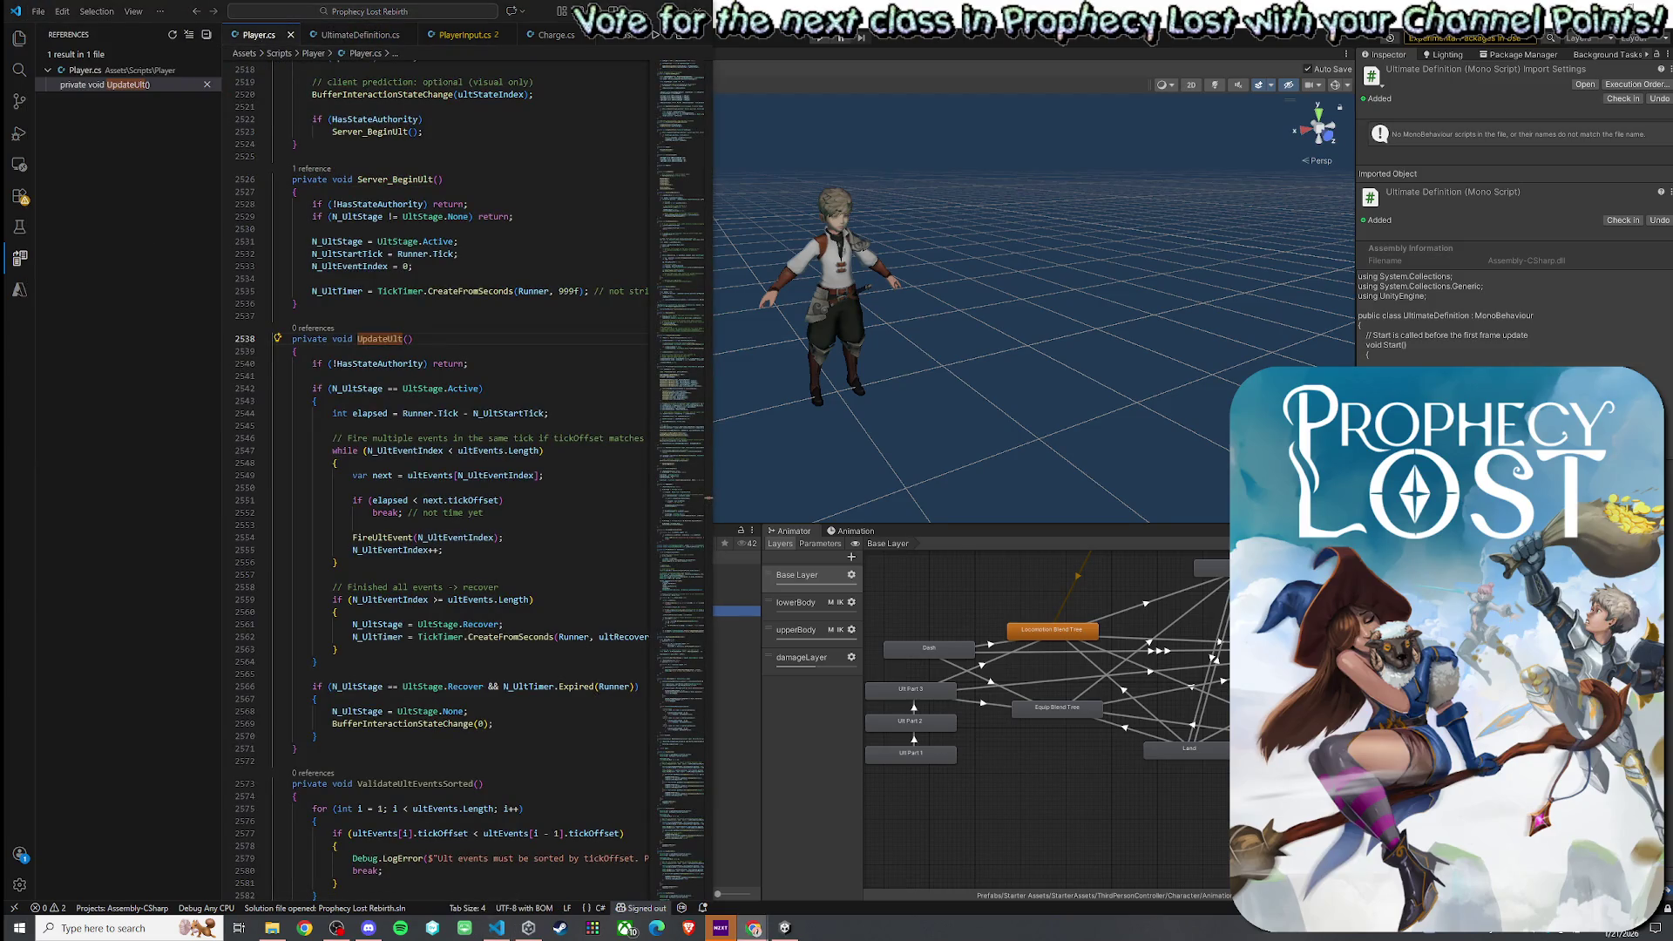
- Search Player.cs for 'Ult' to reach the ult field declarations
scroll(570, 263, "up", 6)
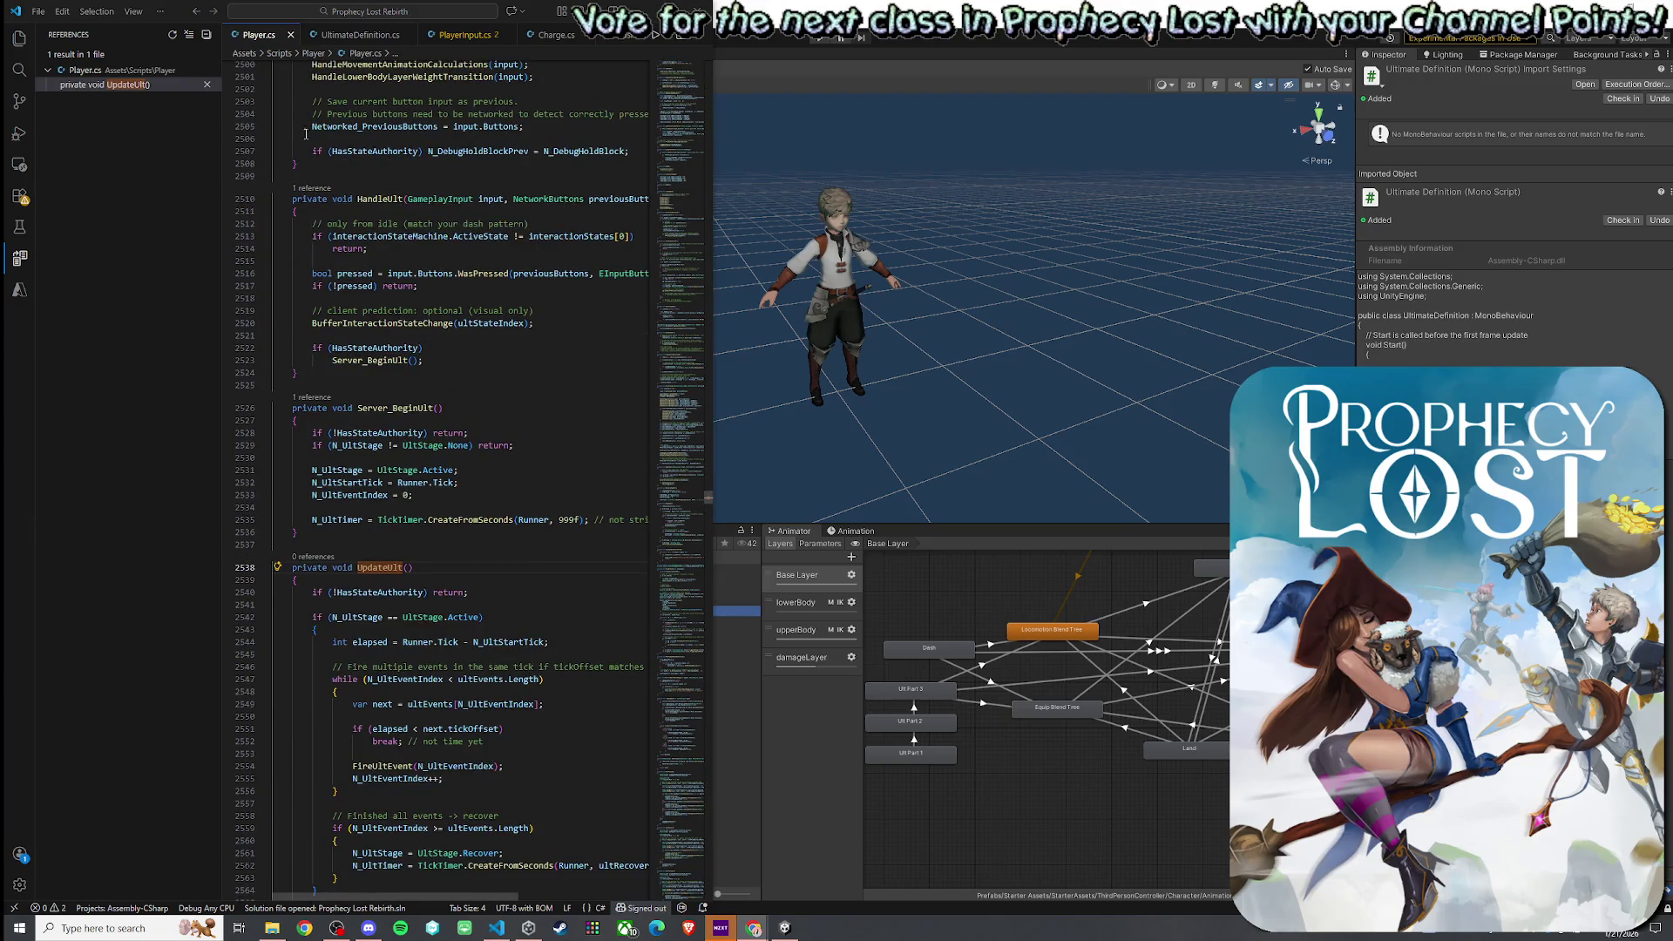
double_click(445, 153)
key("ctrl+f")
type("Ult")
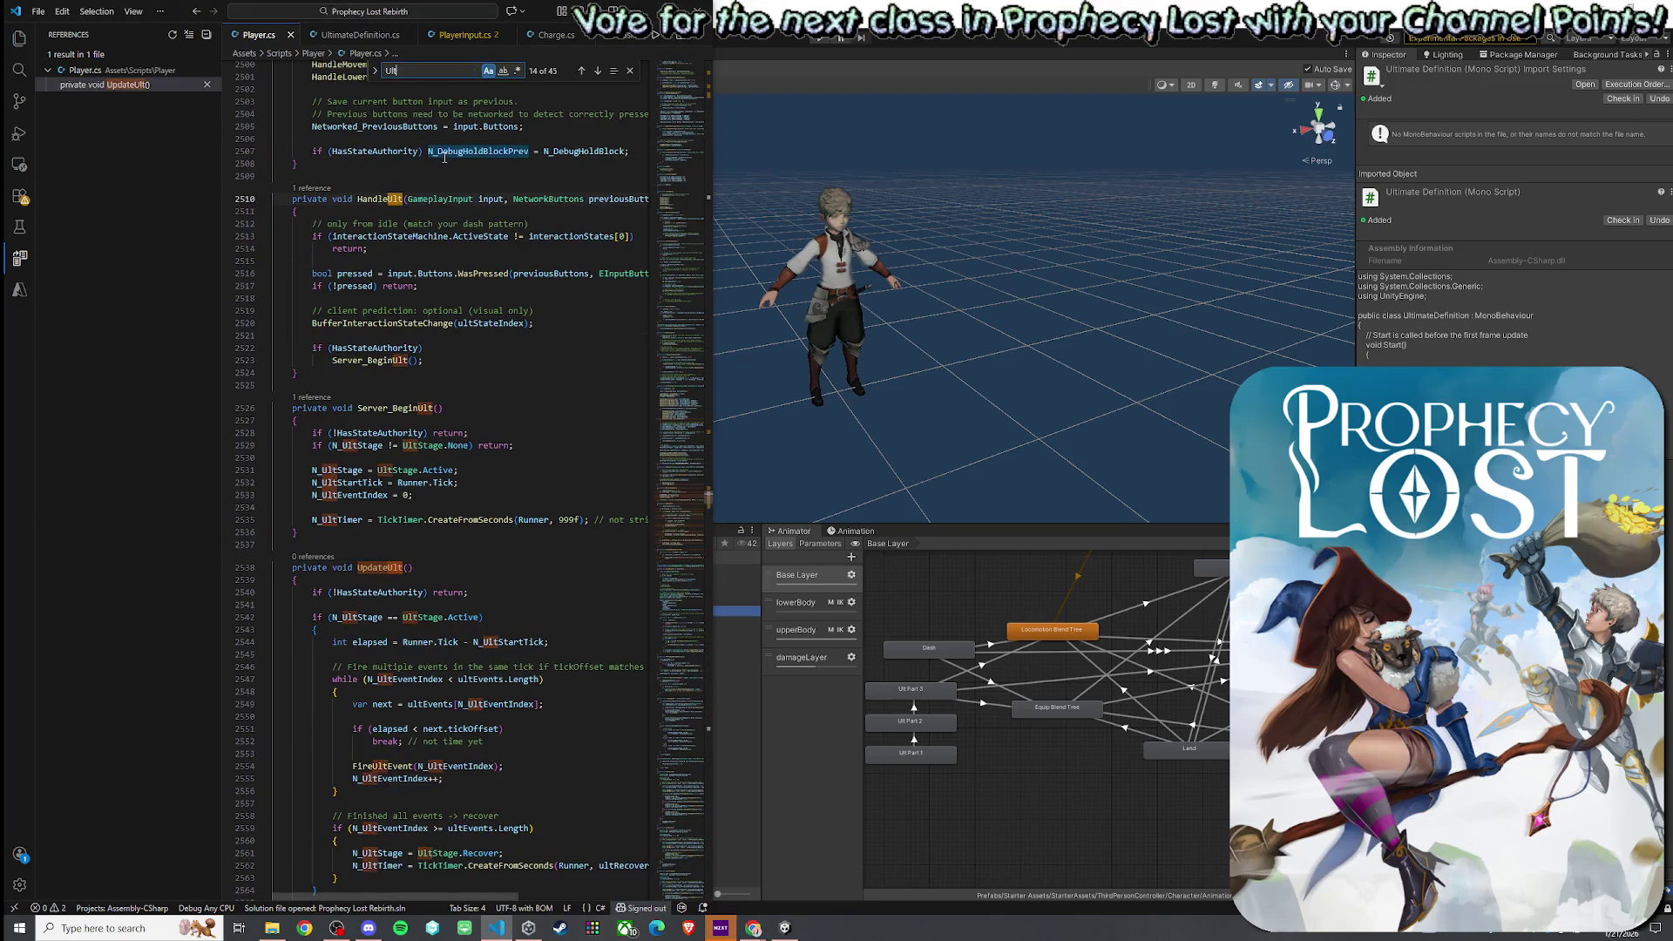
left_click(583, 71)
left_click(583, 72)
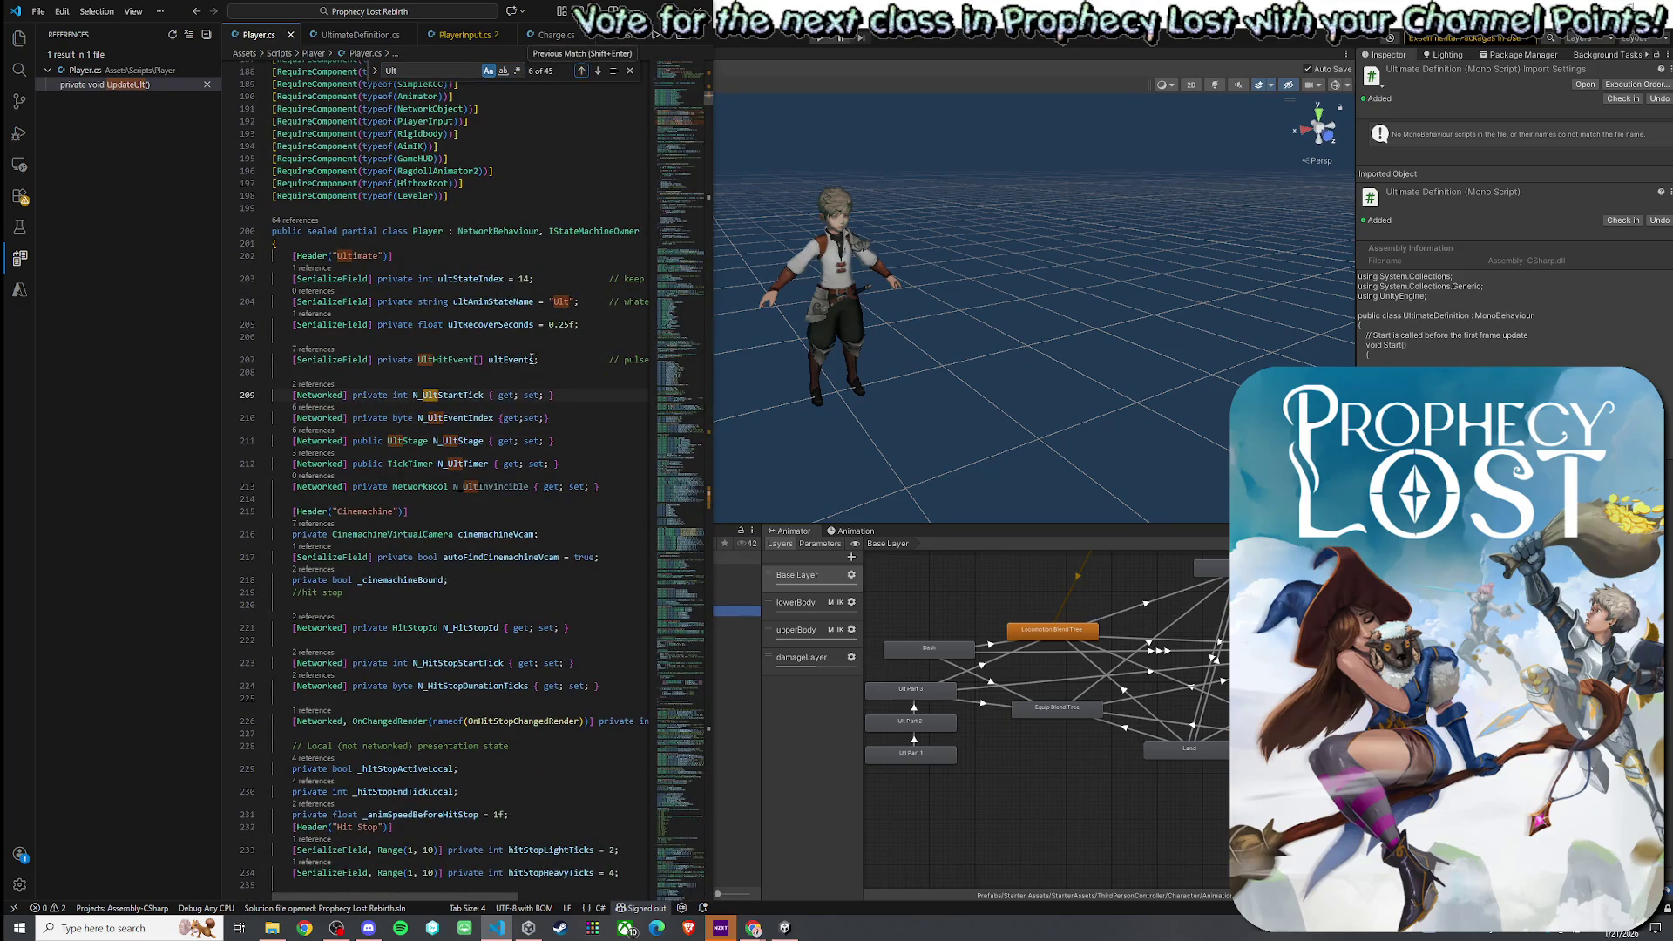
- Add the serialized UltimateDefinition ultimate field below ultEvents, save, and comment out ultEvents
left_click(556, 361)
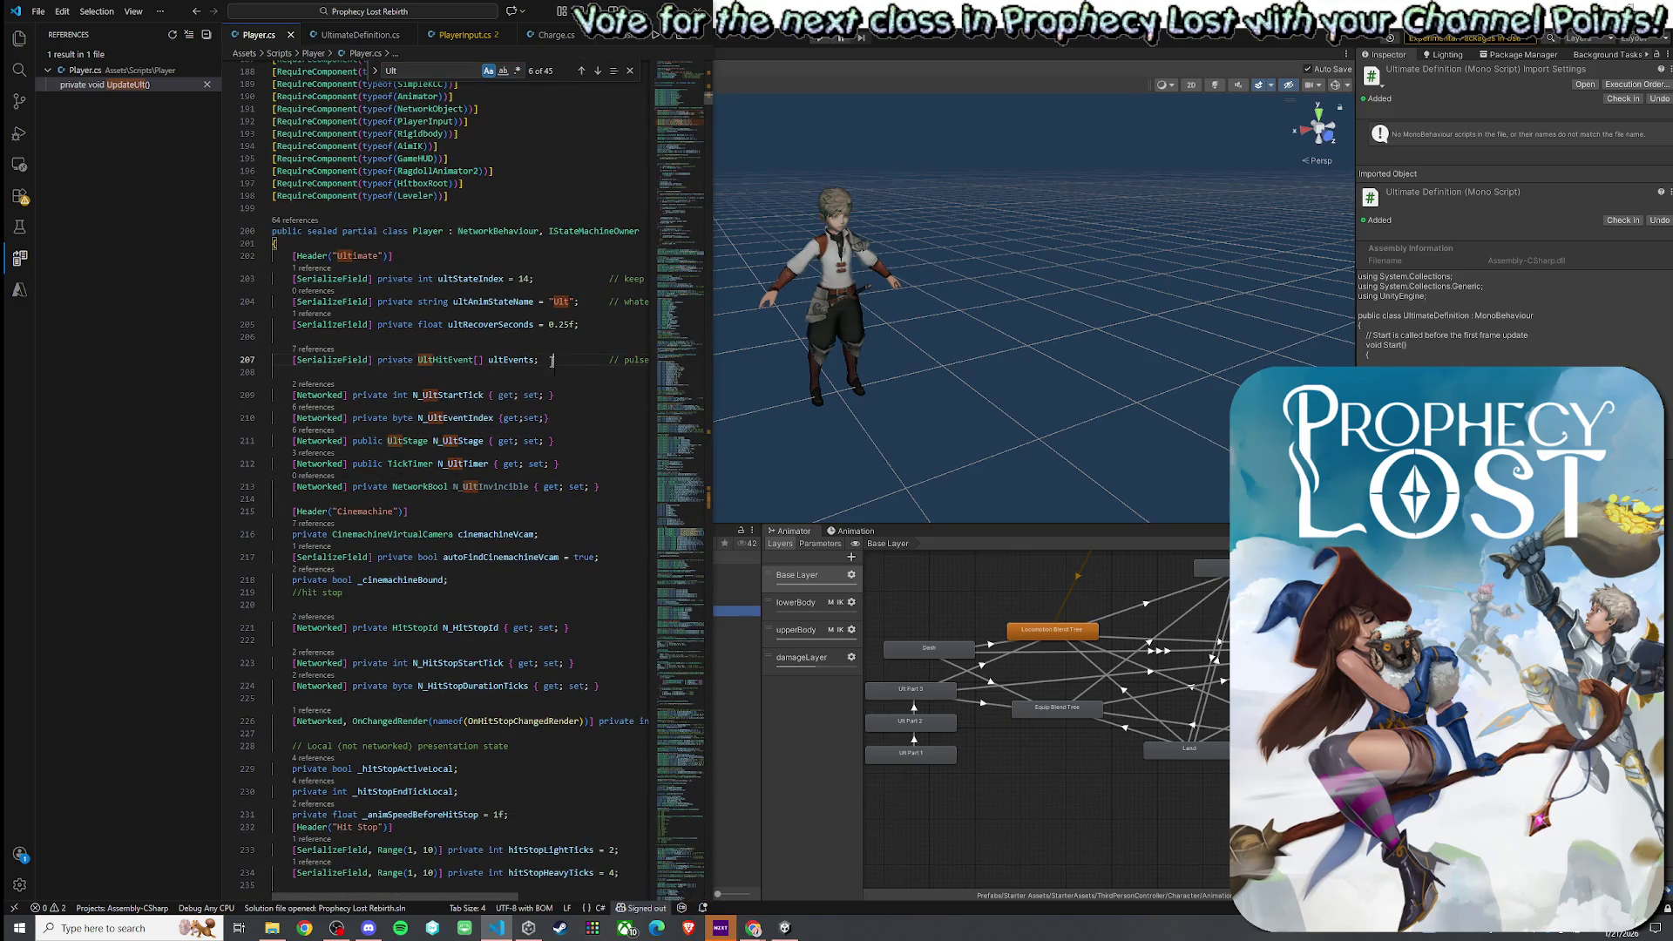
key("Return")
key("Return")
key("Tab")
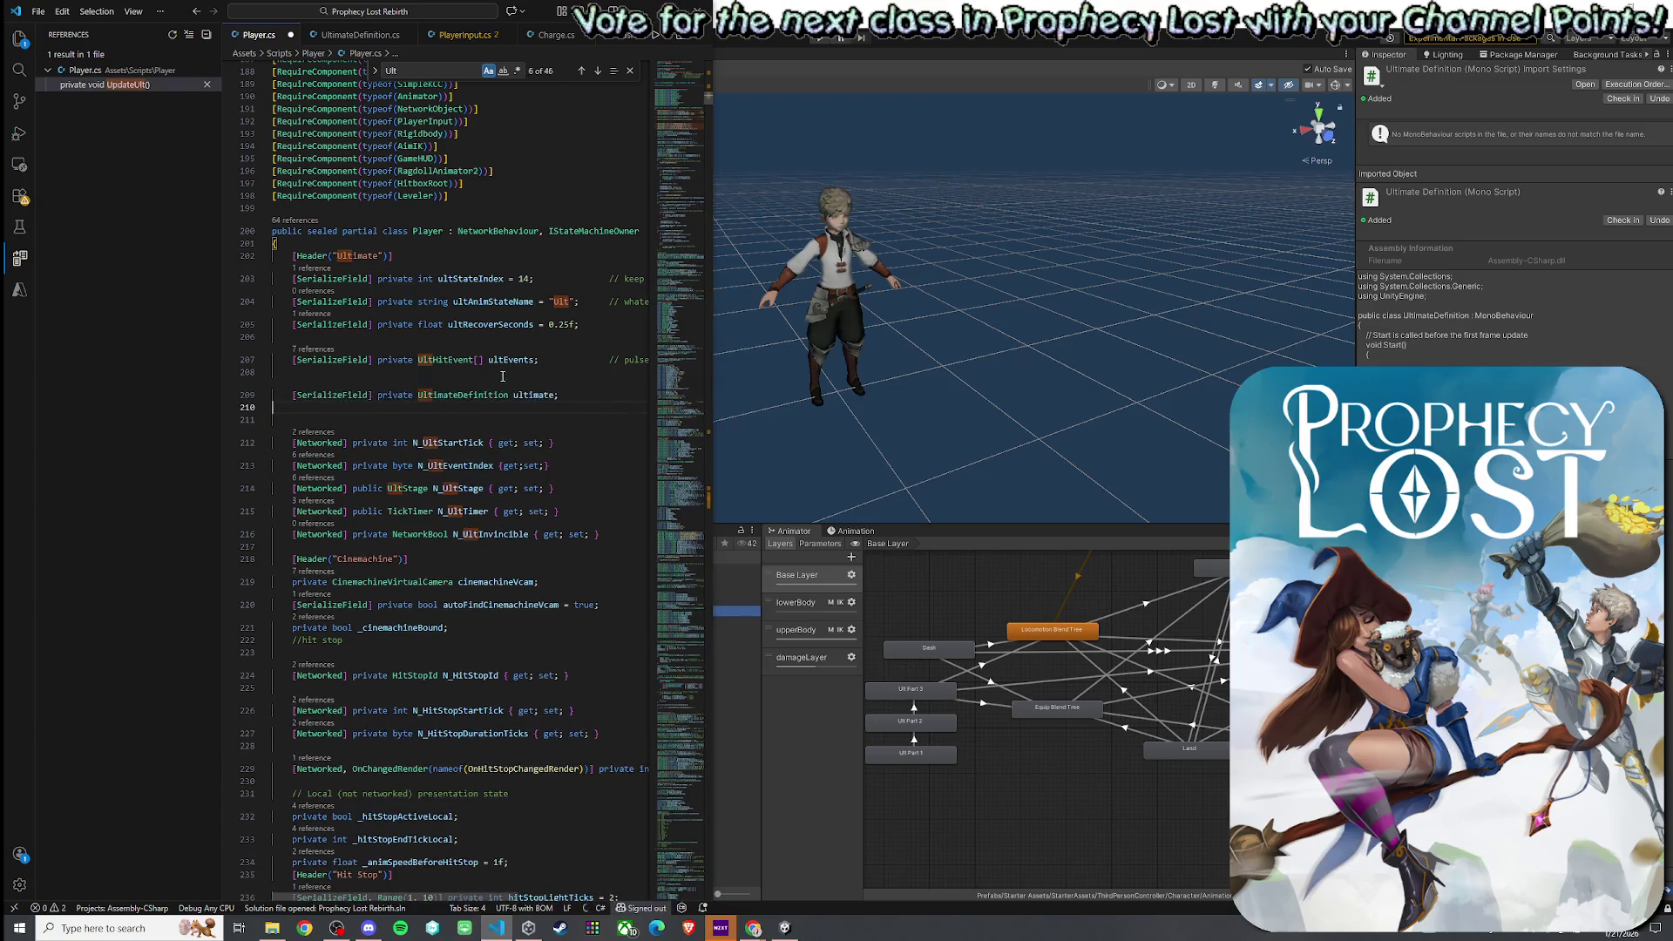
key("Return")
left_click(349, 371)
key("BackSpace")
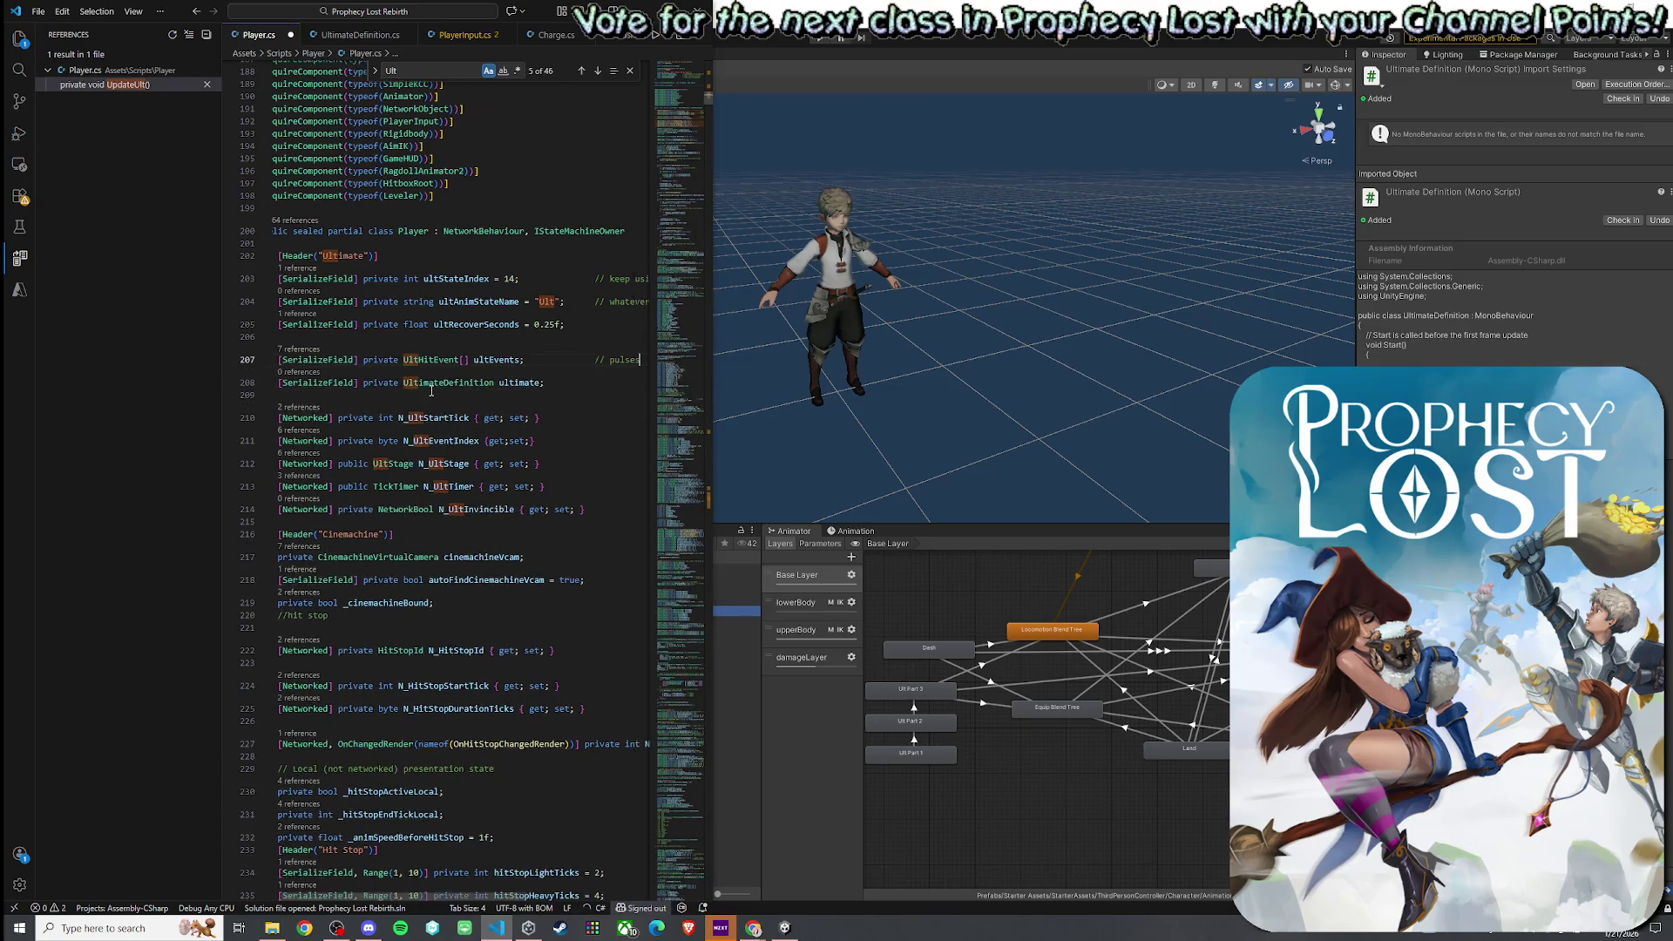
left_click(38, 12)
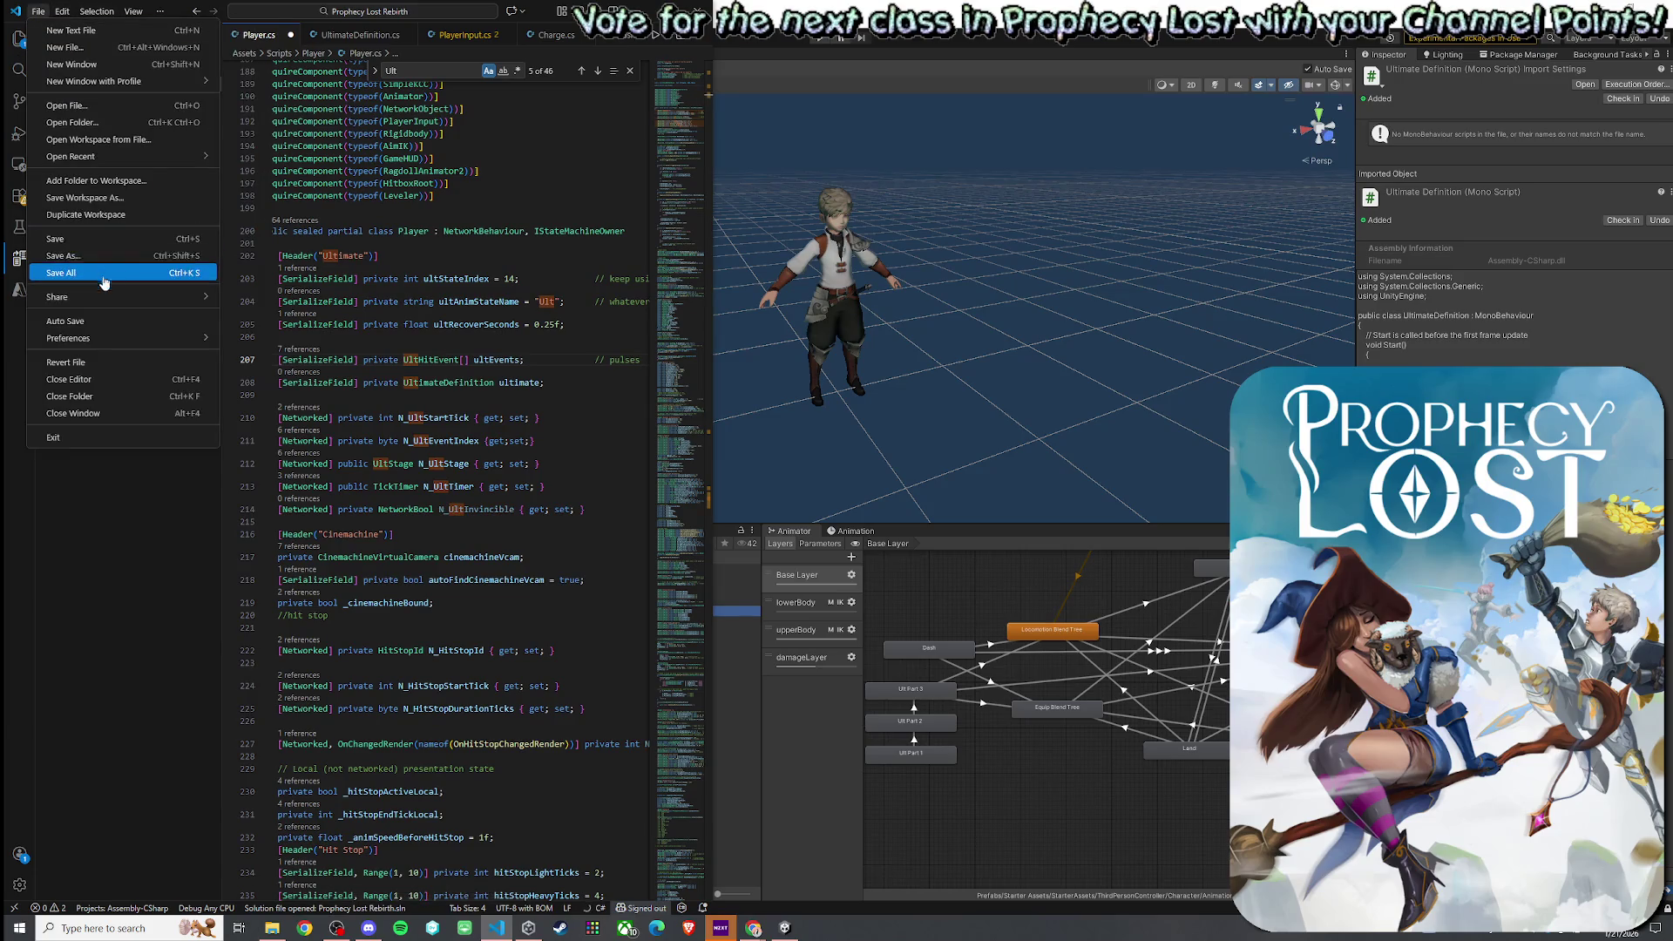
left_click(65, 273)
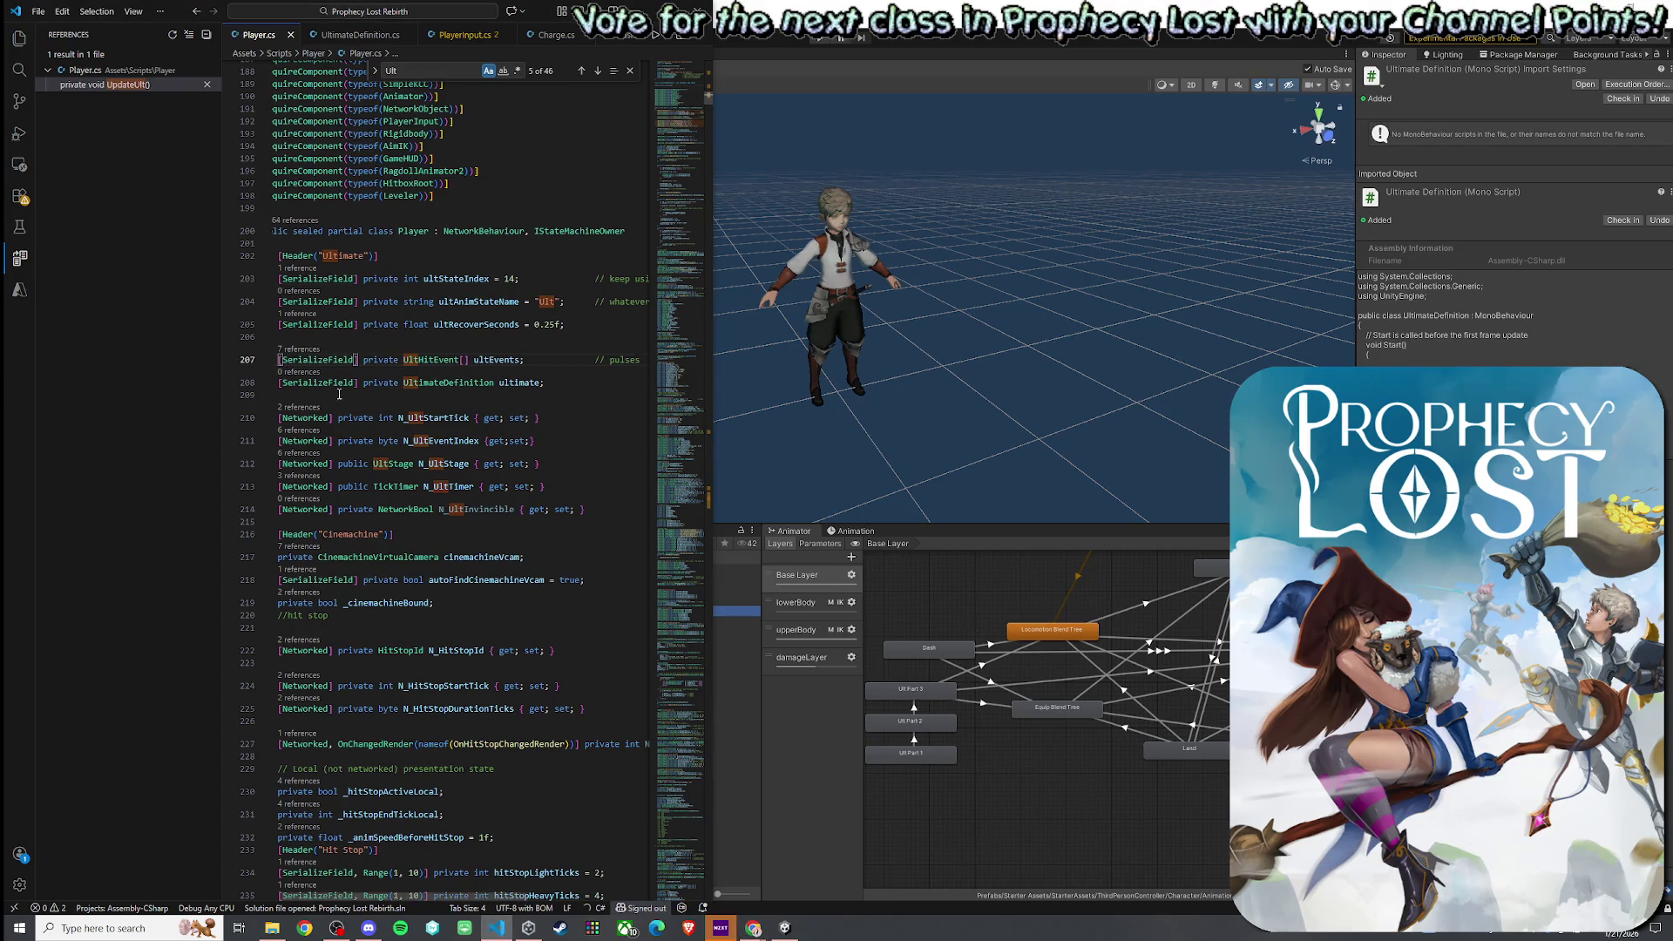
key("ctrl+slash")
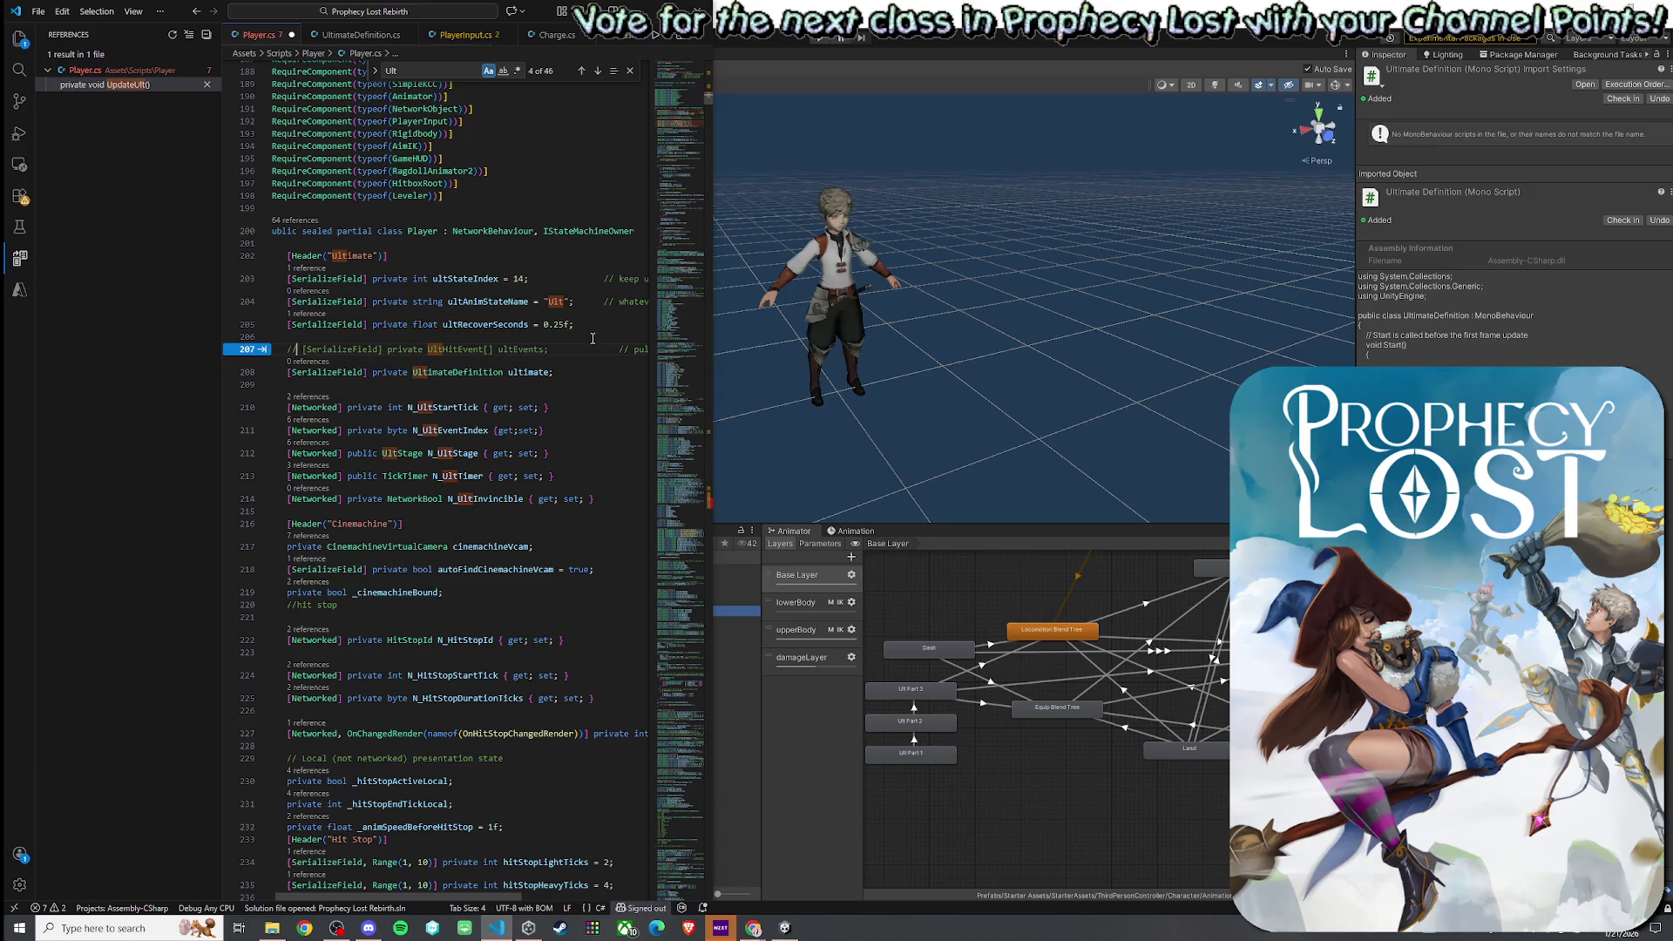
- Locate the UpdateUlt event loop in Player.cs and fetch the new code from the browser
left_click_drag(675, 489, 678, 603)
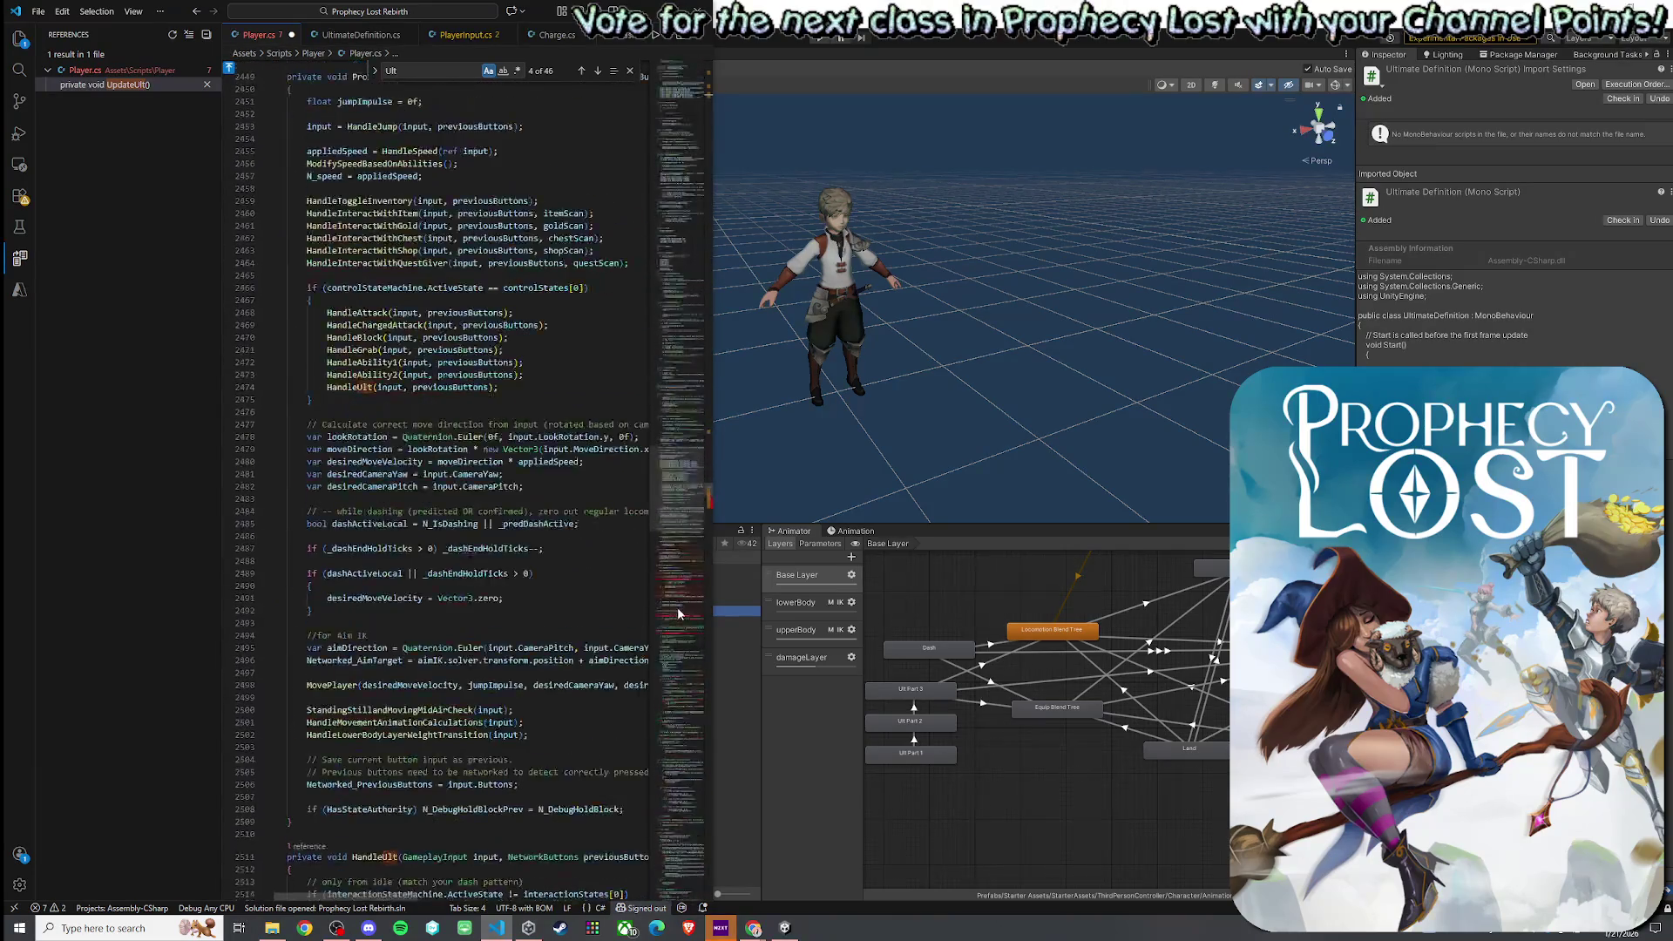
left_click(664, 556)
scroll(665, 556, "down", 5)
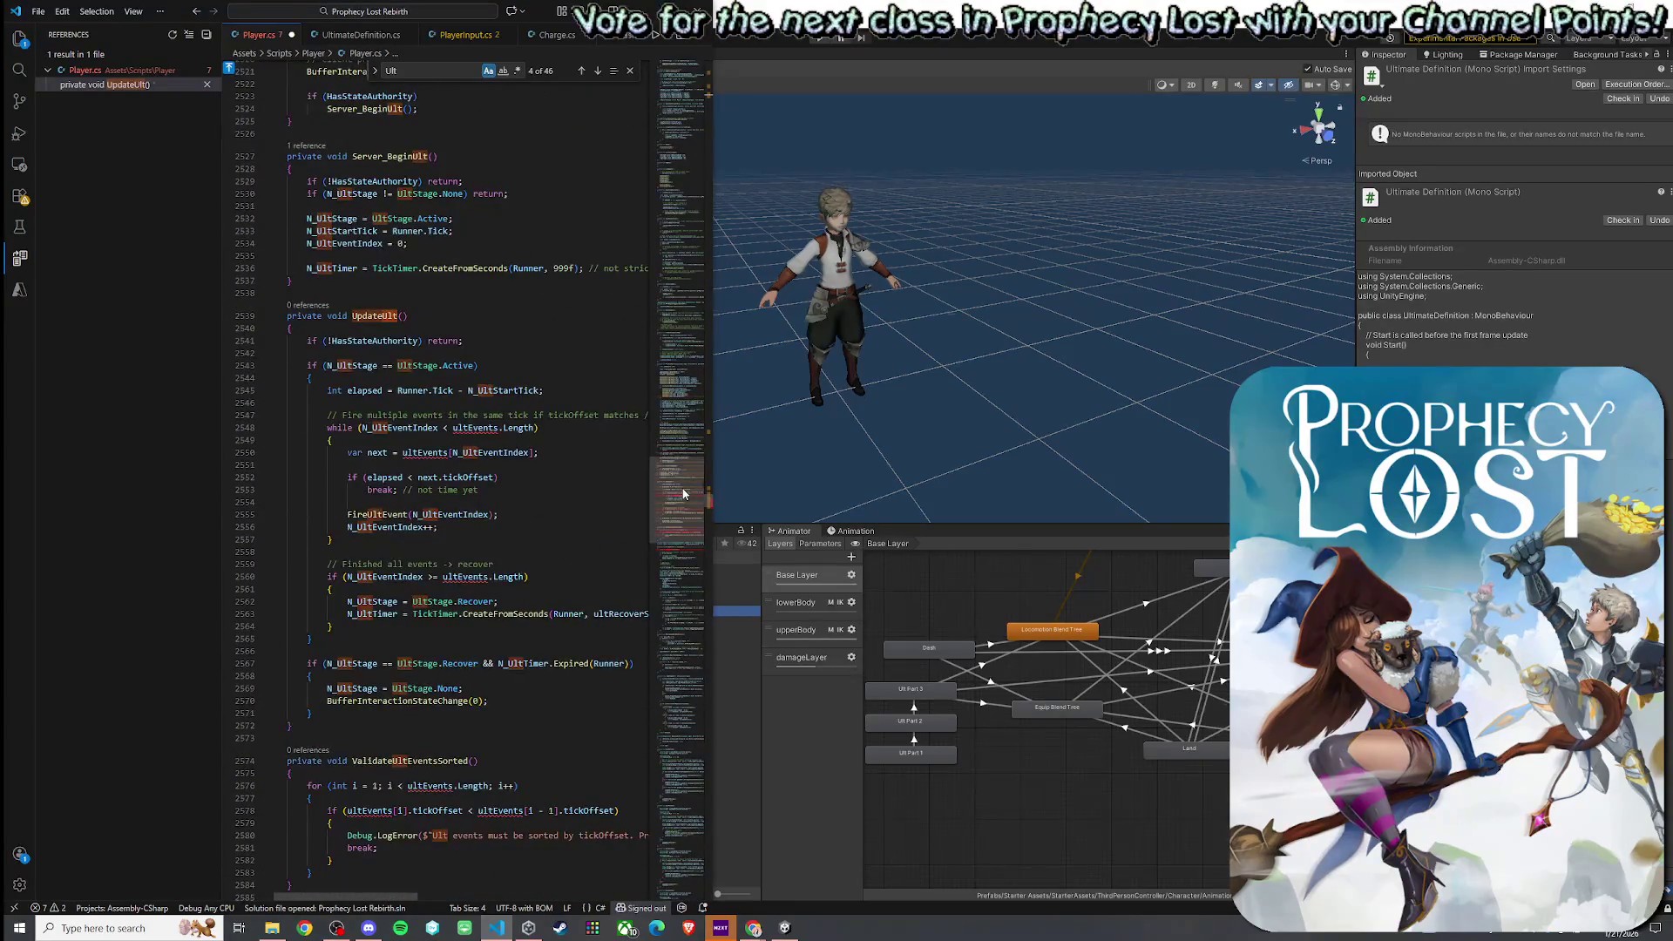
left_click(501, 428)
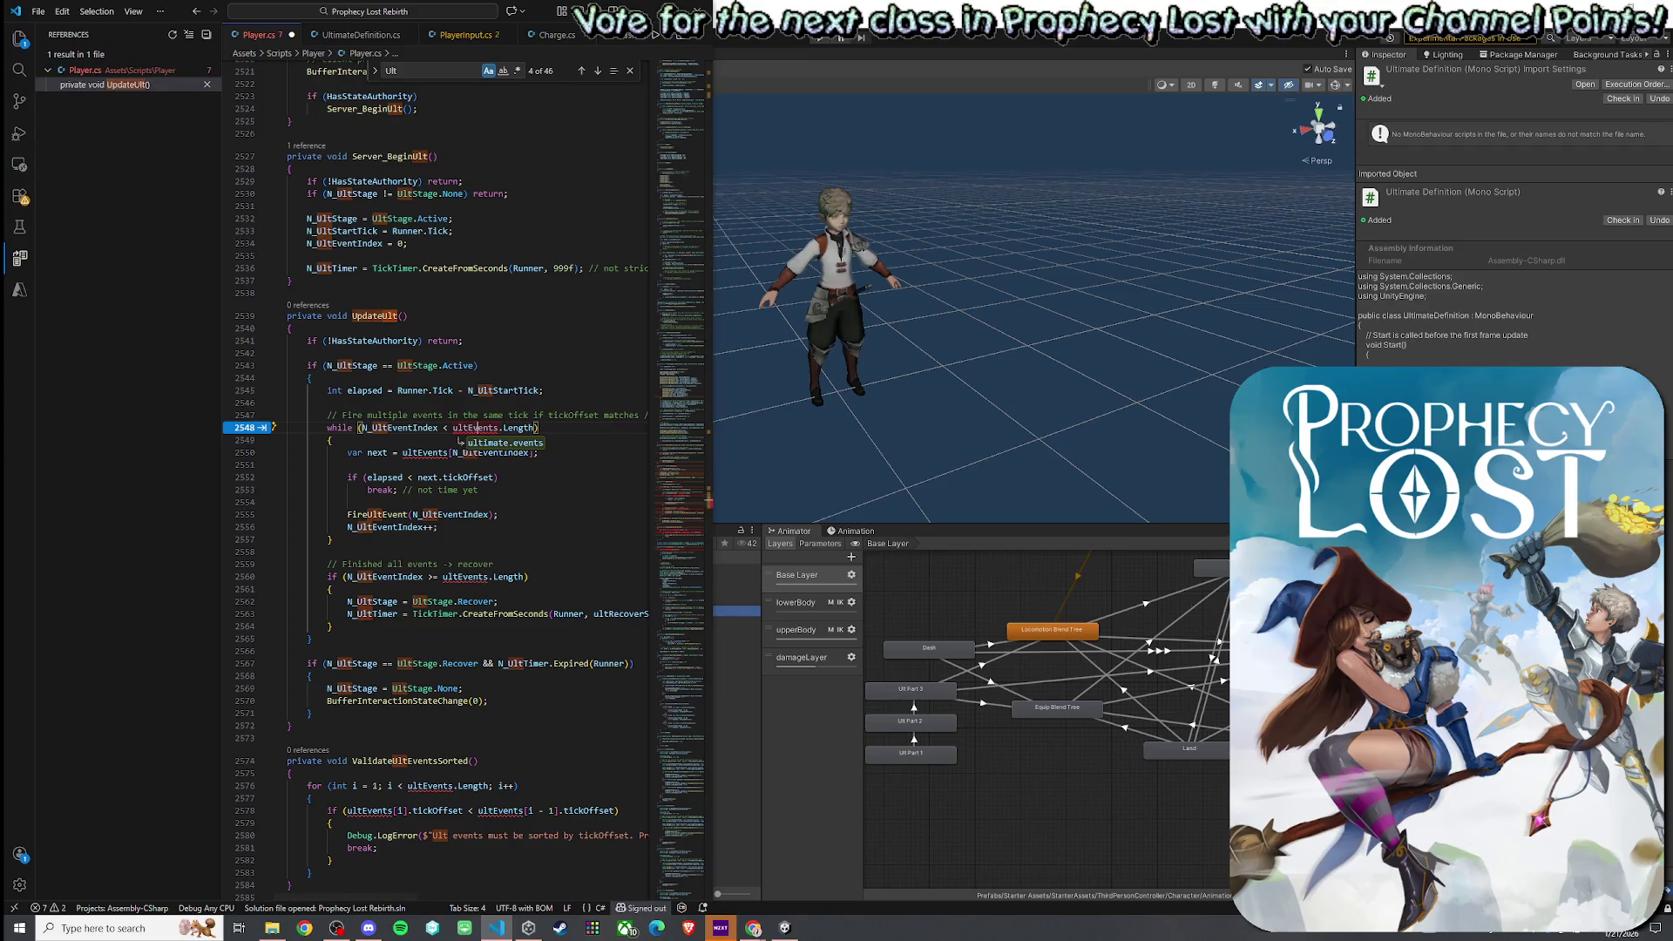
key("alt+Tab")
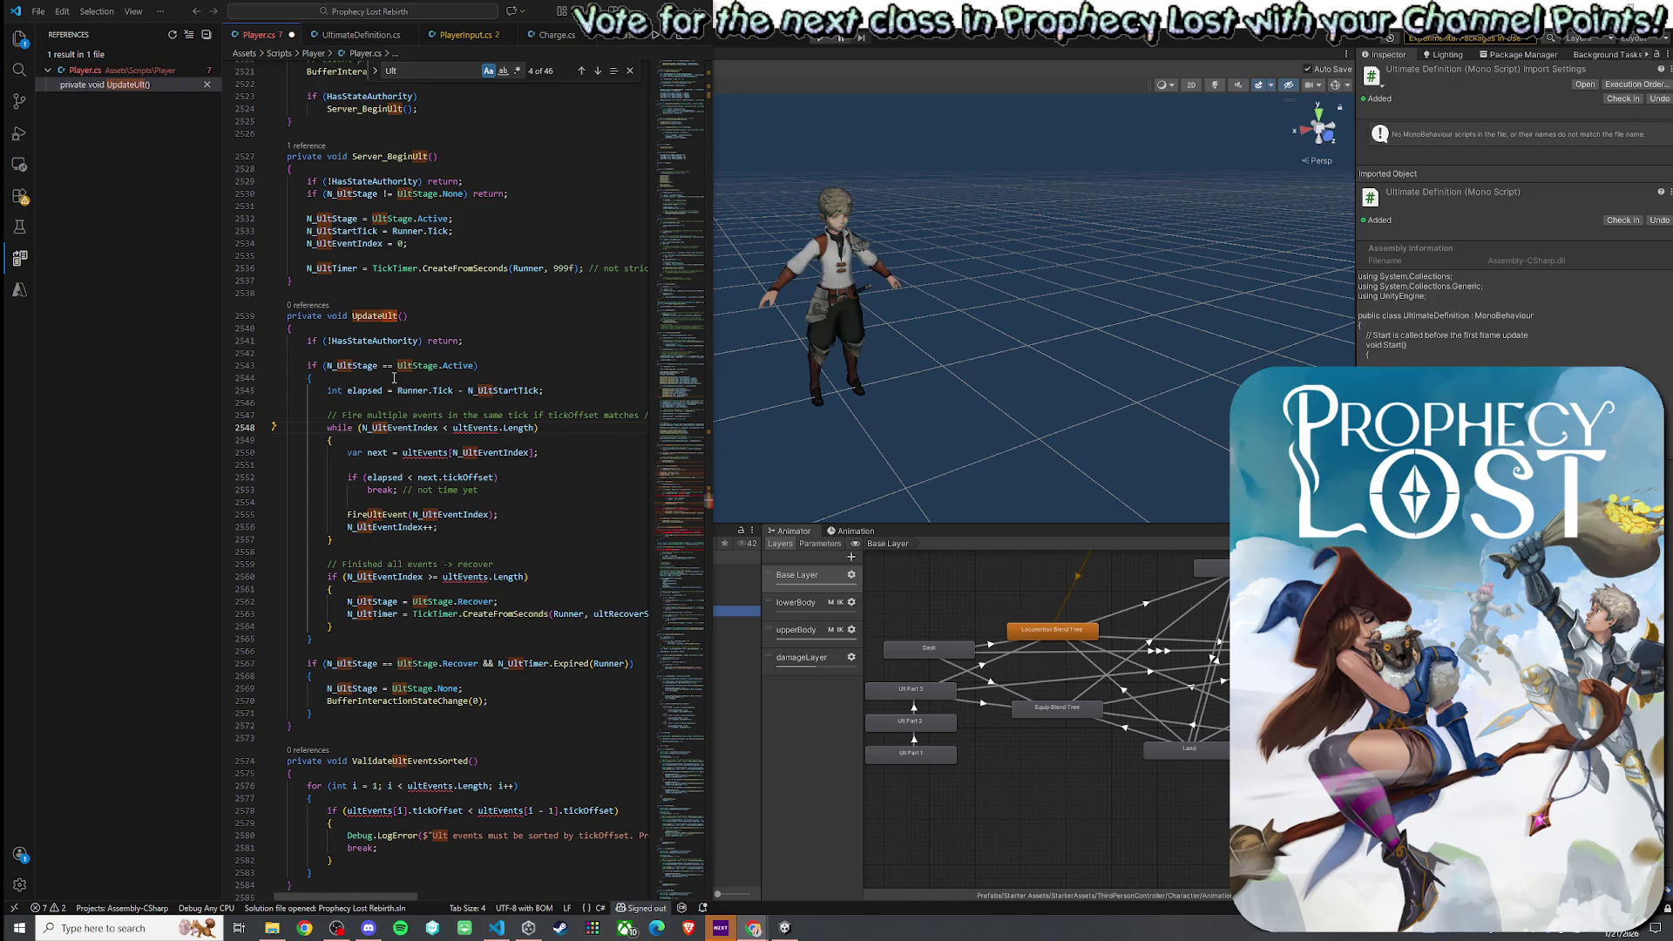
- Replace the whole UpdateUlt method with the new version reading from ultimate
mouse_move(292, 315)
left_mouse_down()
mouse_move(374, 523)
mouse_move(406, 727)
left_mouse_up()
key("ctrl+v")
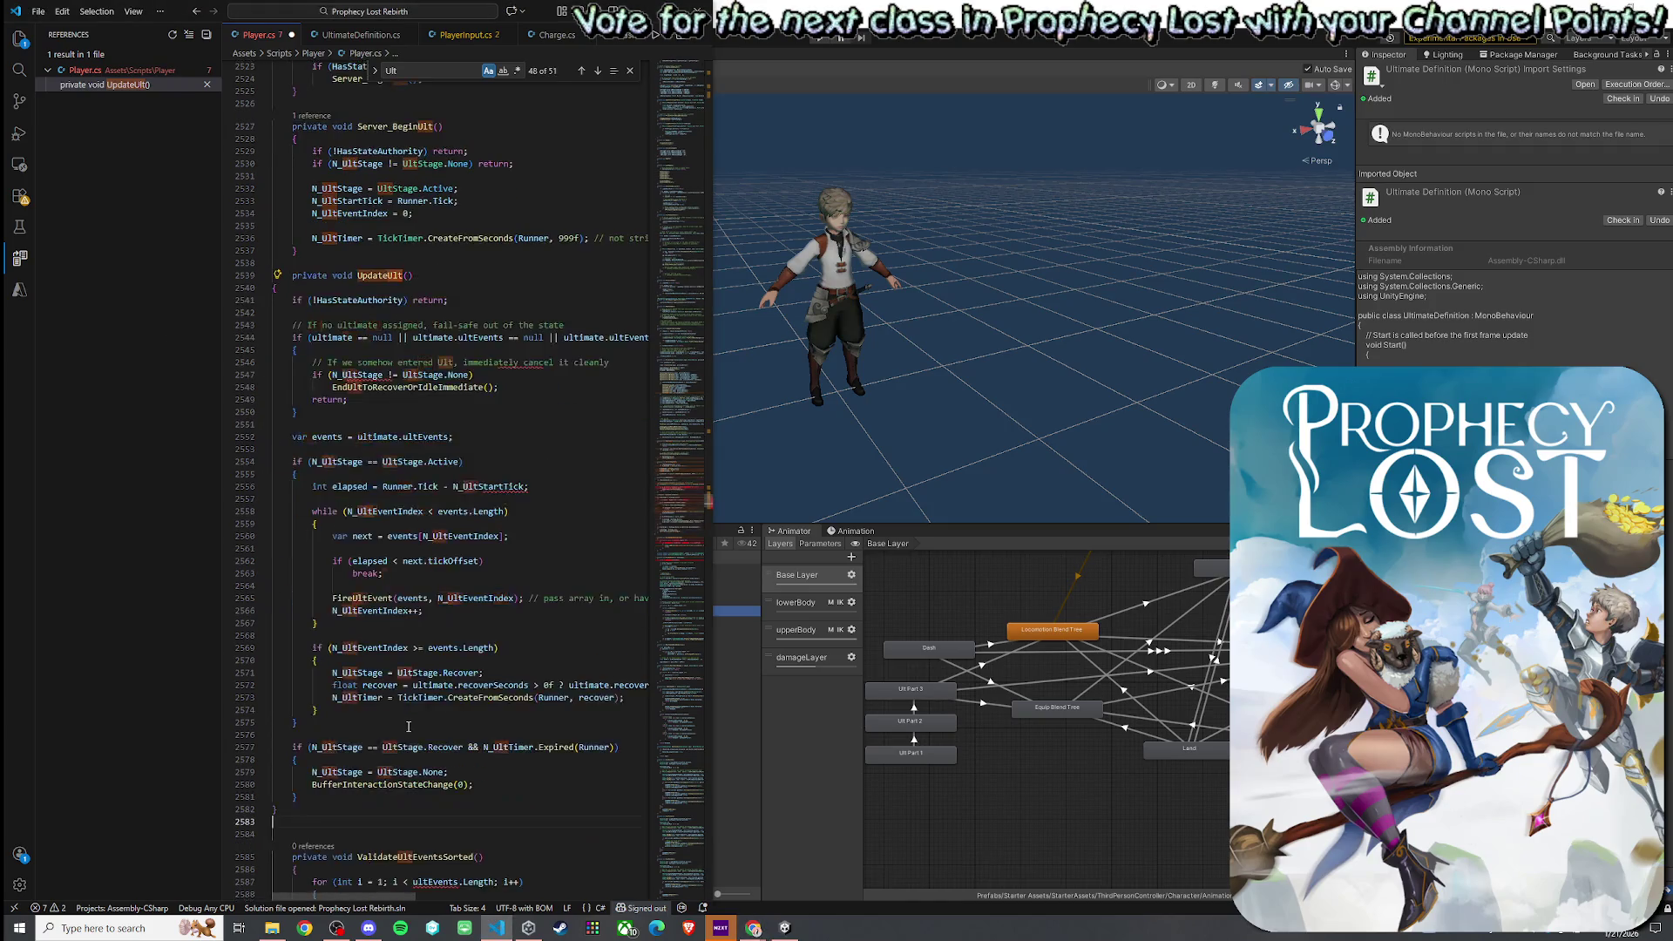
left_click(499, 496)
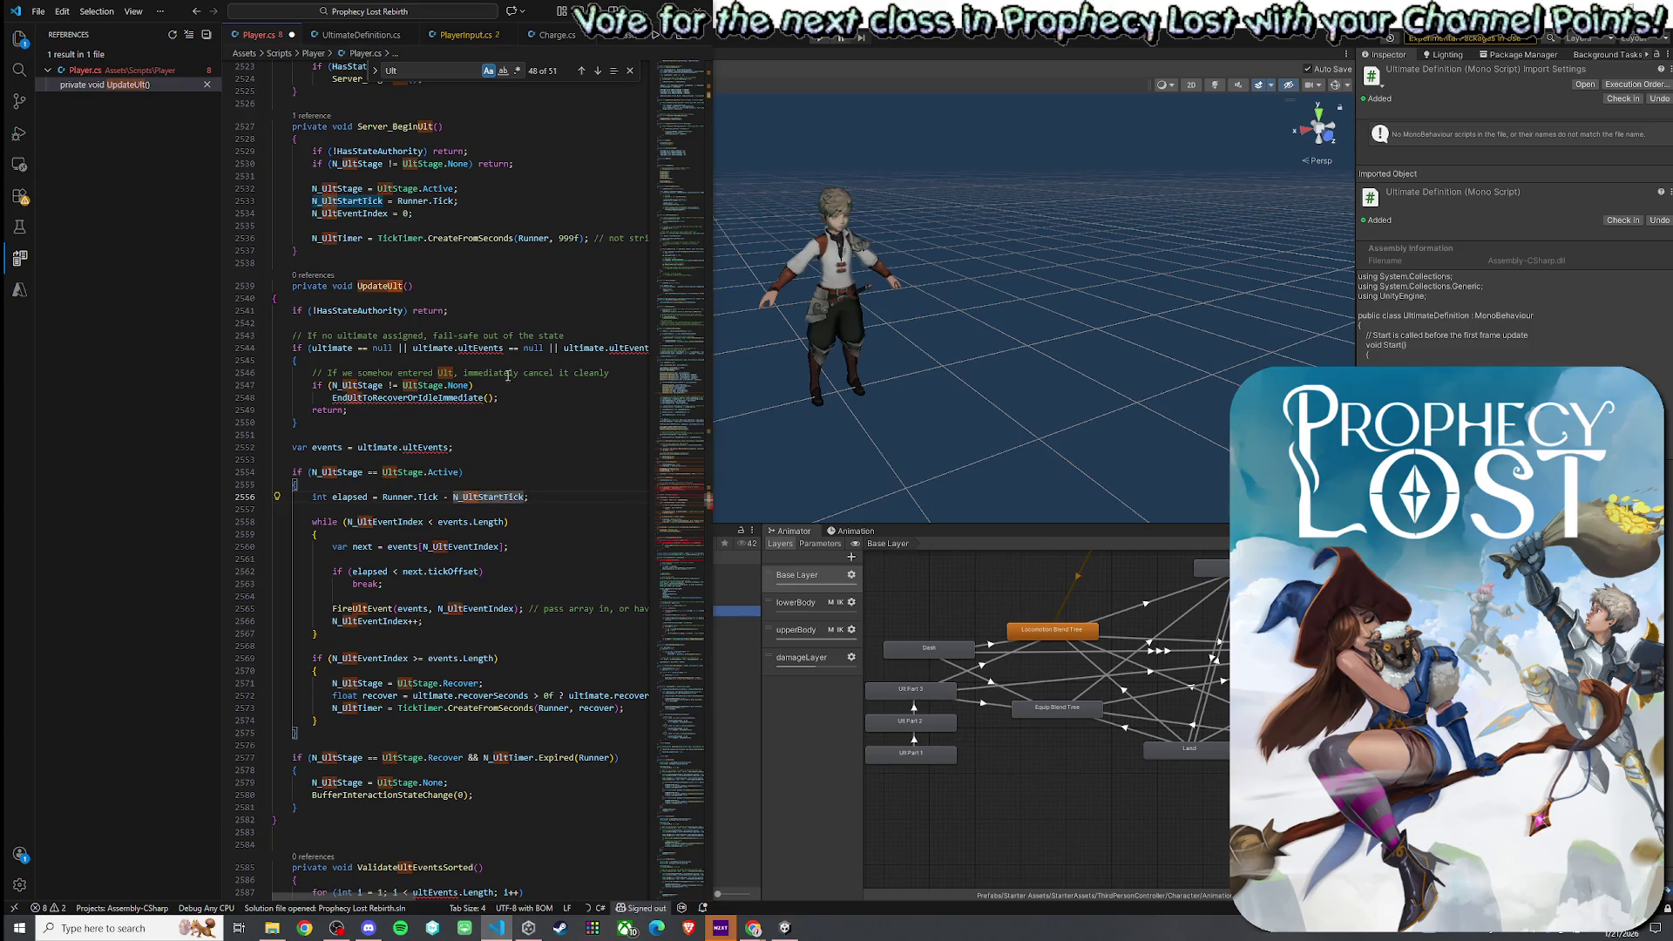
- Rename UltimateDefinition's events field to ultEvents and return to Player.cs
mouse_move(480, 346)
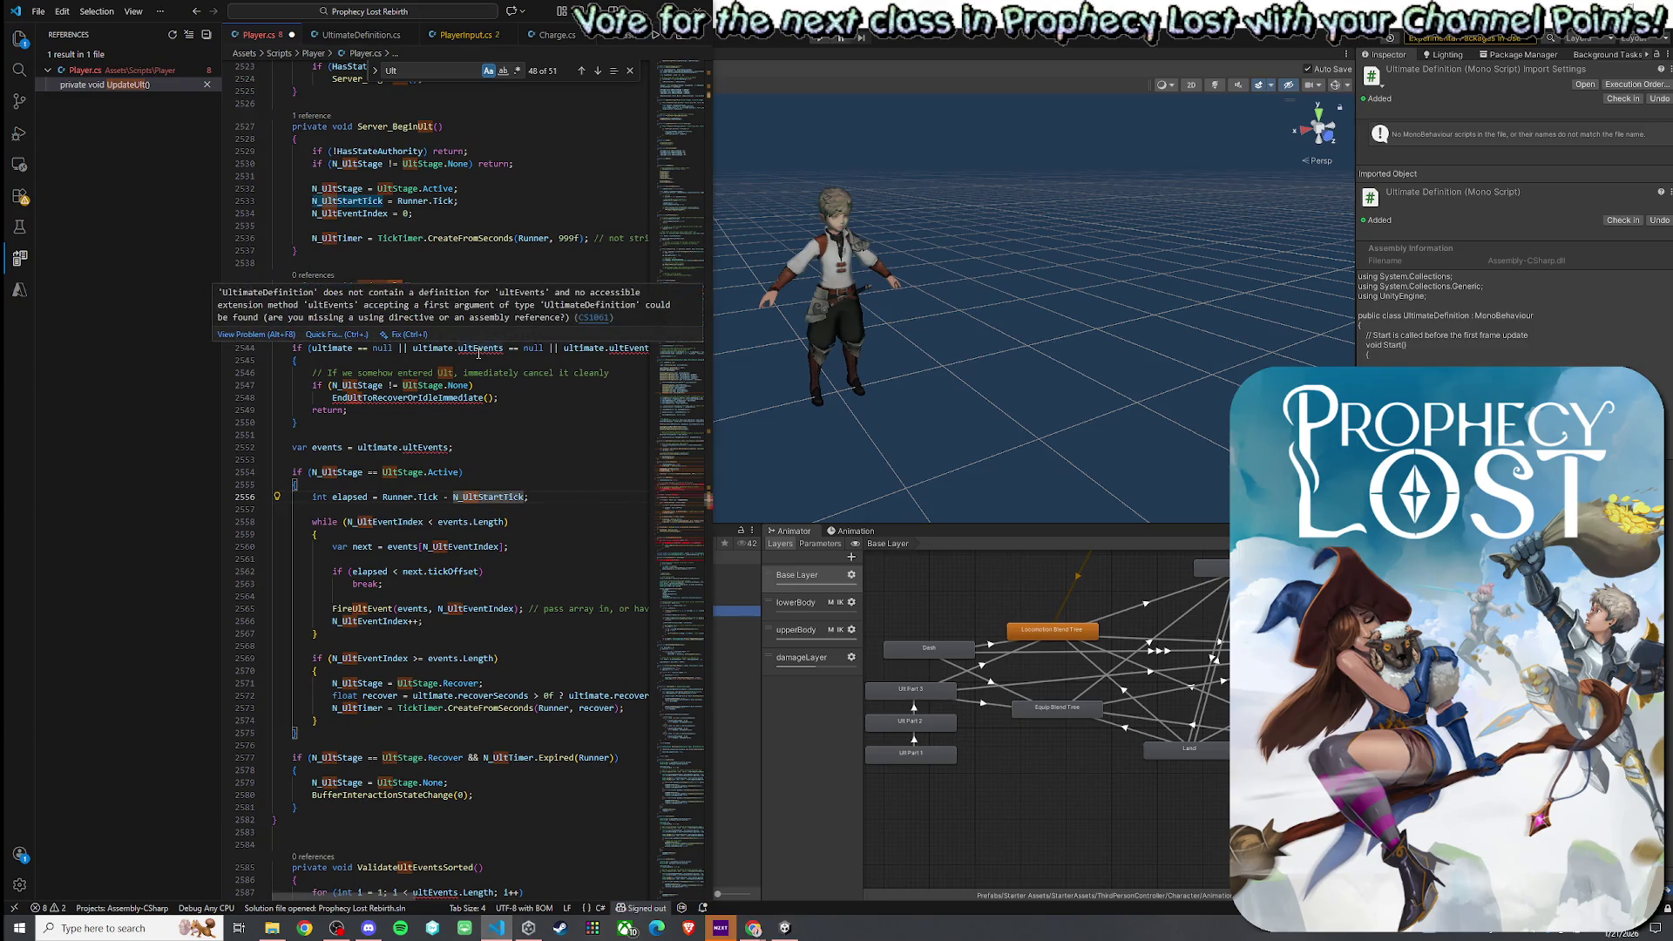
left_click(361, 34)
left_click(396, 182)
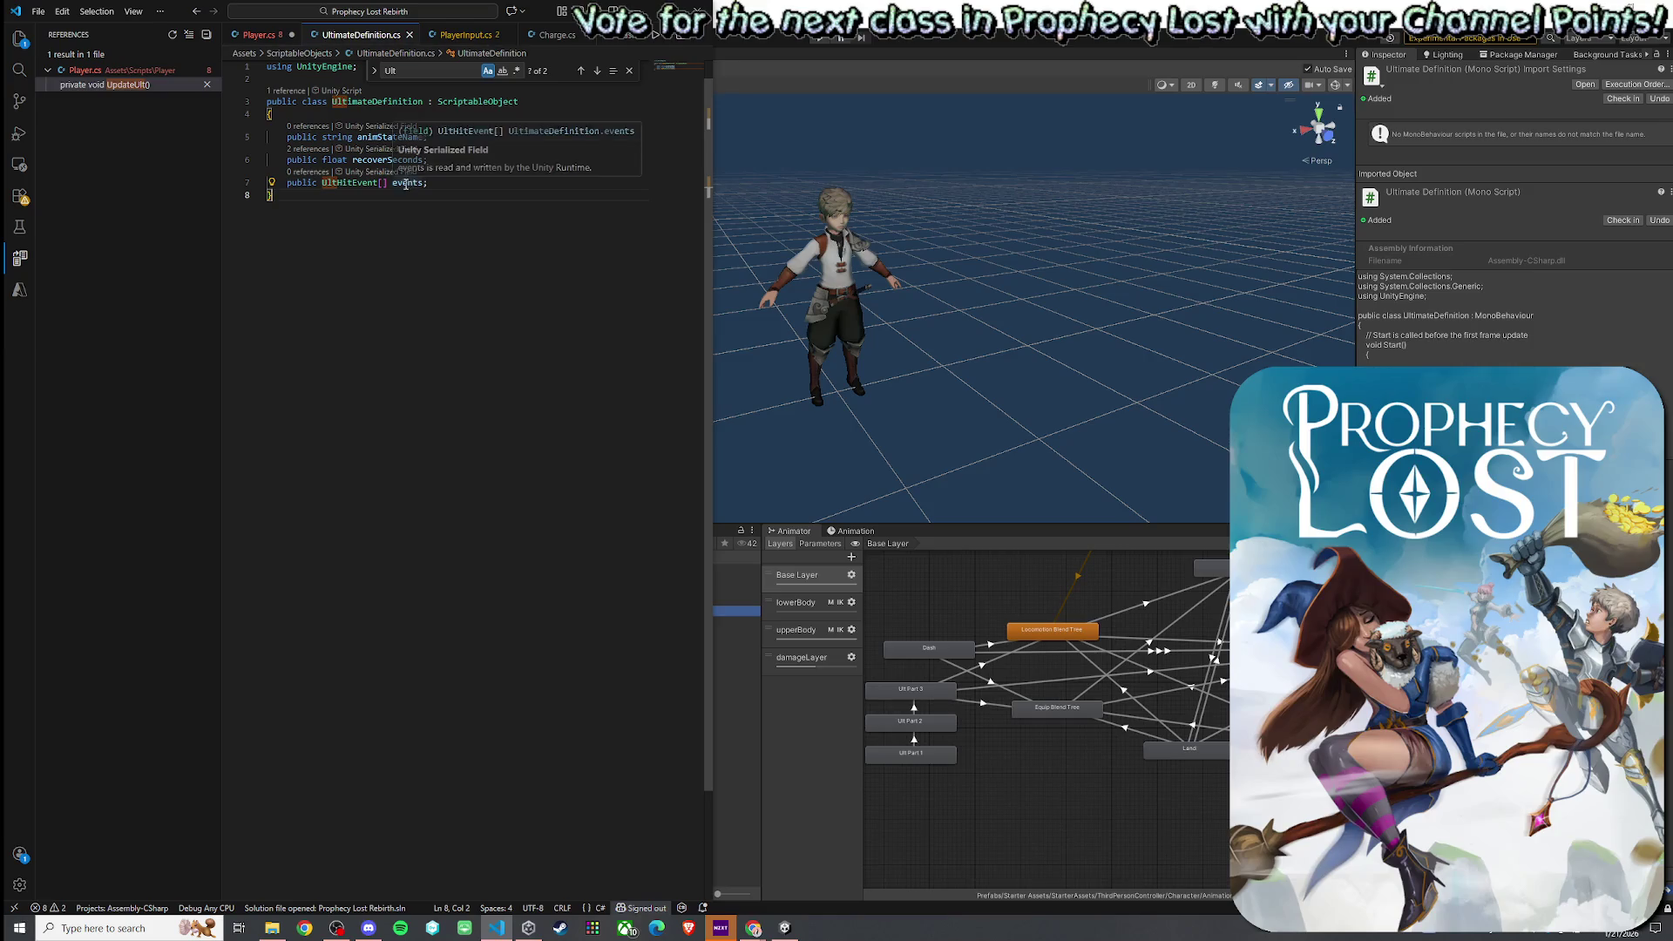
type("ultE")
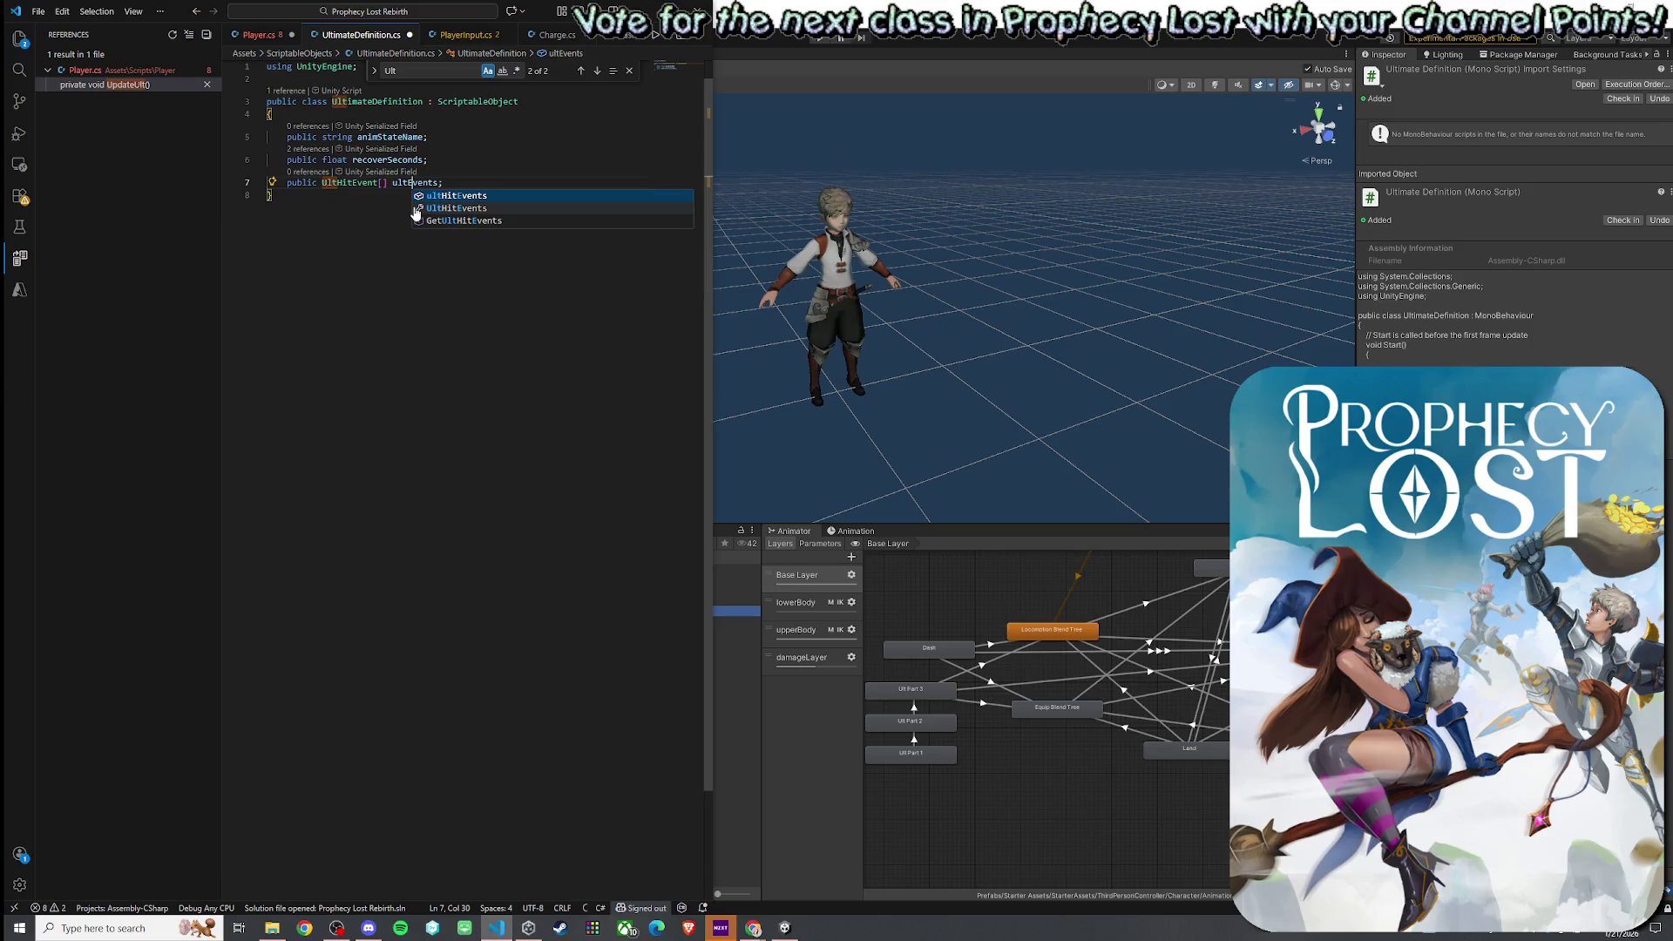
key("ctrl+Tab")
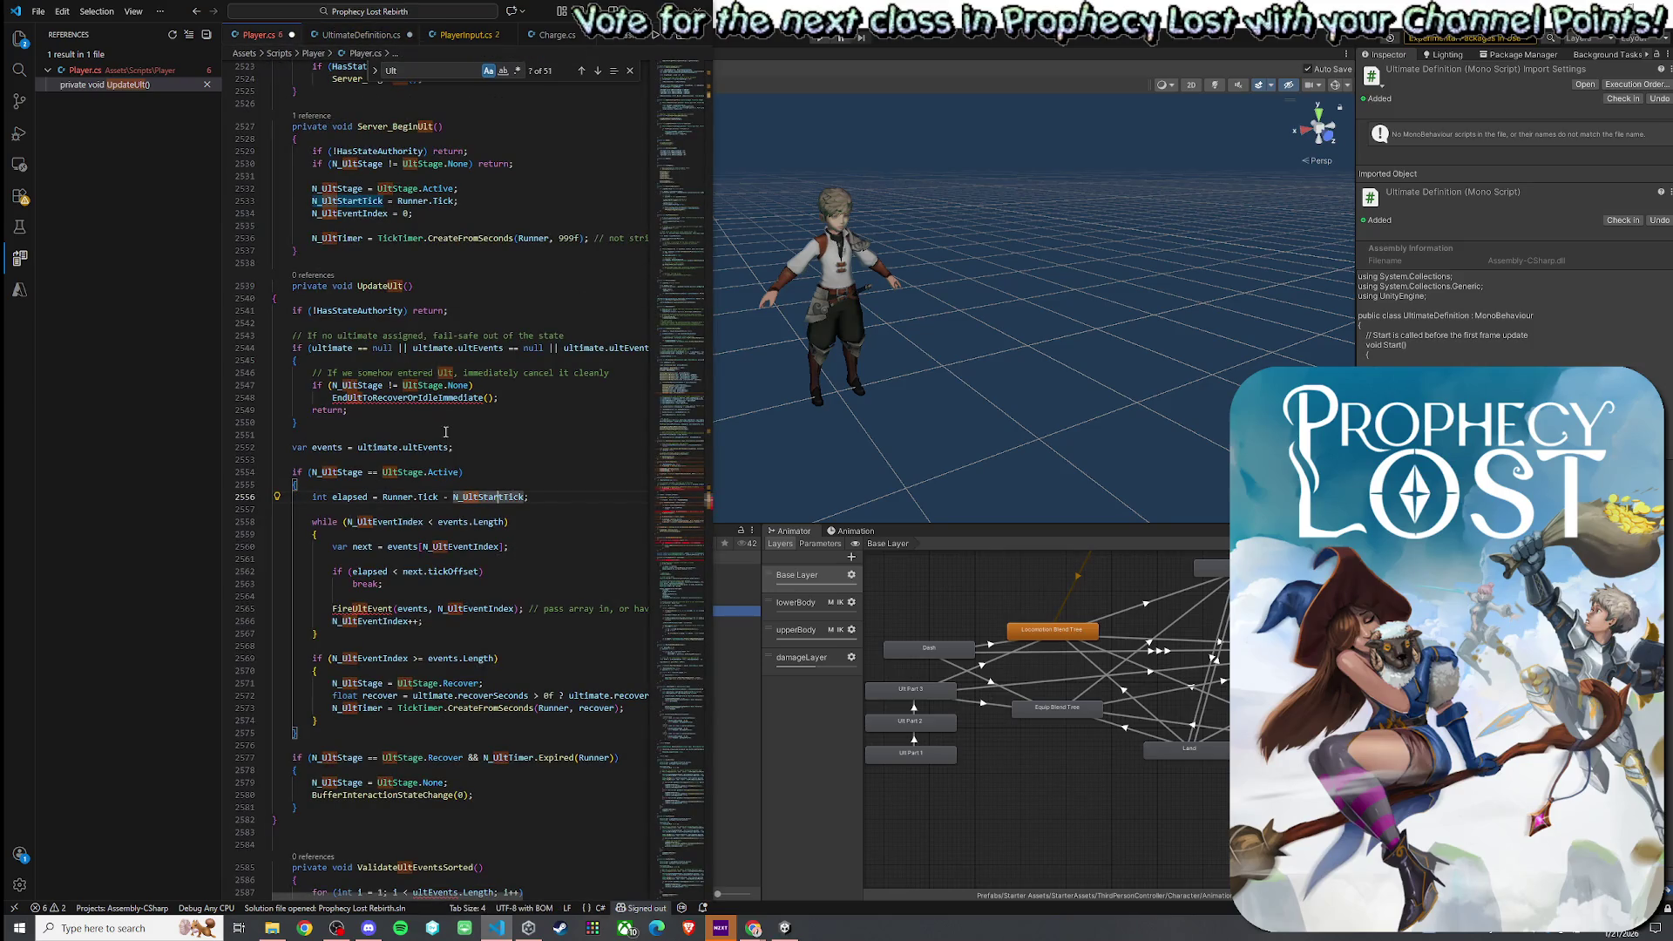
left_click(419, 397)
scroll(449, 449, "down", 3)
- Change ultEvents to ultimate.ultEvents in ValidateUltEventsSorted and FireUltEvent
scroll(449, 449, "down", 3)
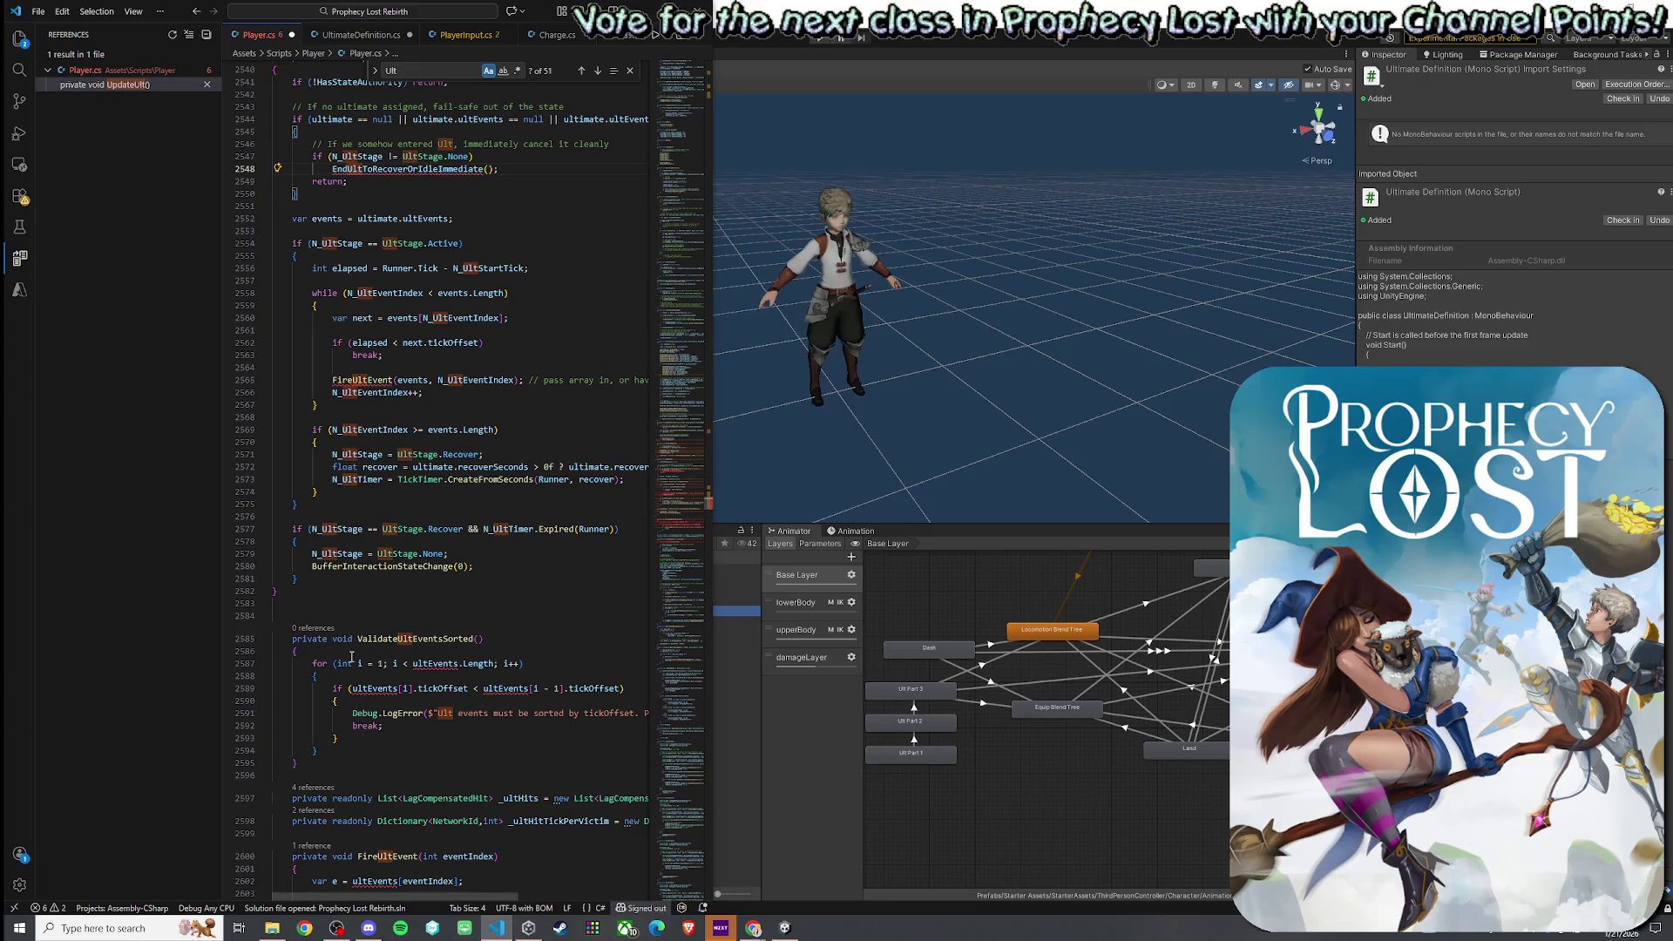
scroll(446, 454, "up", 3)
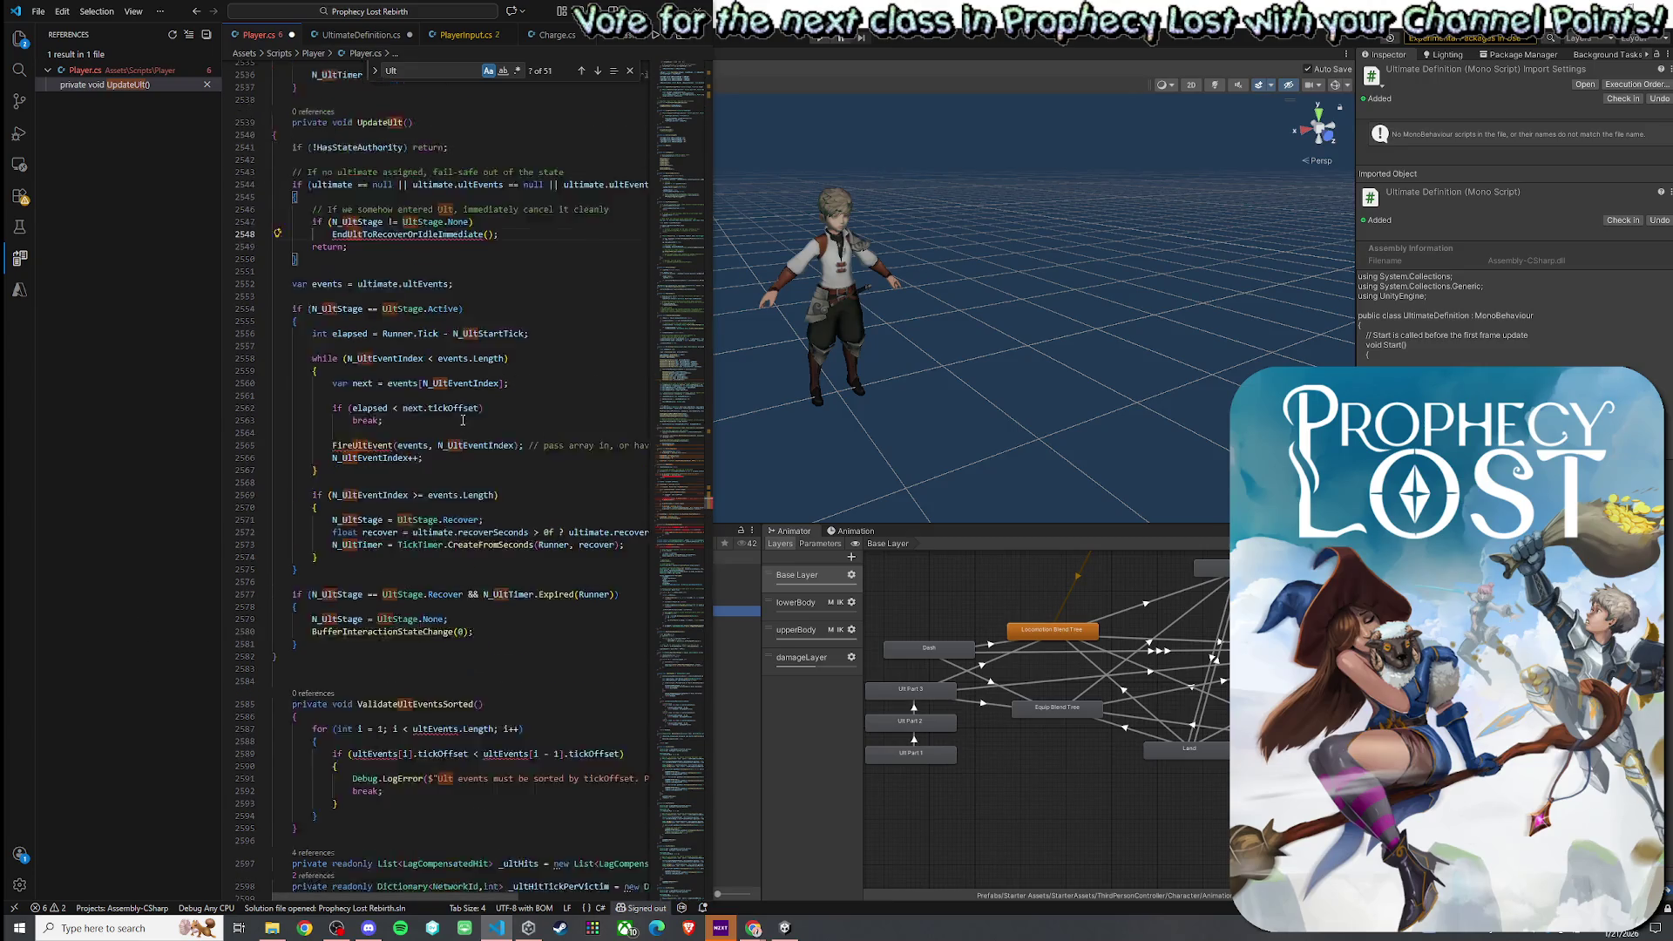
scroll(447, 455, "up", 1)
left_click_drag(564, 283, 631, 282)
key("ctrl+c")
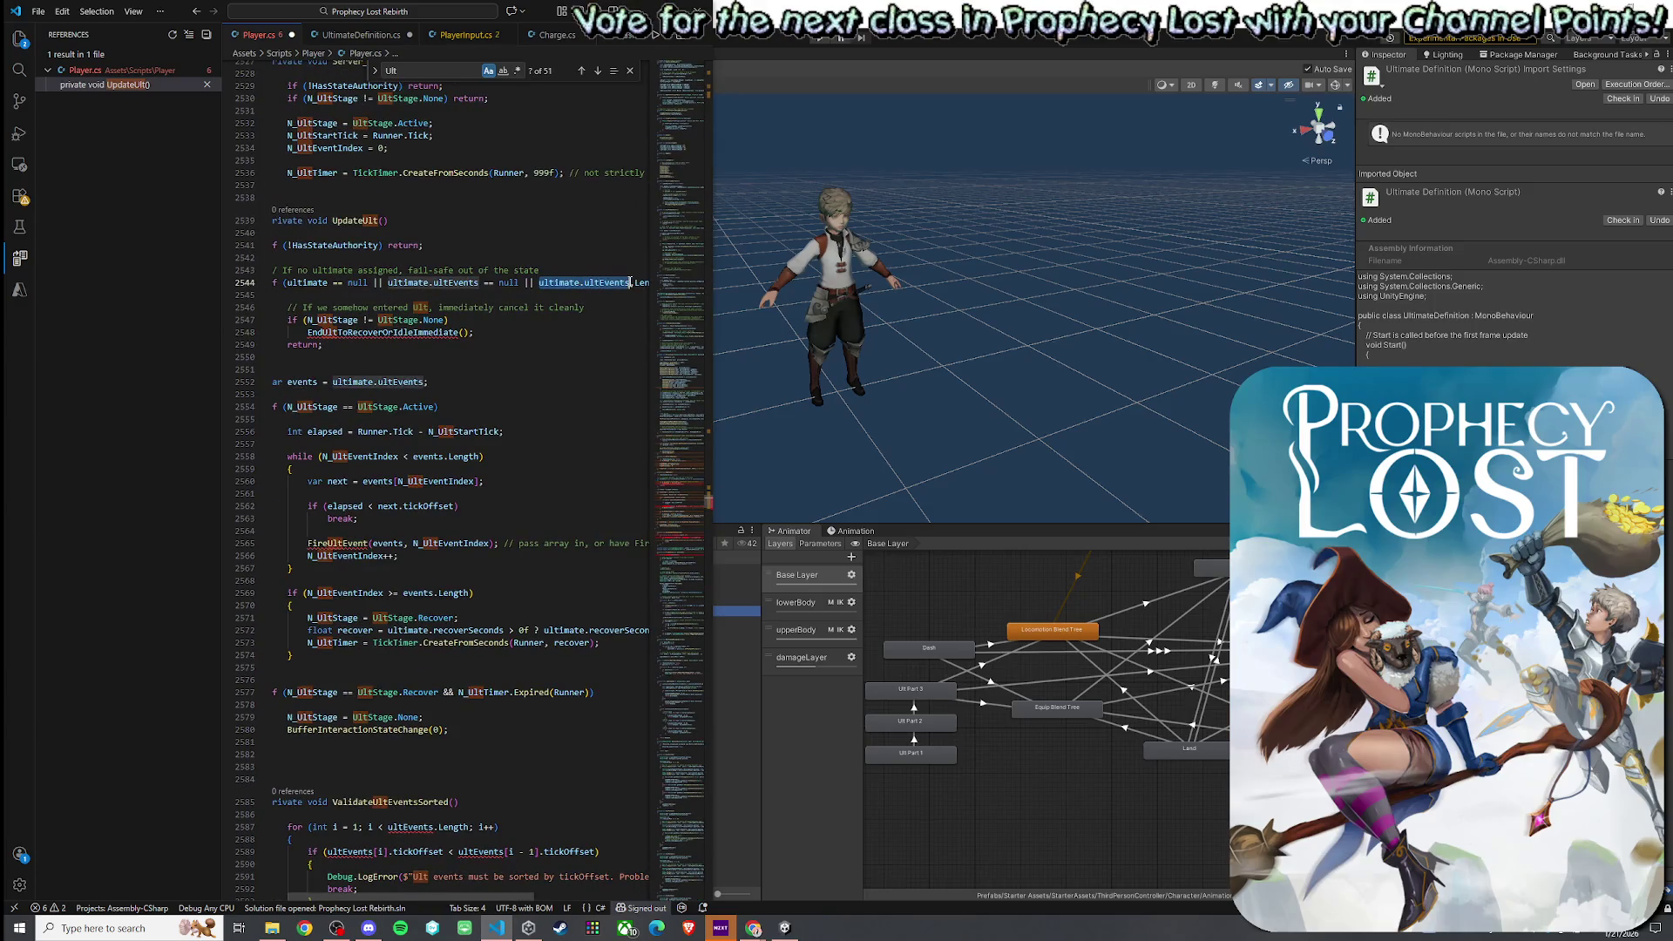
scroll(456, 582, "down", 5)
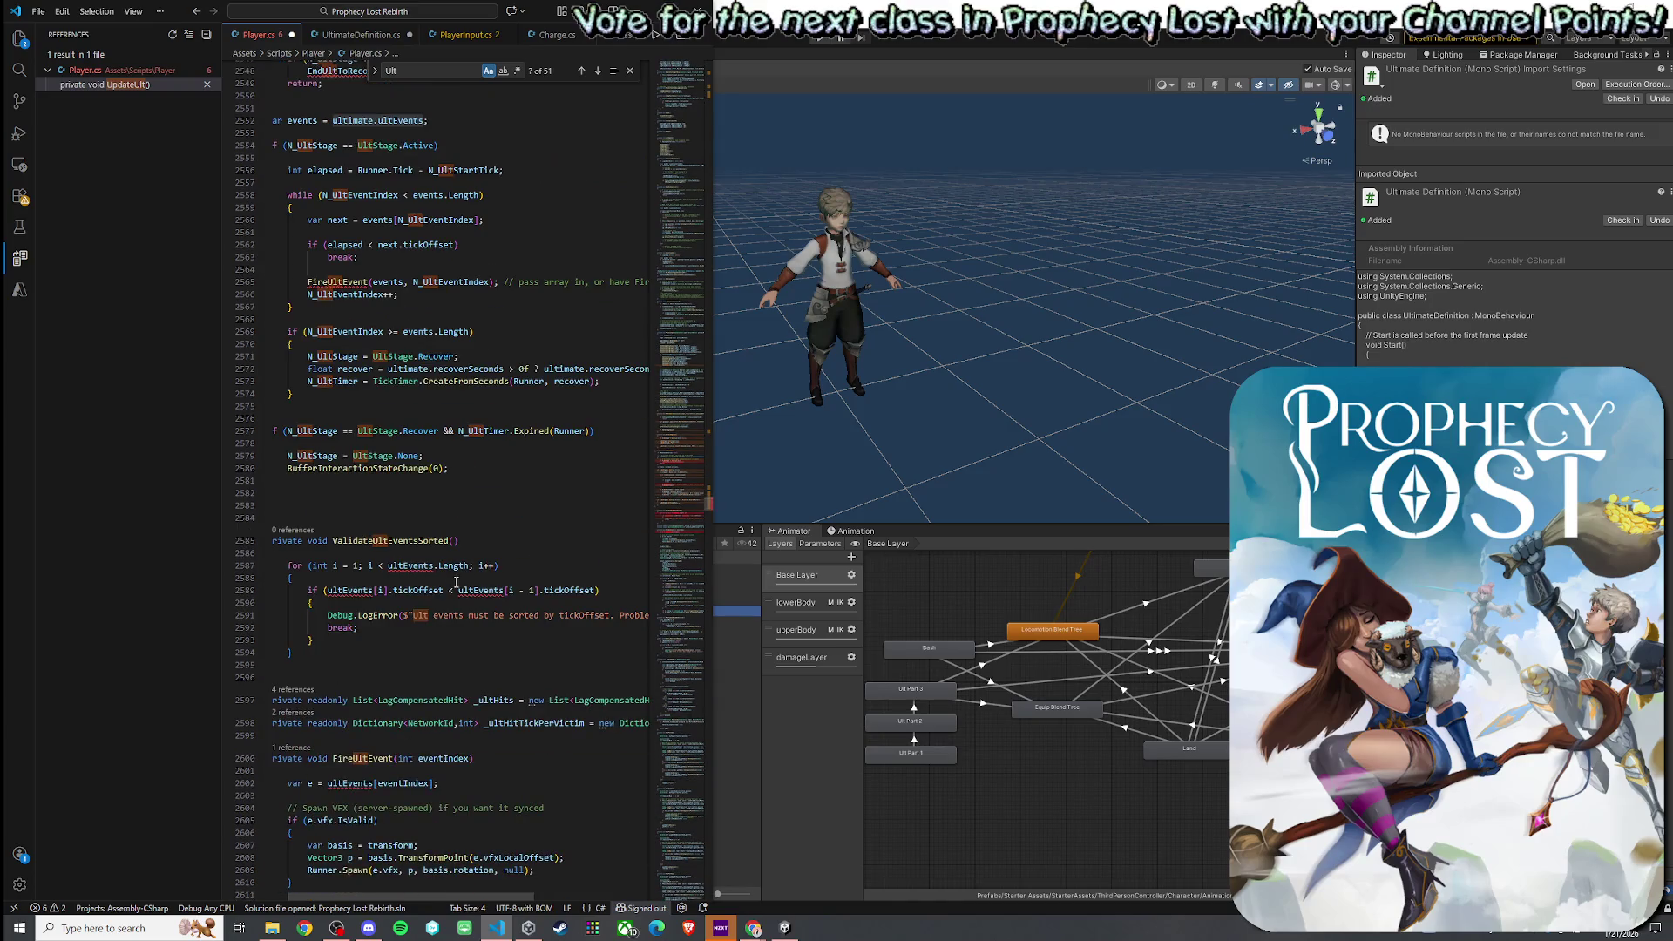
double_click(425, 567)
key("ctrl+v")
key("Tab")
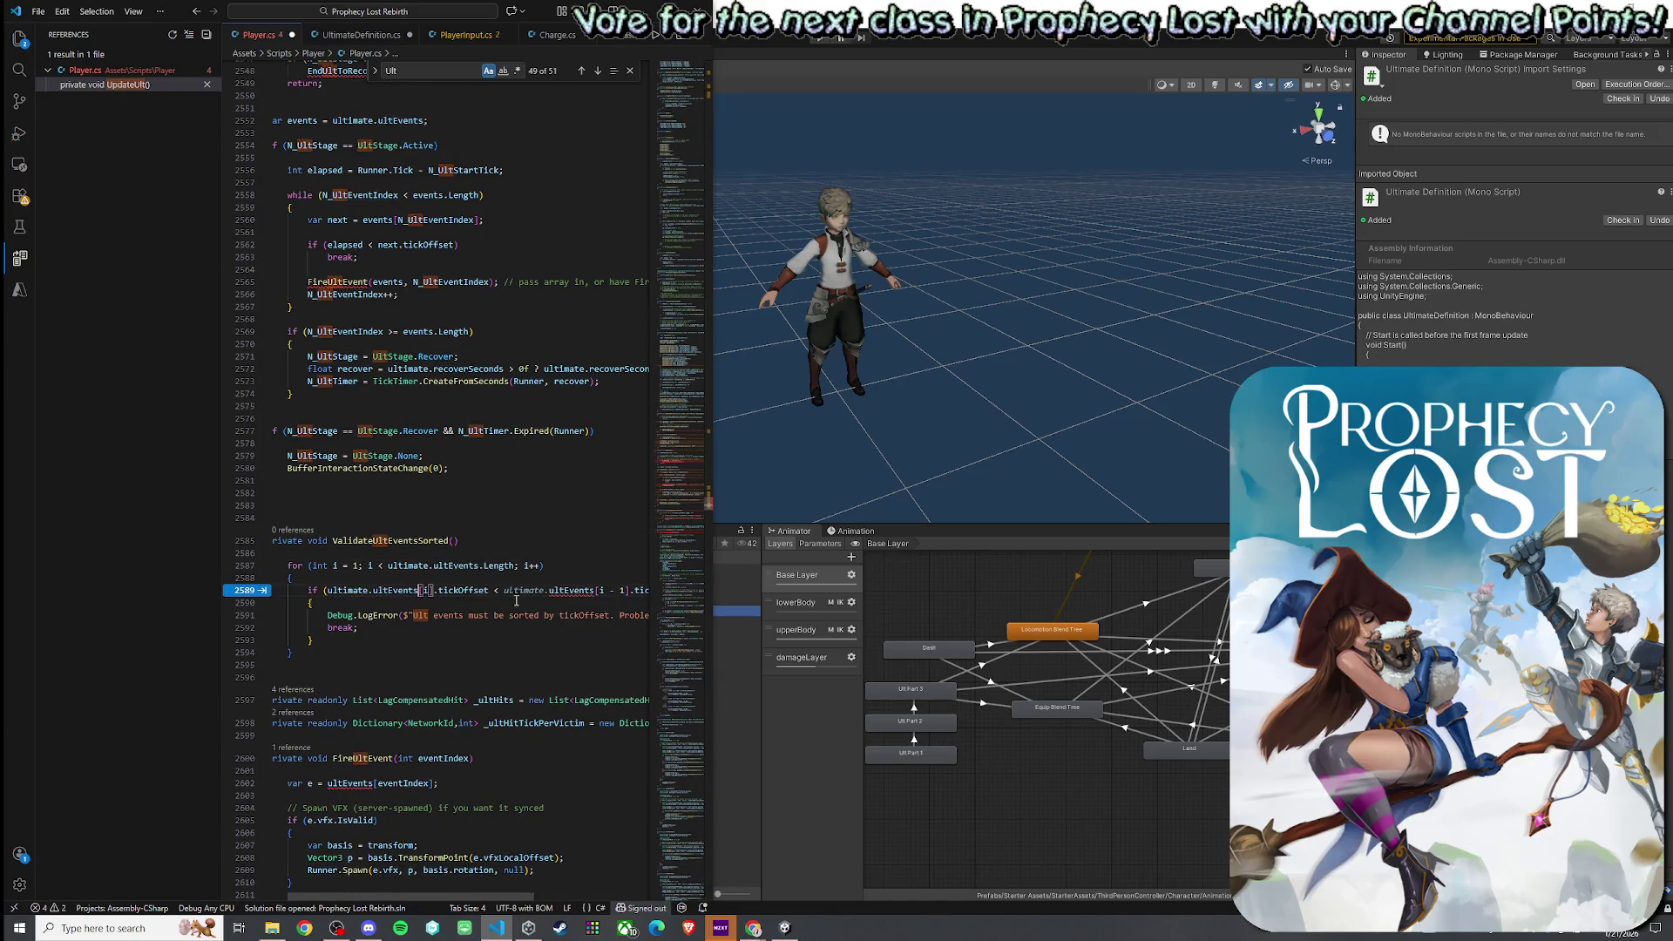
key("Tab")
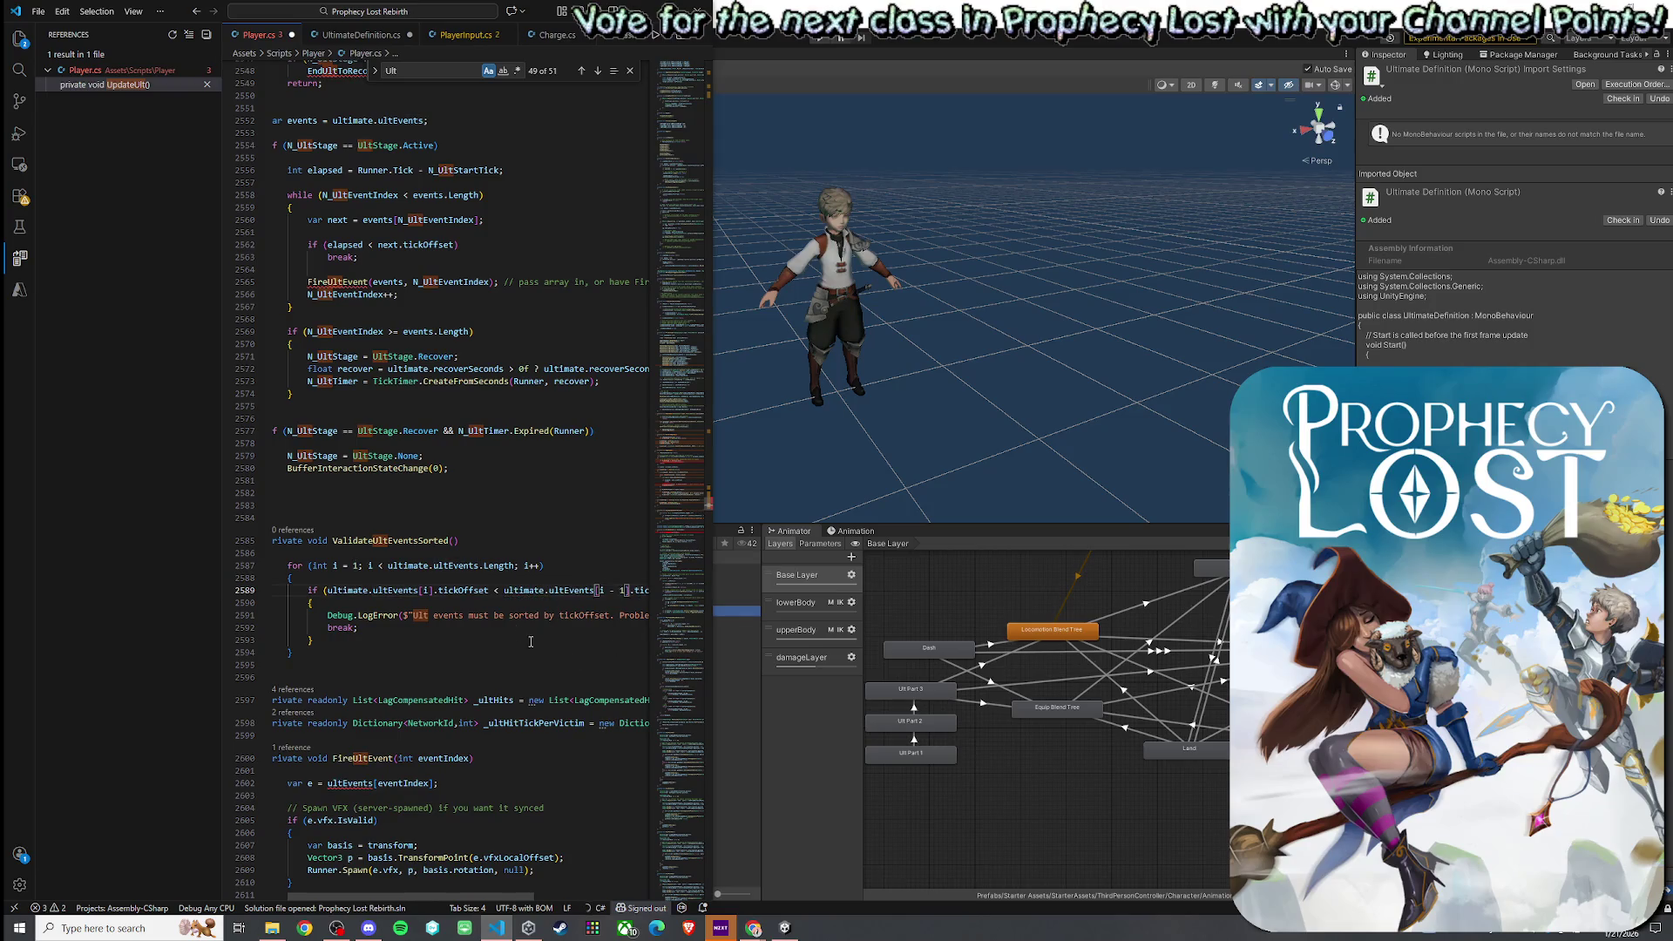
scroll(467, 663, "down", 3)
double_click(351, 652)
key("ctrl+v")
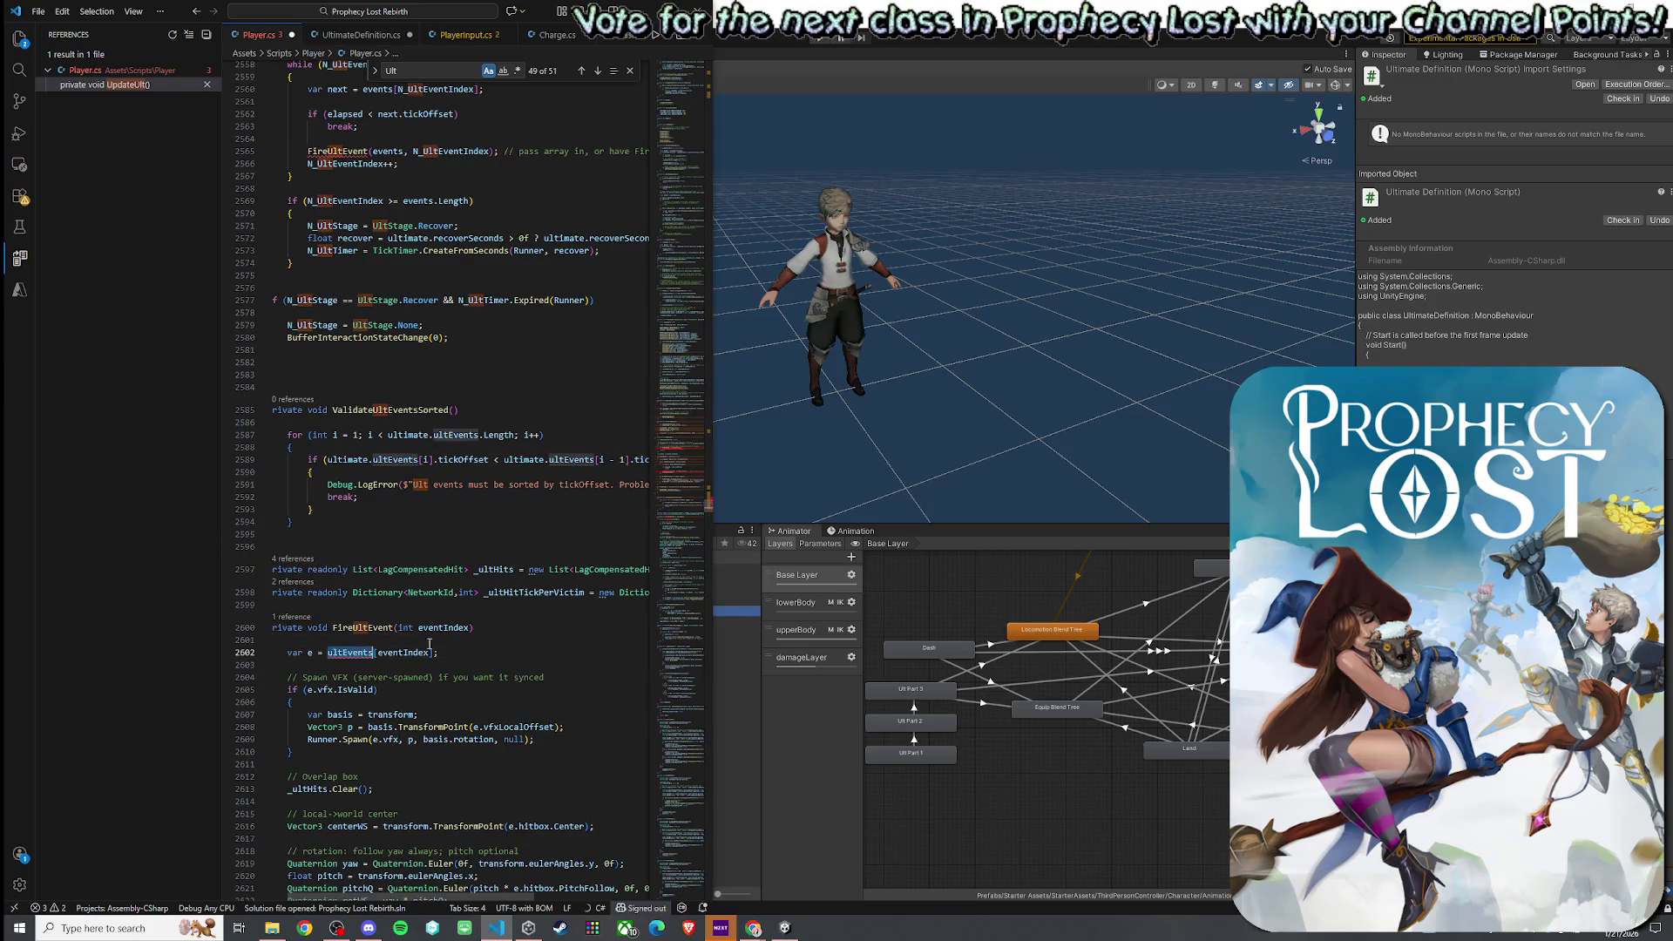
- Restore UpdateUlt's closing brace and select the UpdateUlt body
scroll(475, 619, "down", 15)
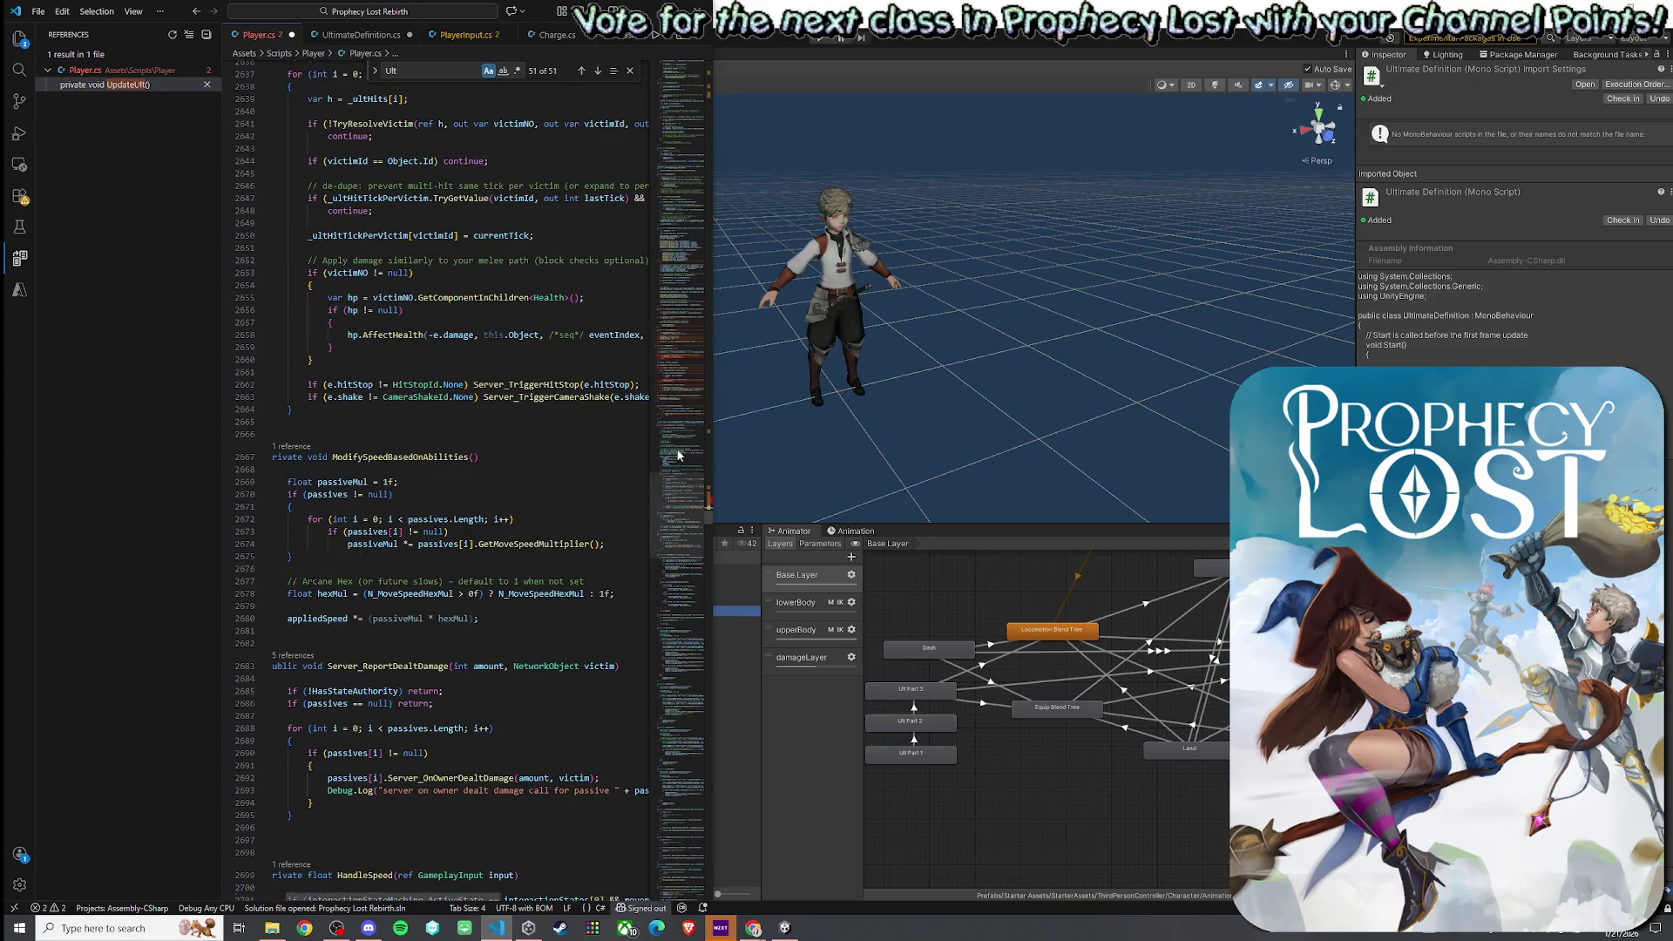
left_click(670, 489)
left_click_drag(670, 490, 671, 467)
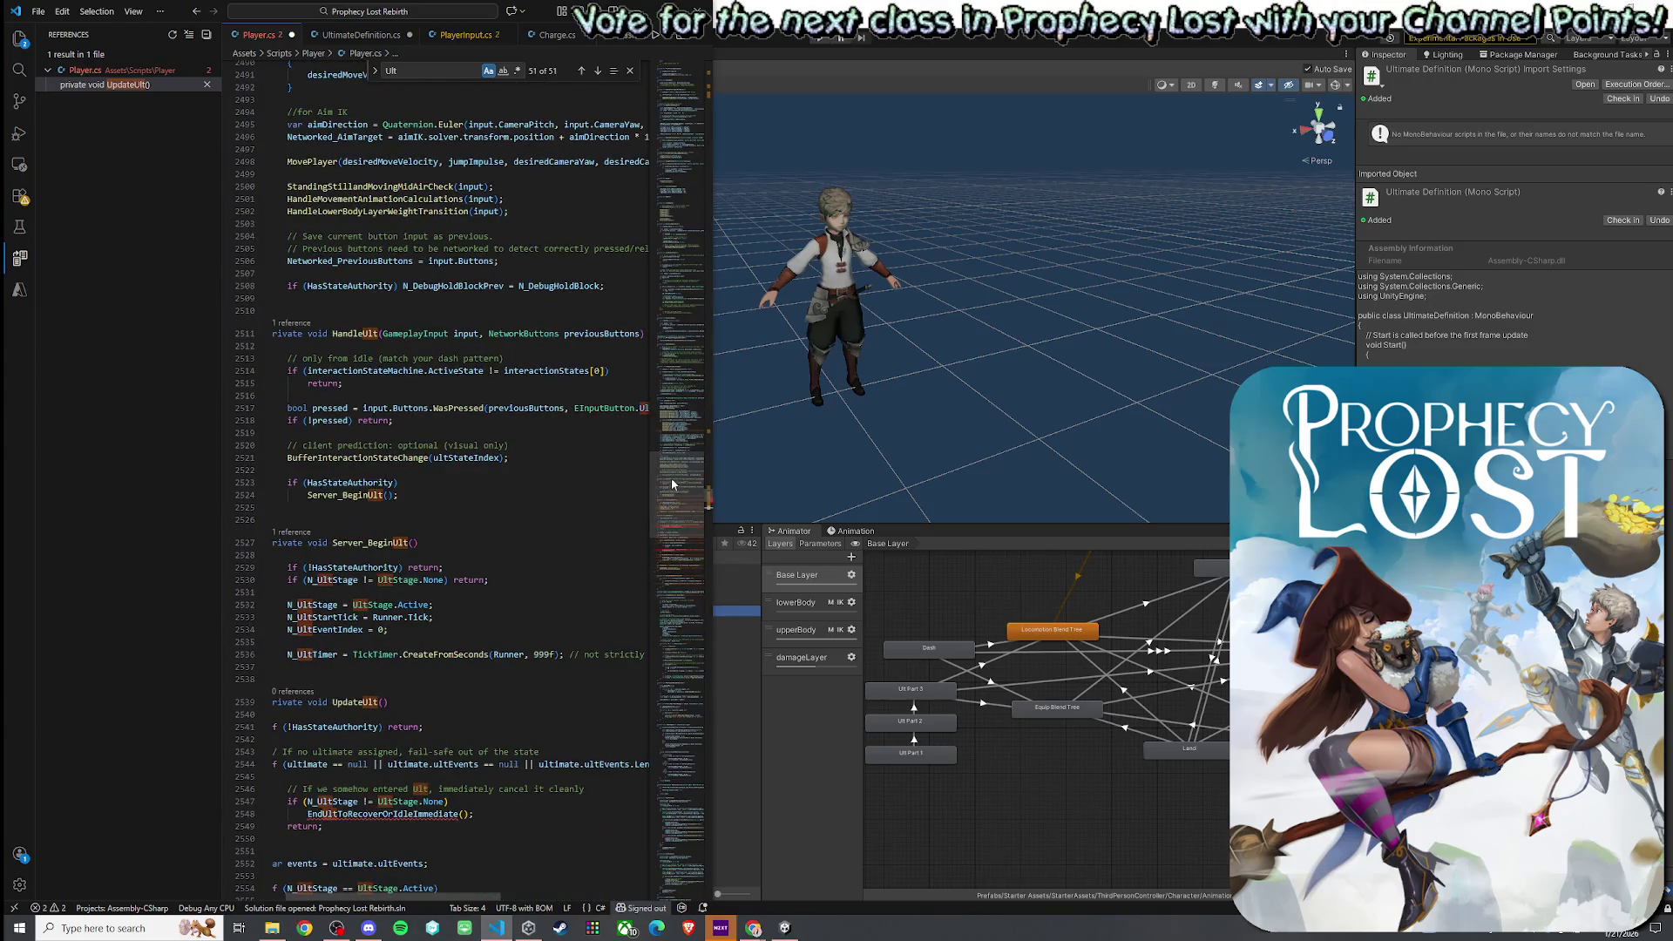
scroll(619, 514, "down", 10)
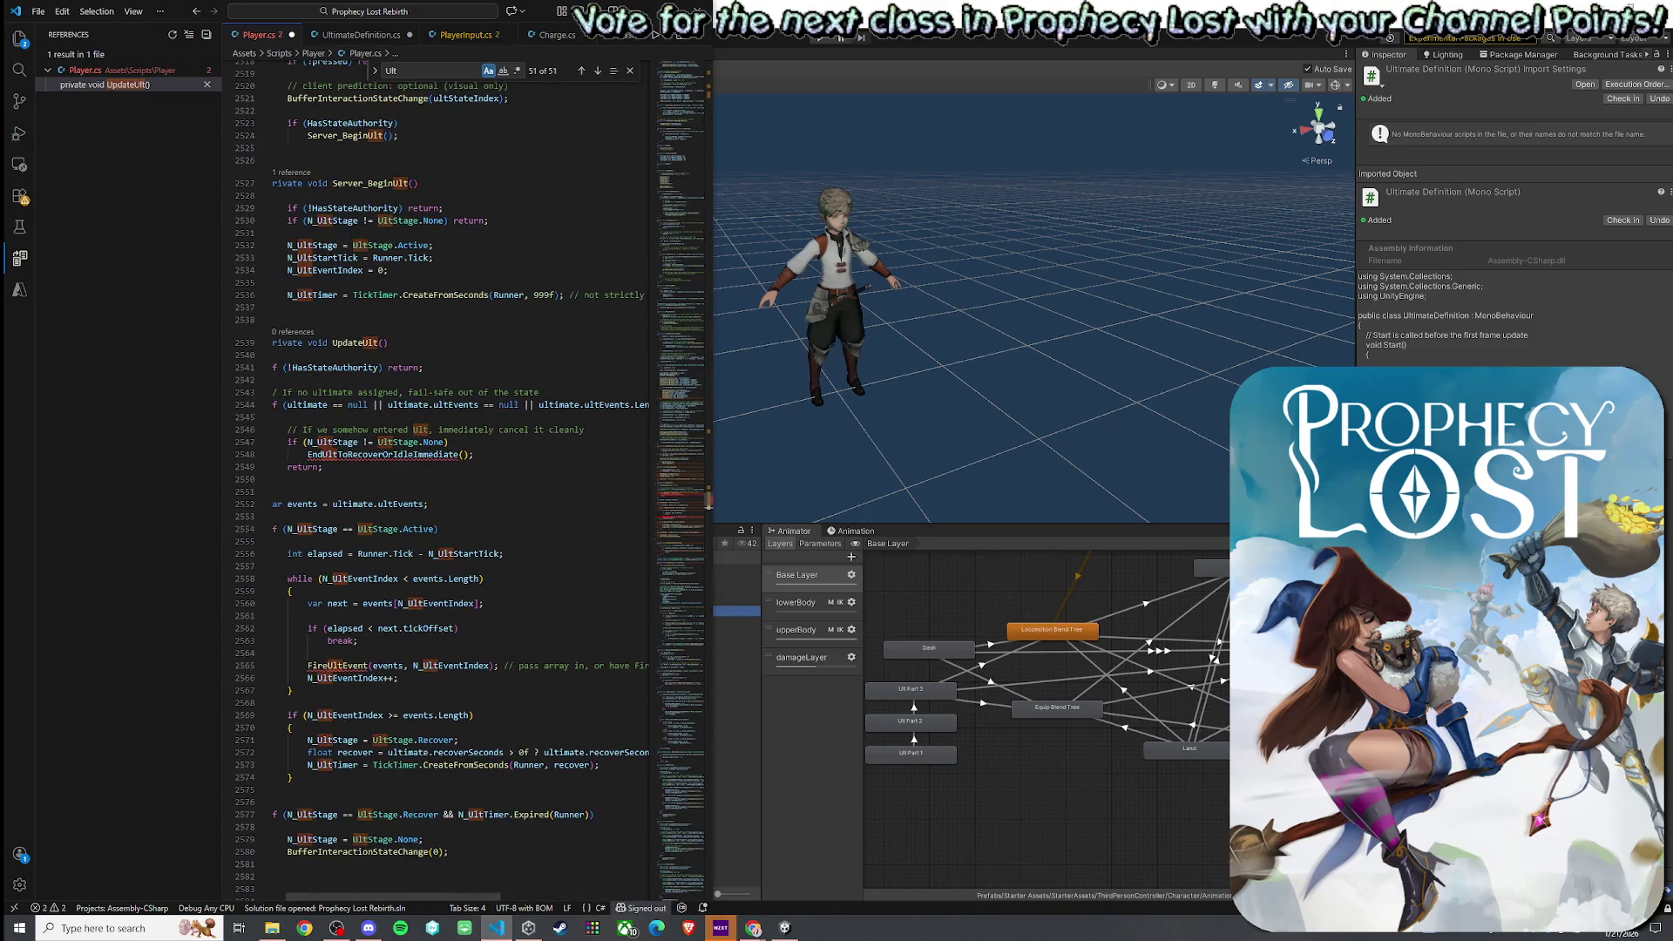
key("alt+Tab")
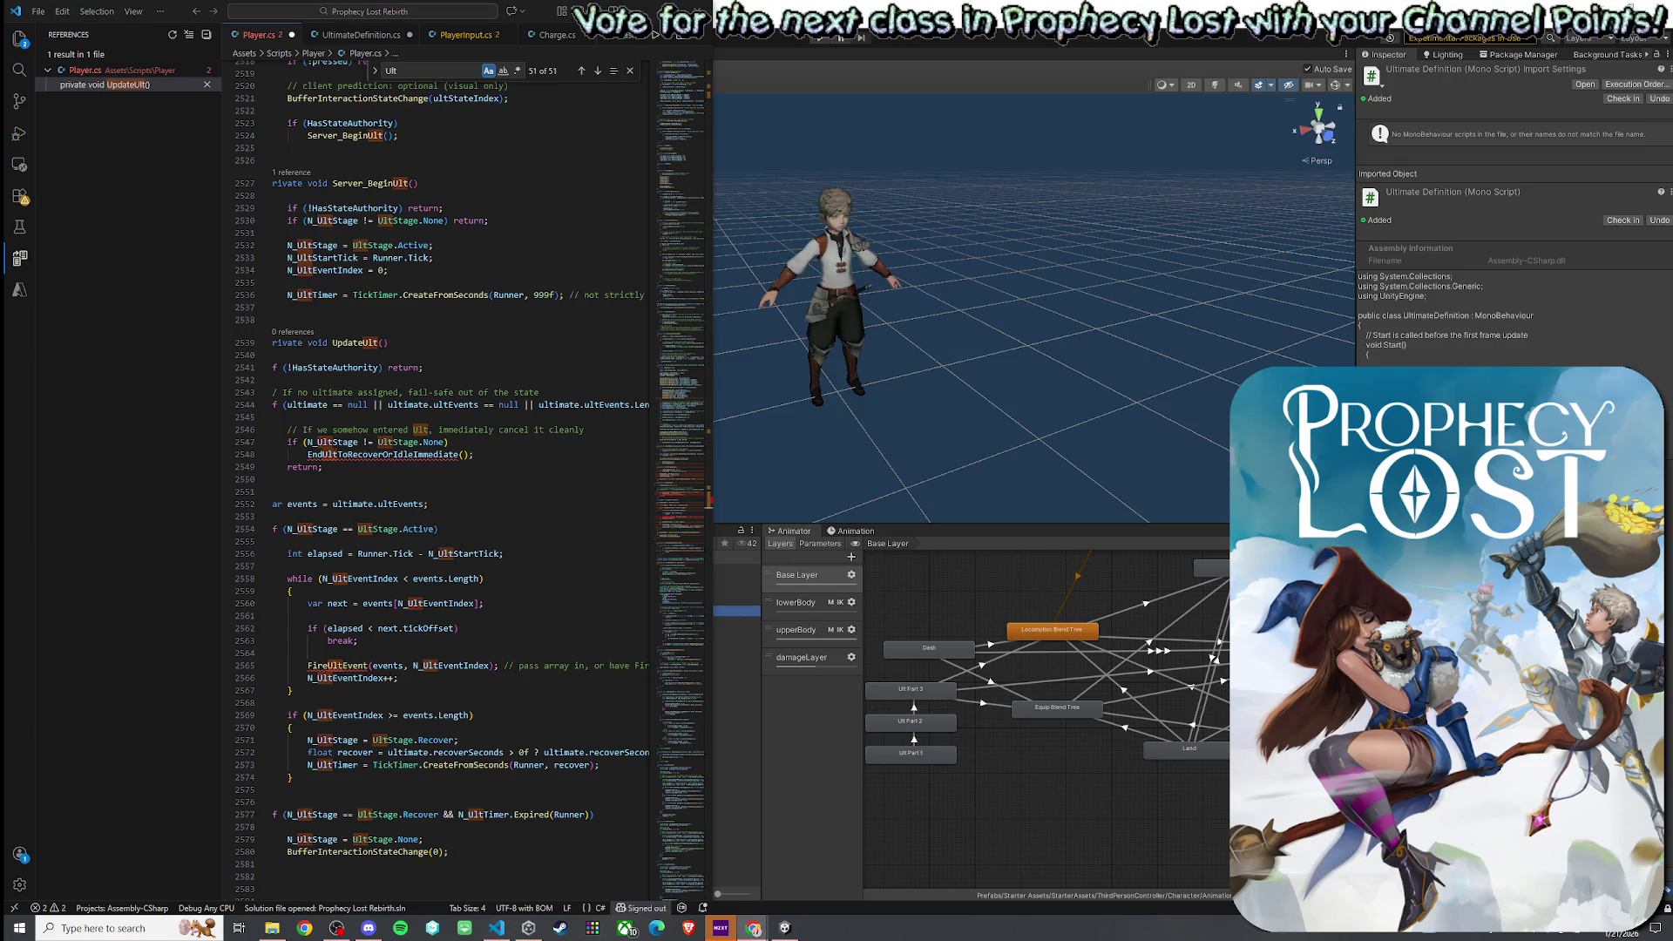
scroll(306, 539, "down", 9)
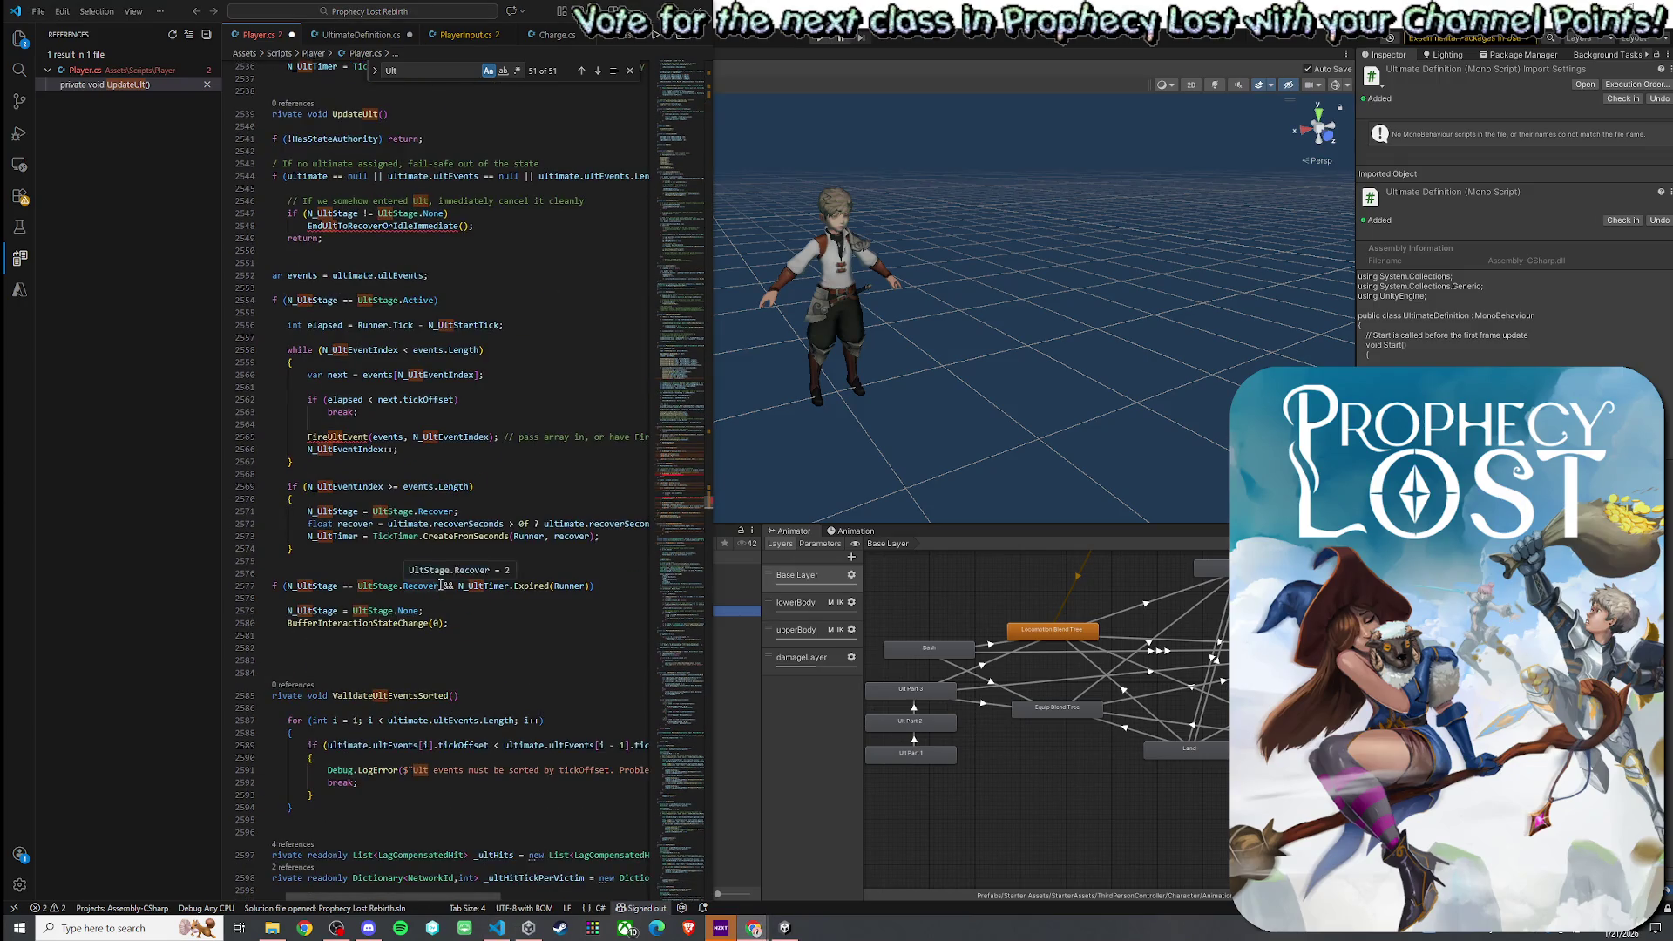
left_click(306, 527)
key("BackSpace")
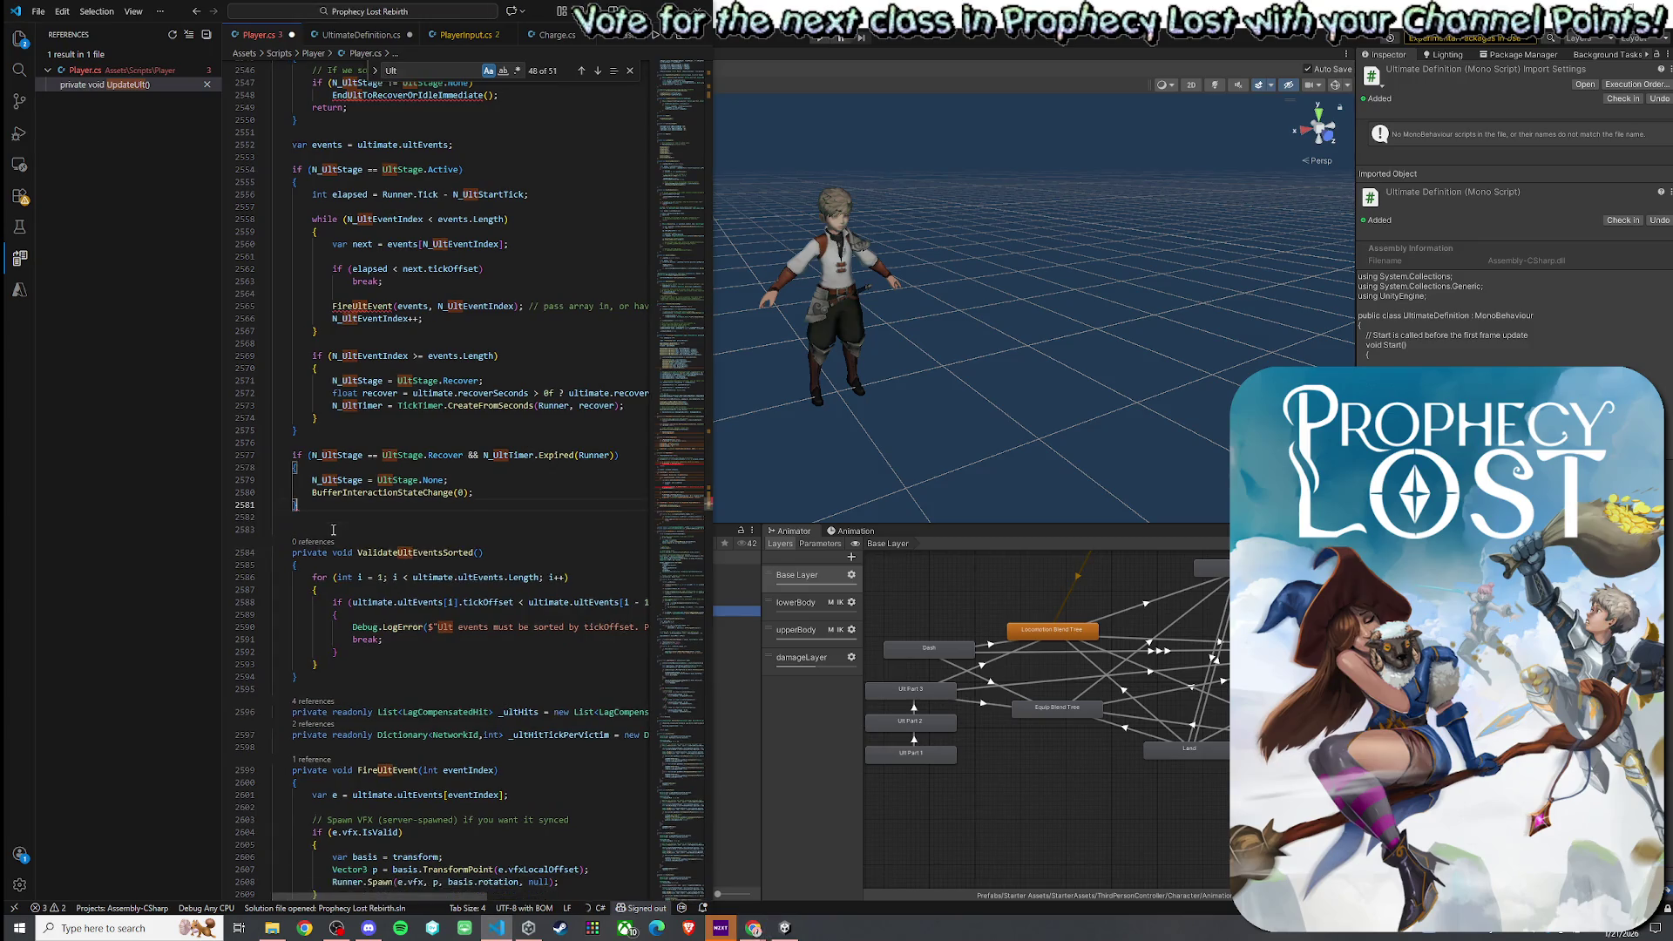
key("ctrl+z")
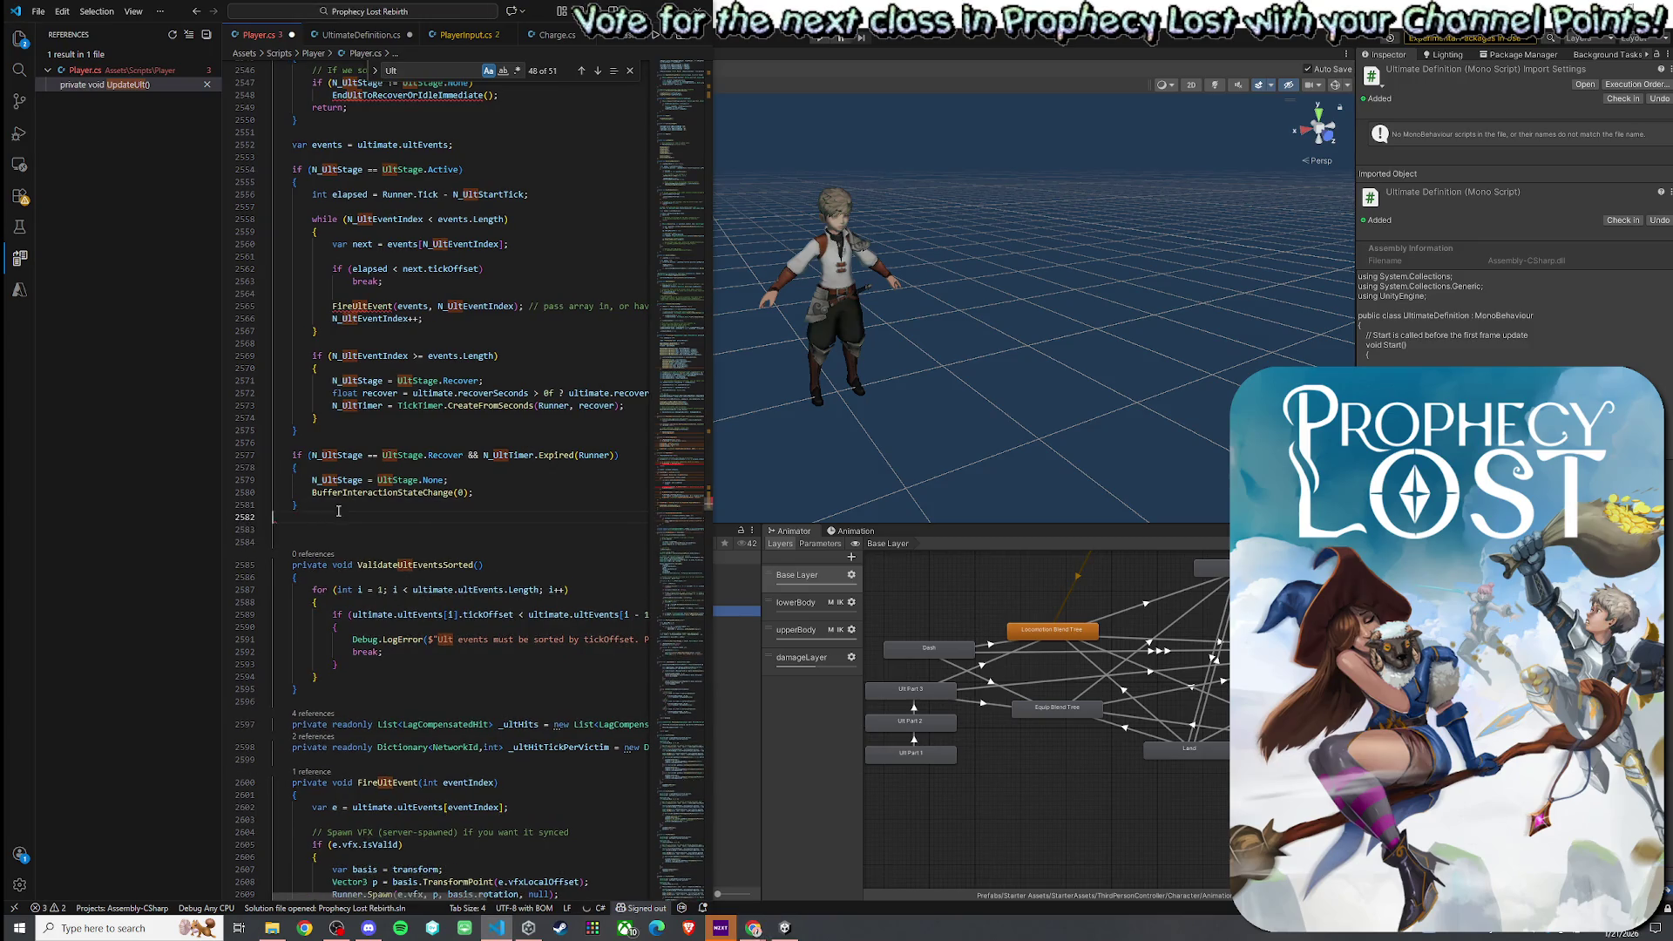
left_click_drag(317, 523, 314, 240)
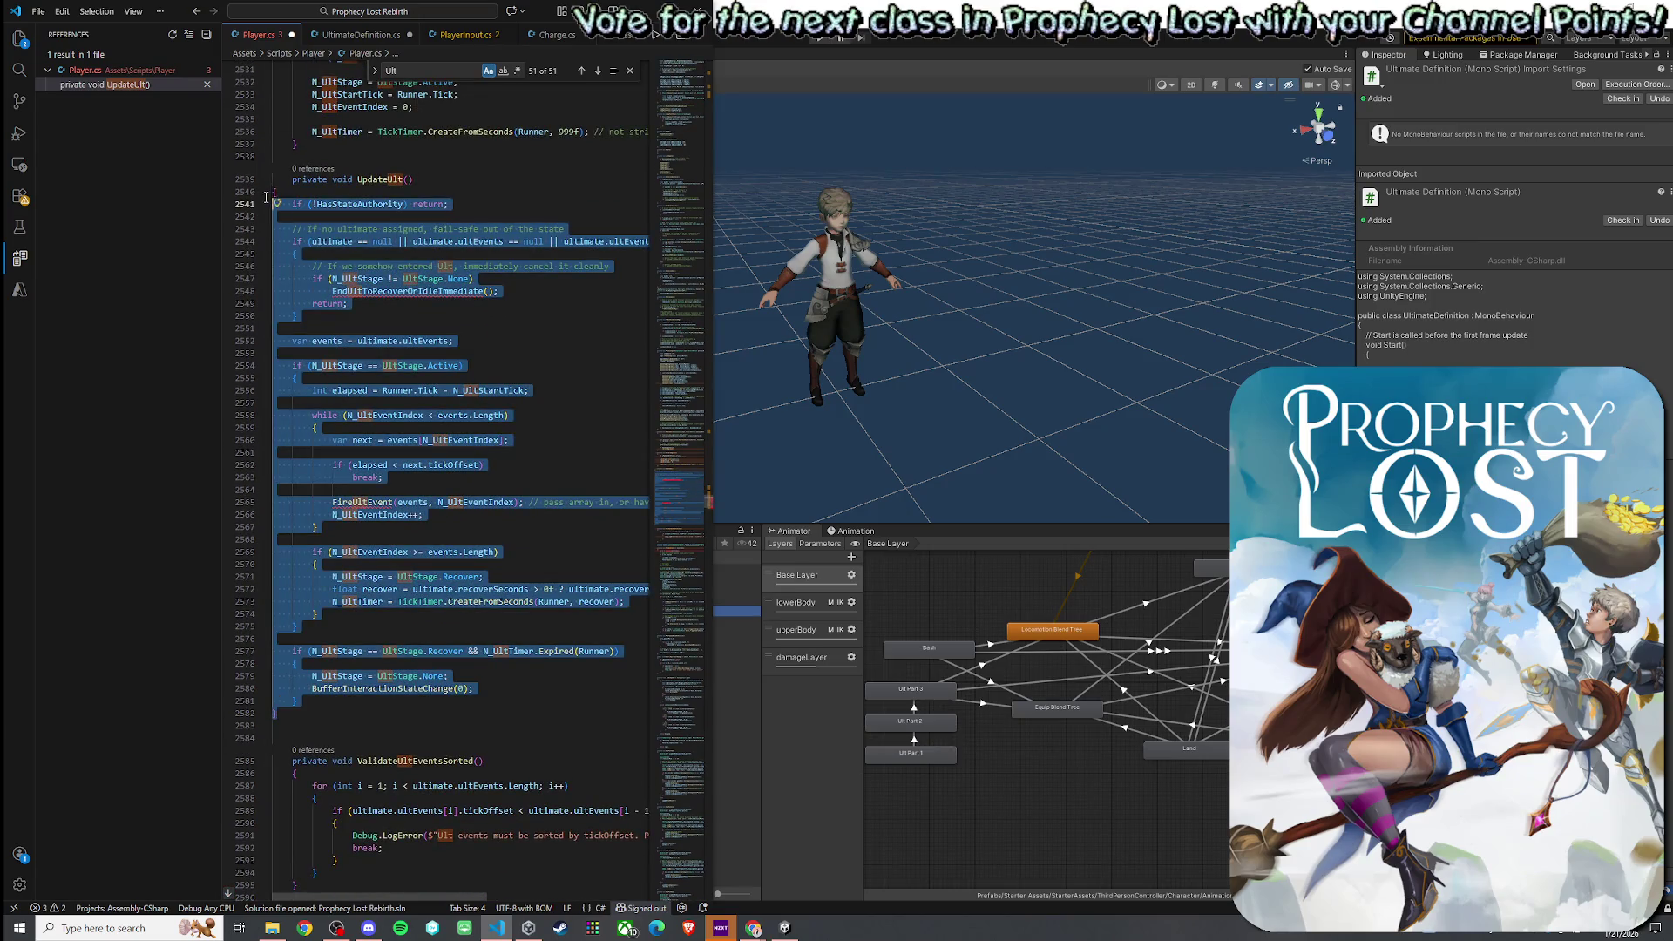
- Indent the selected UpdateUlt body one level
key("Tab")
left_click(315, 240)
scroll(332, 588, "down", 9)
scroll(332, 589, "down", 6)
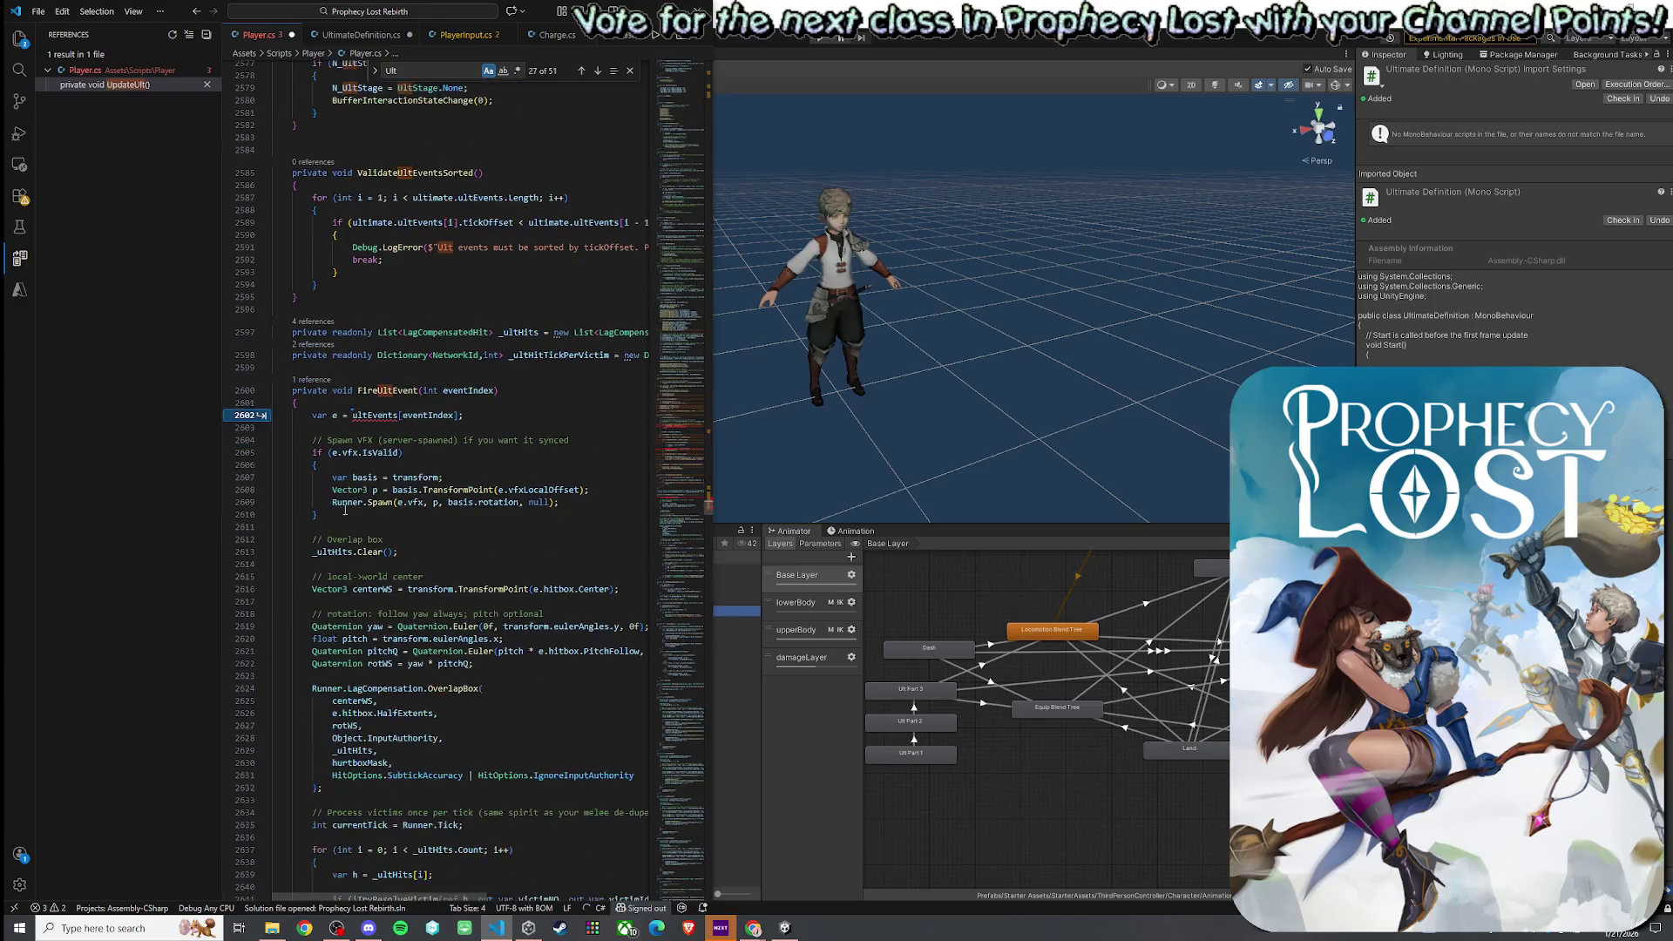
- Make FireUltEvent read ultimate.ultEvents and take a 'UltHitEvent[] events' parameter
double_click(381, 417)
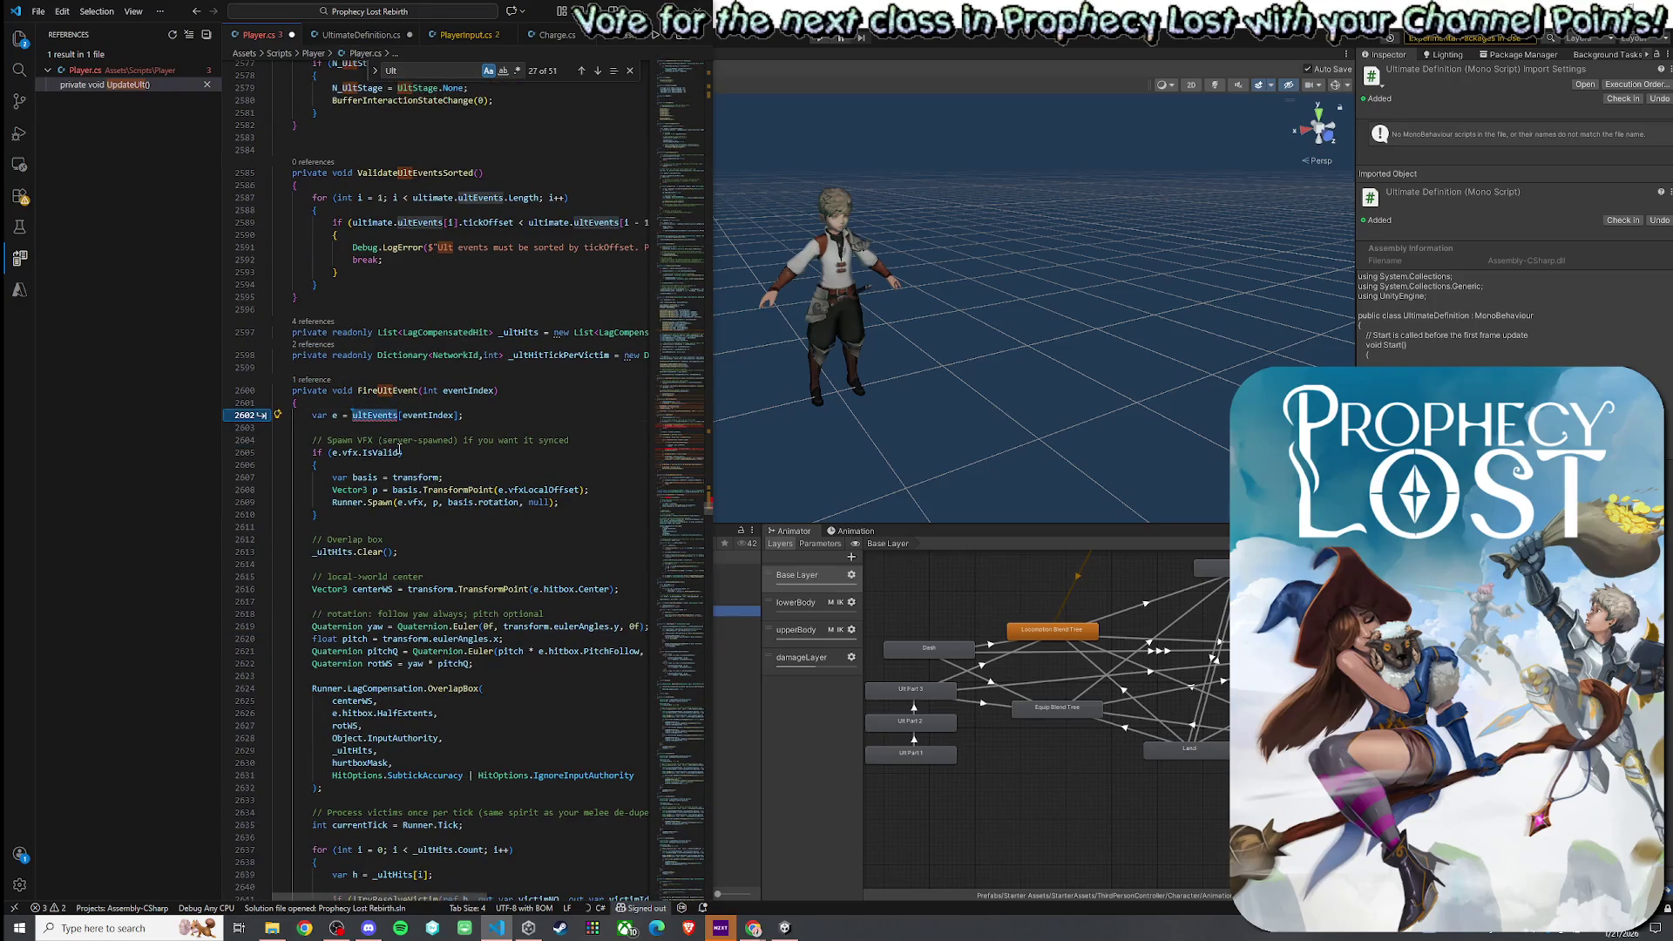
type("ultimate.ultEvents")
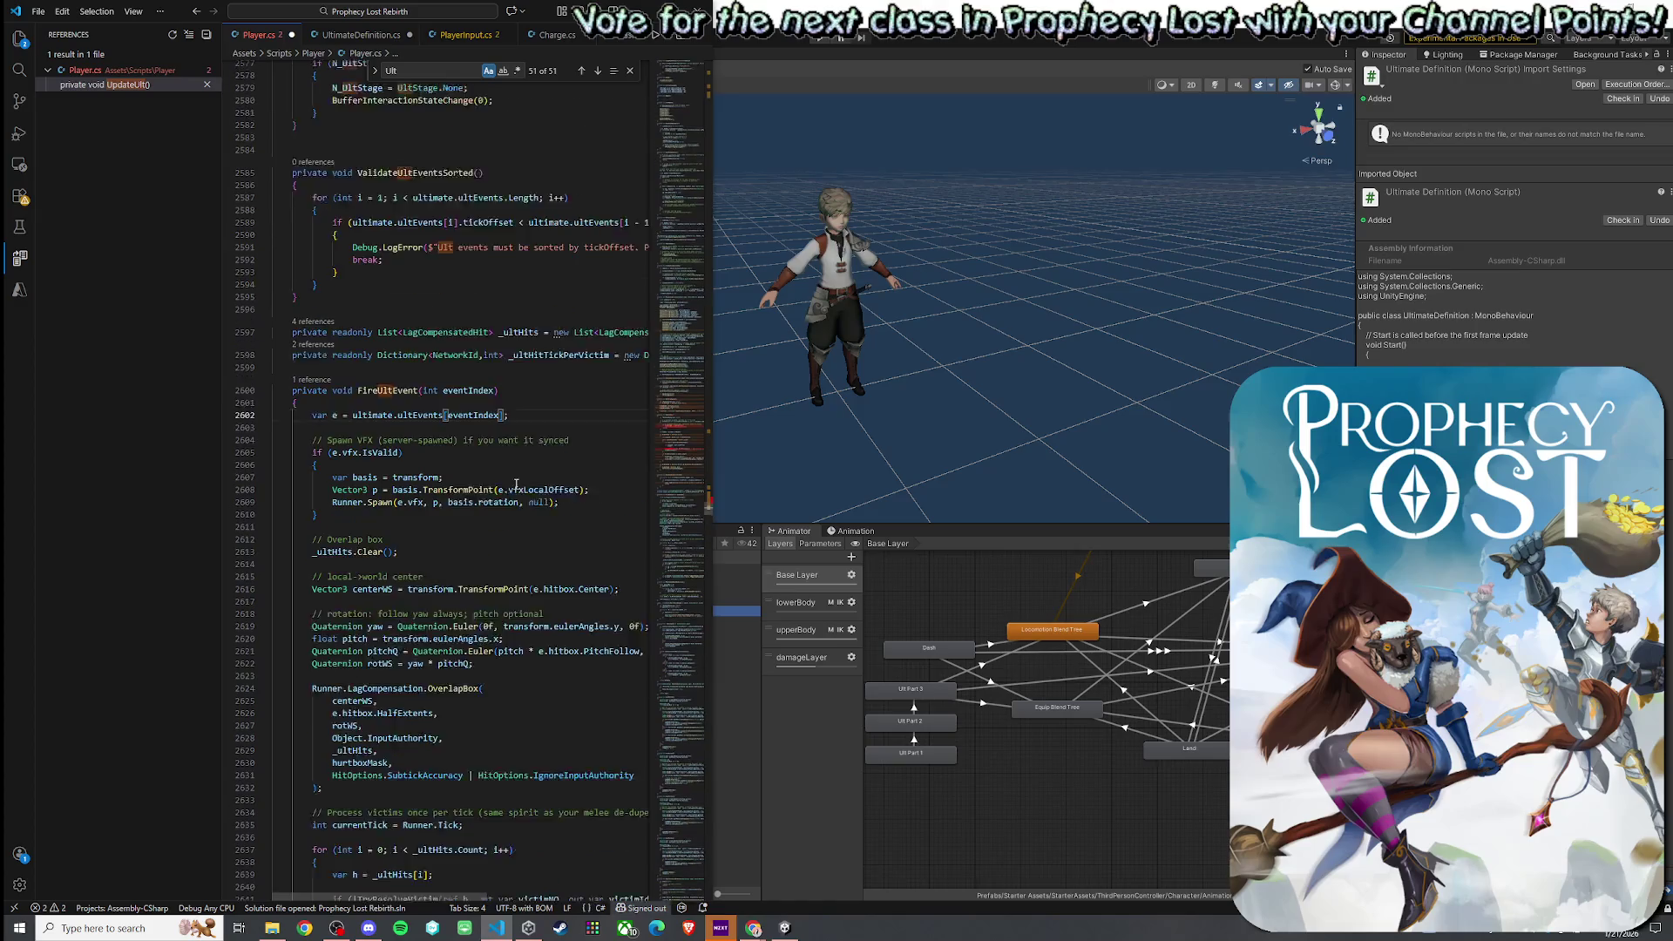
scroll(514, 471, "up", 1)
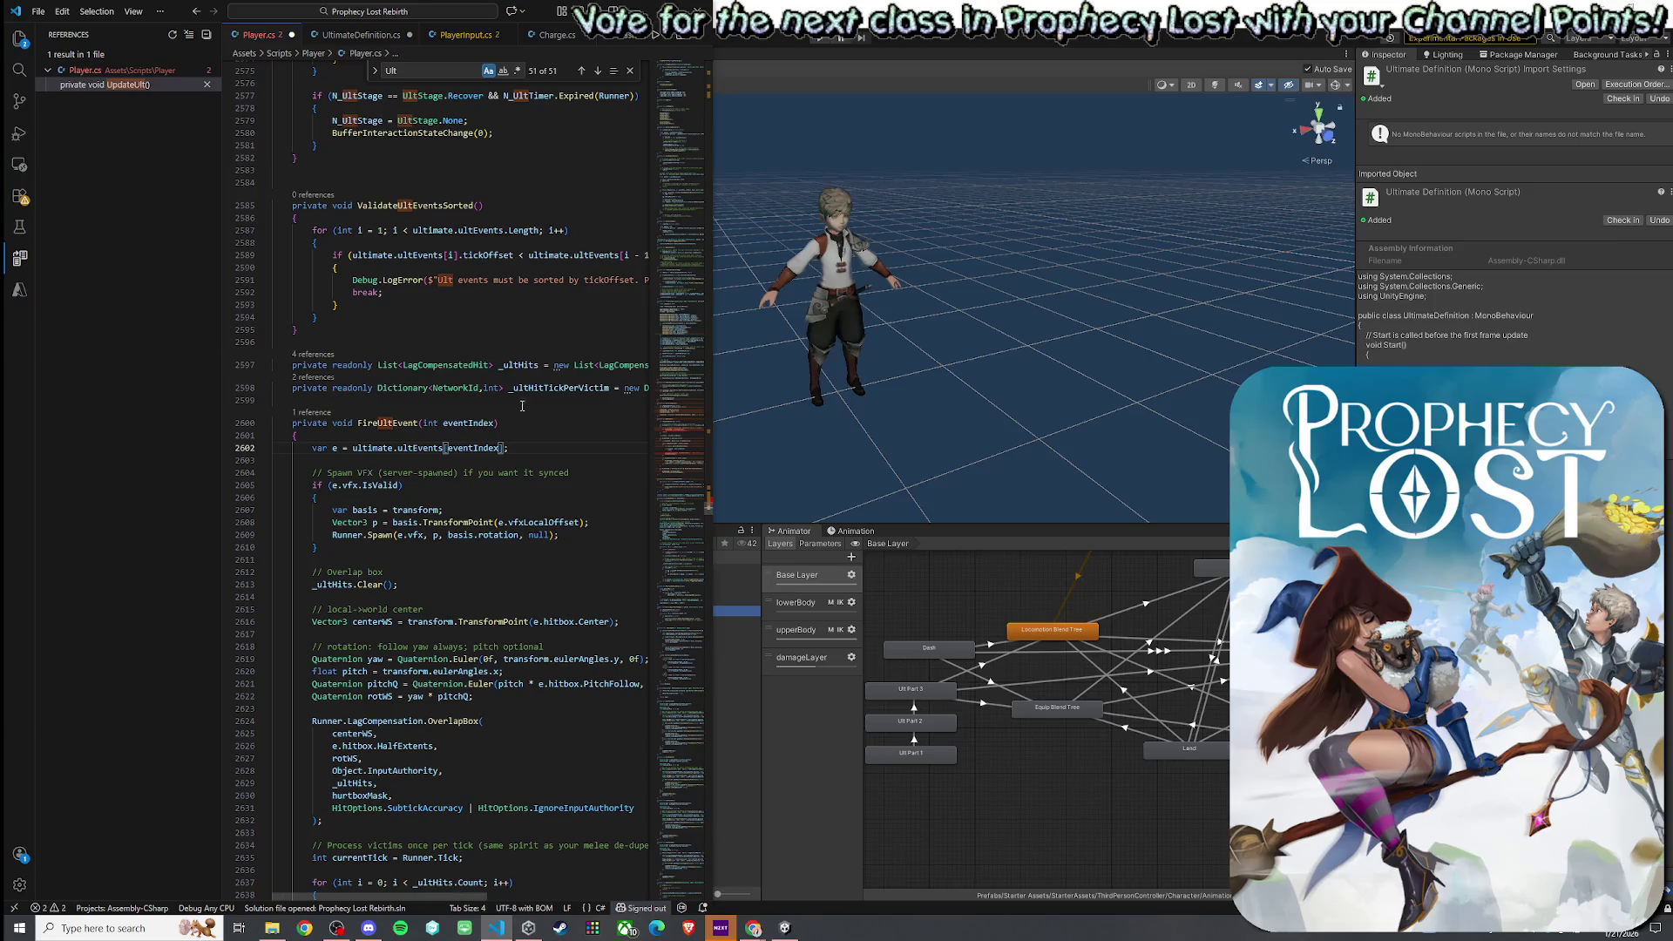
mouse_move(466, 426)
key("alt+Tab")
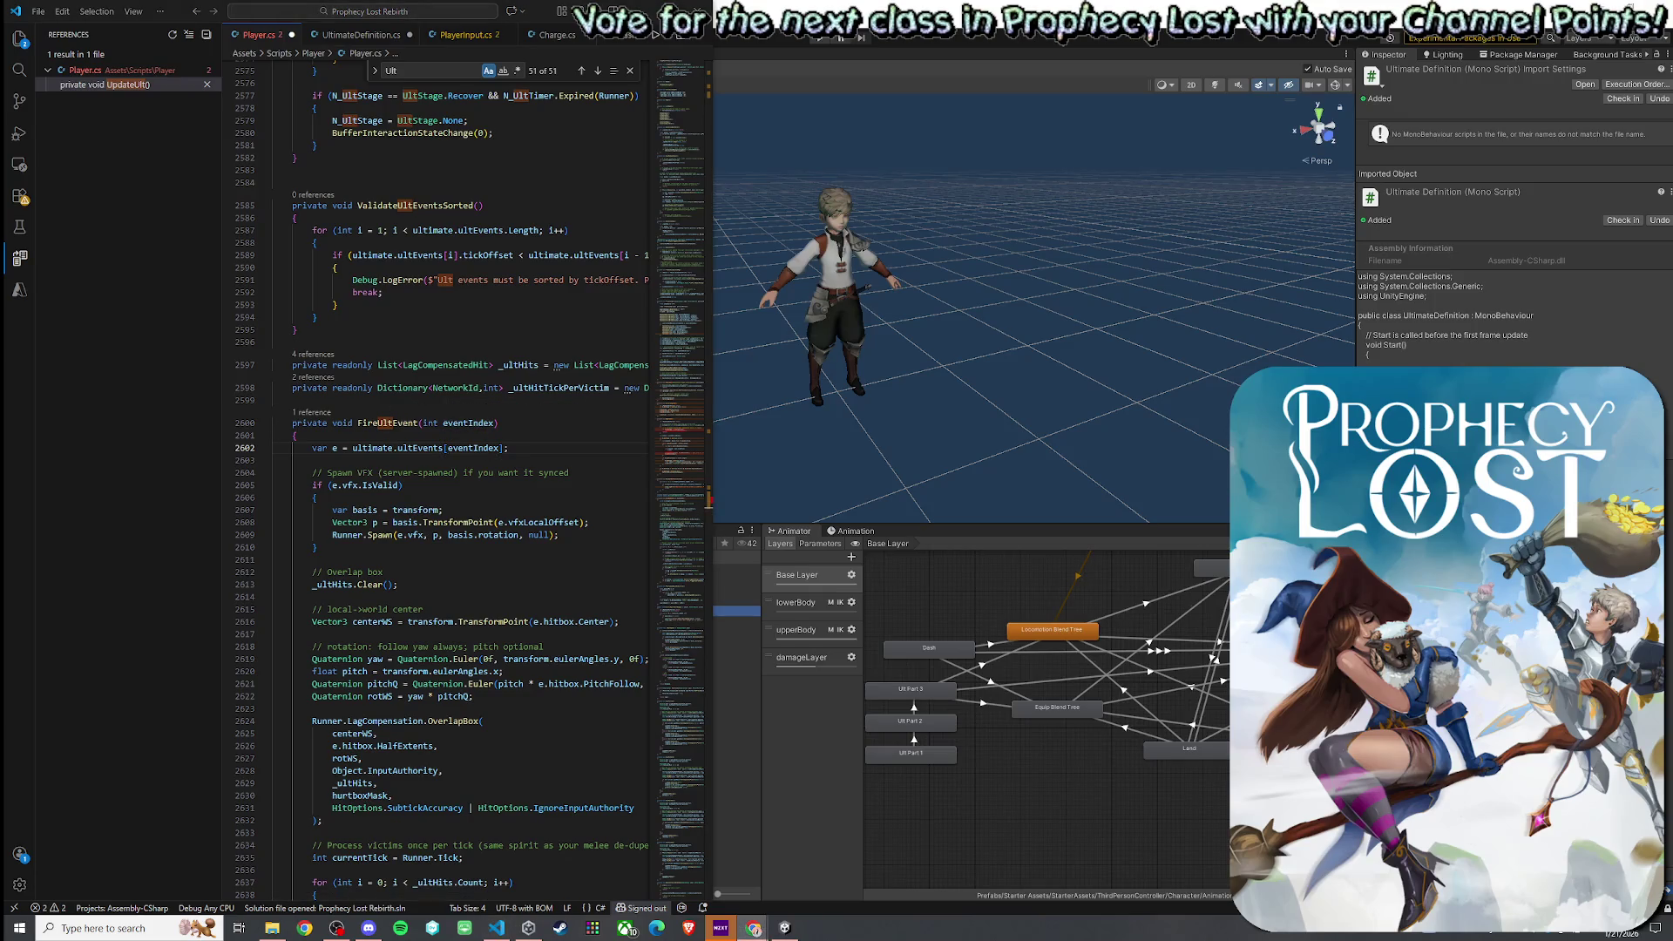
left_click(422, 424)
type("UltHitEvent[] events,")
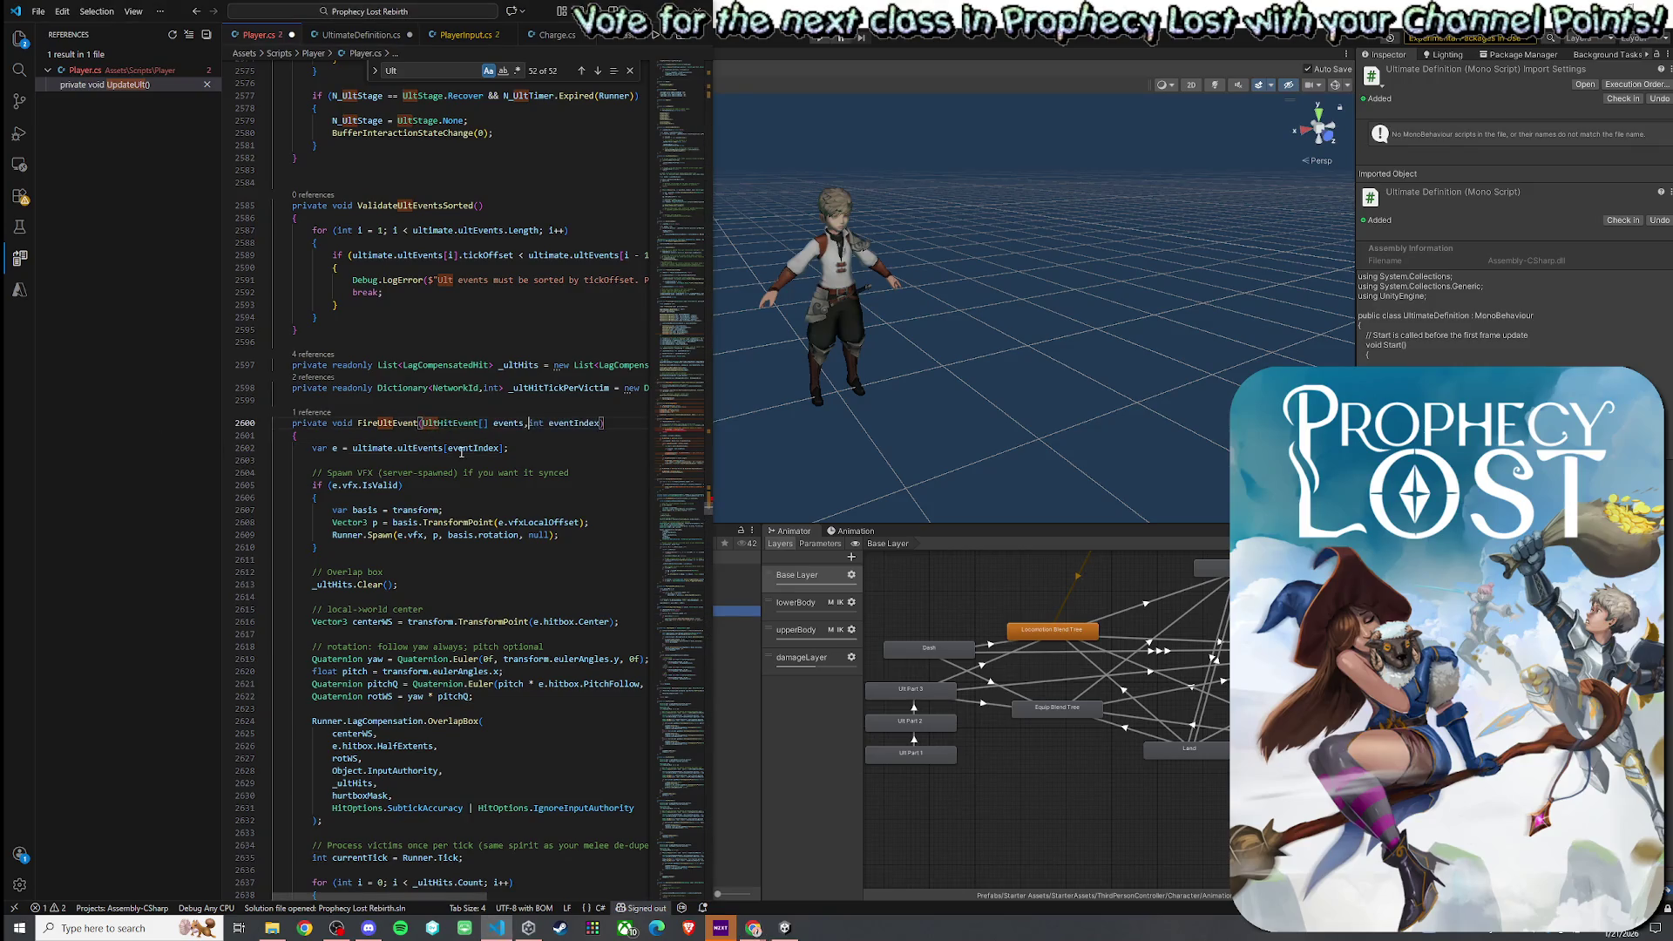
- Move to the EndUltToRecoverOrIdleImmediate call in UpdateUlt
scroll(510, 467, "up", 12)
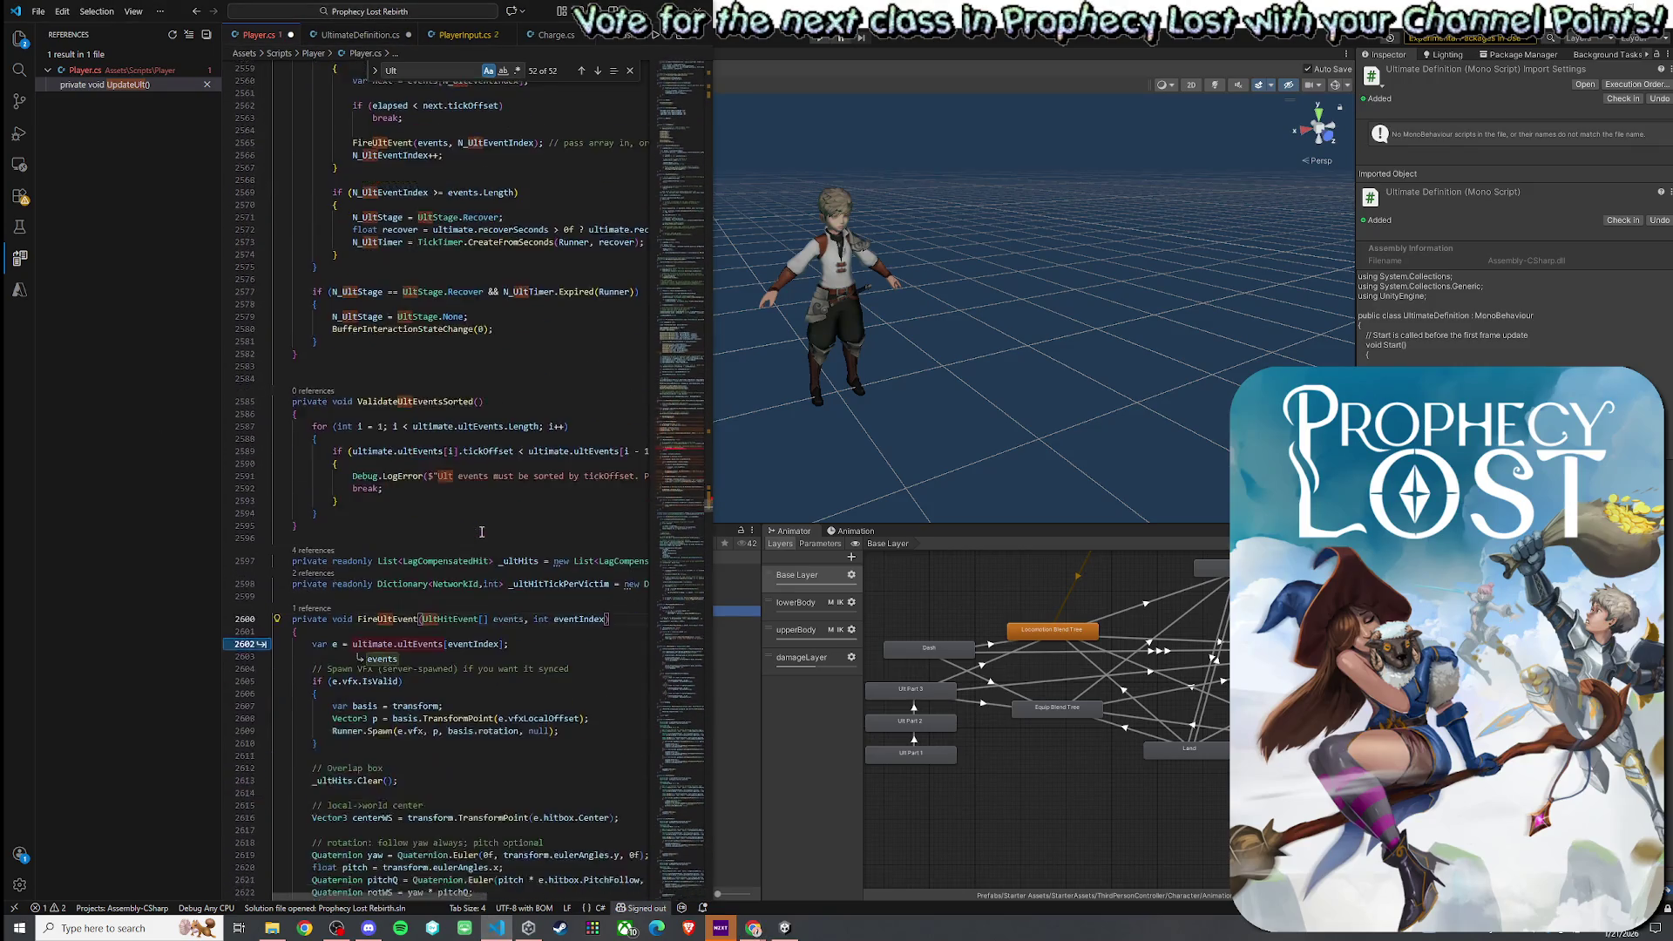
left_click(439, 205)
left_click(438, 192)
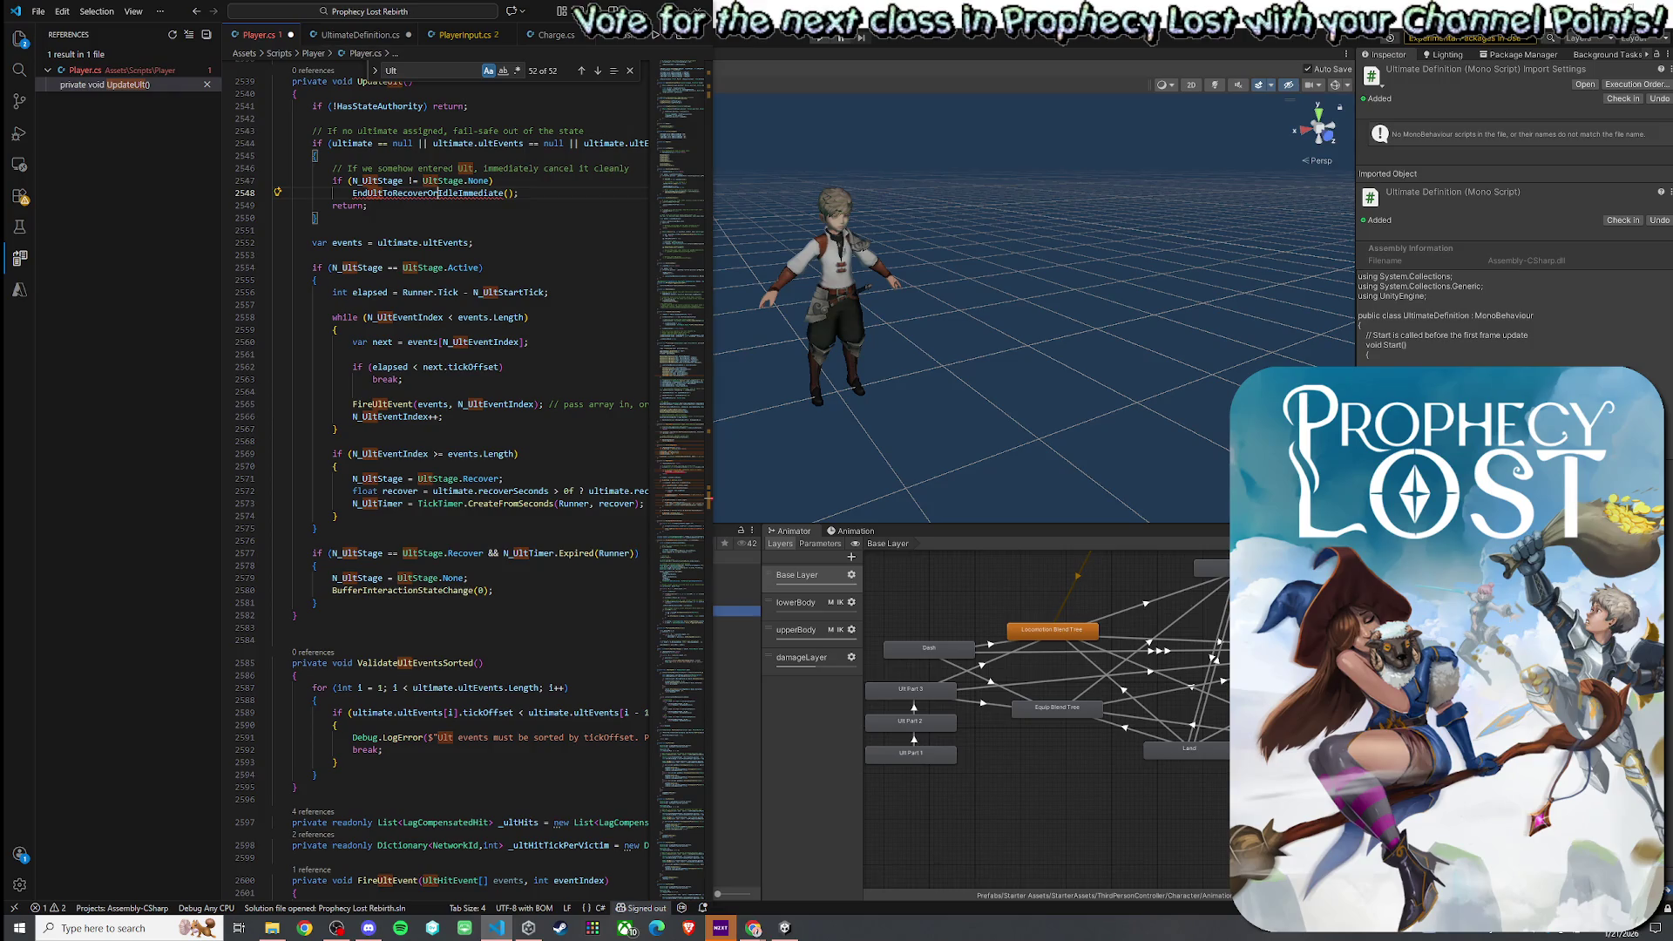
key("alt+Tab")
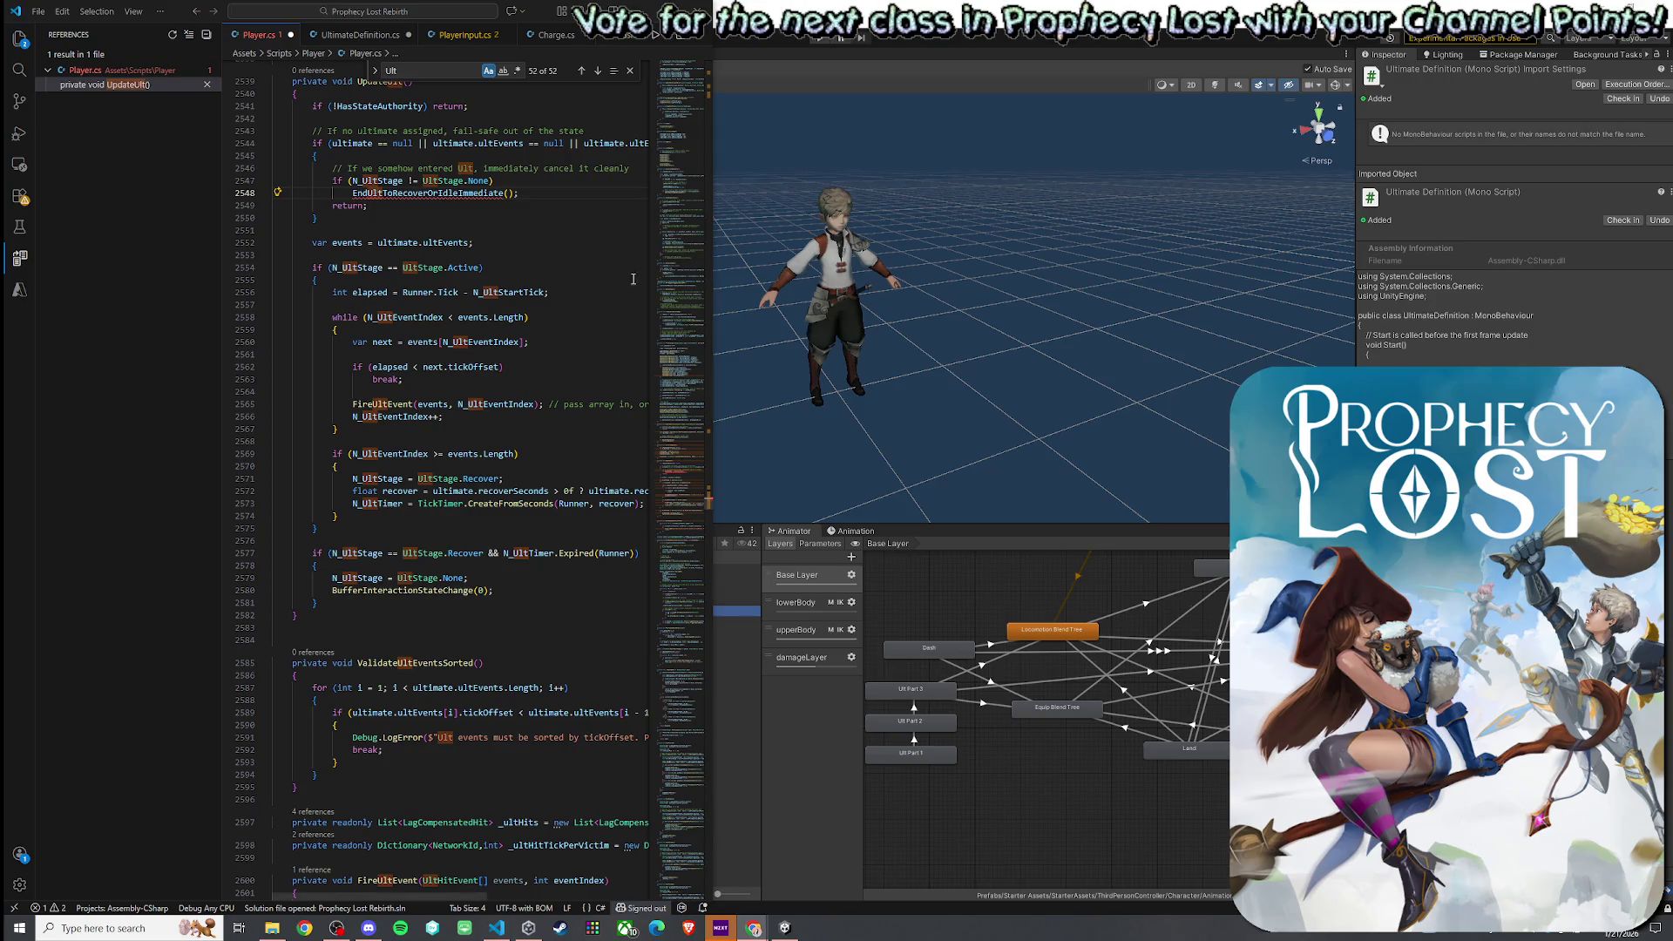
left_click_drag(519, 194, 357, 193)
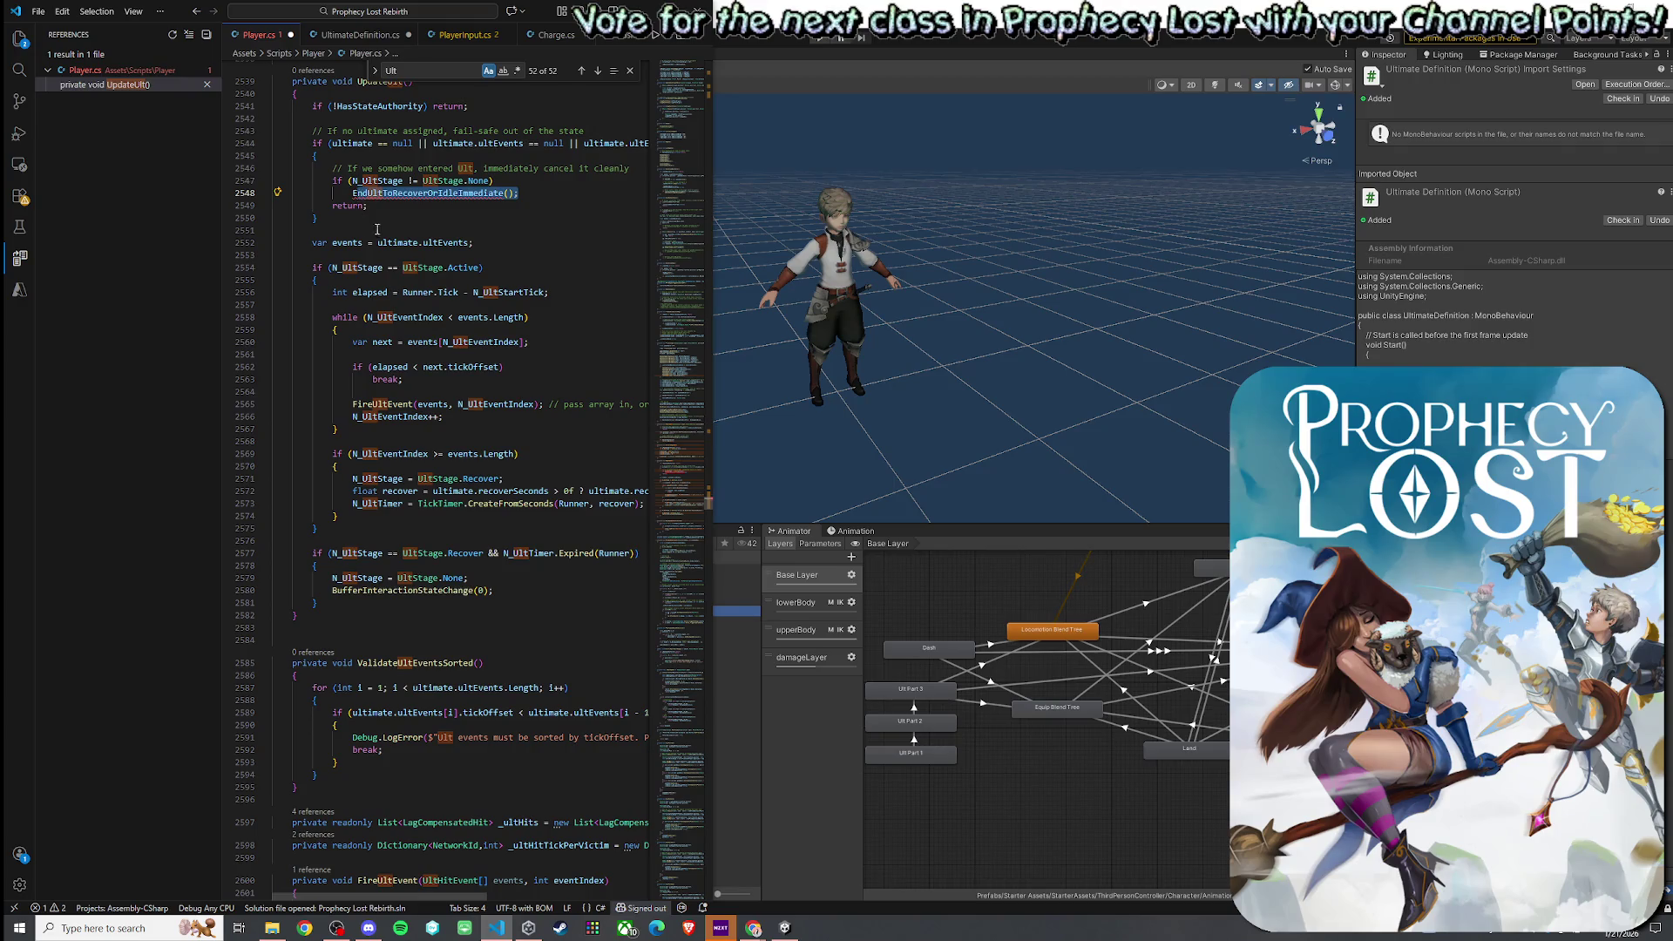
key("Home")
key("shift+End")
key("alt+Tab")
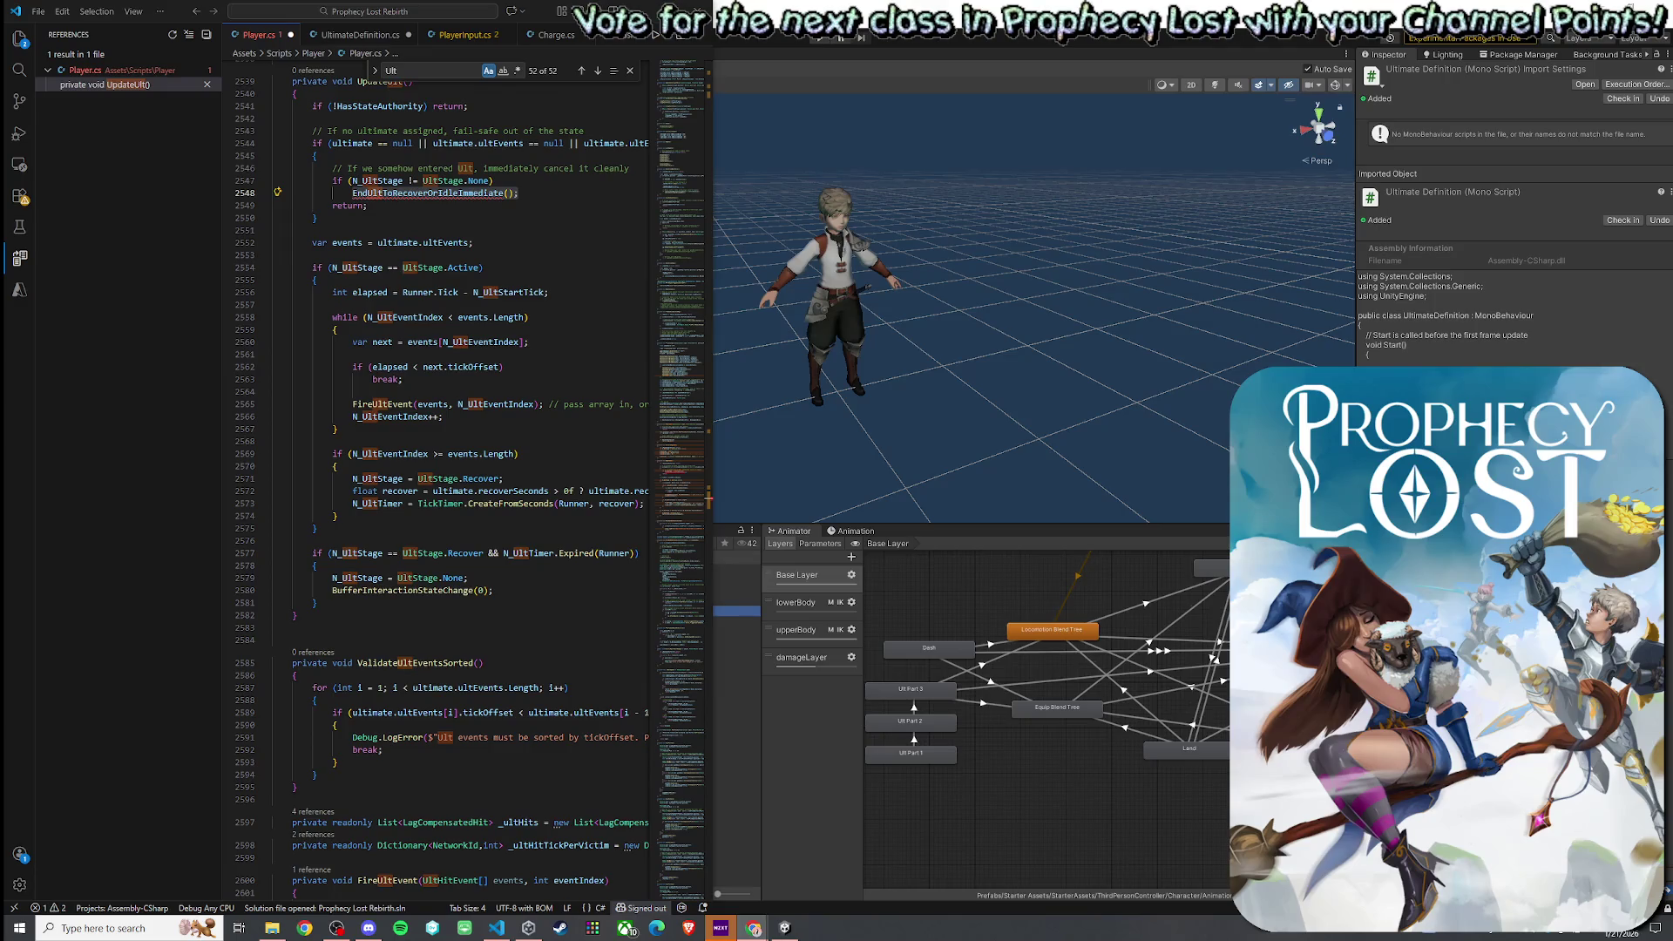
scroll(373, 276, "up", 2)
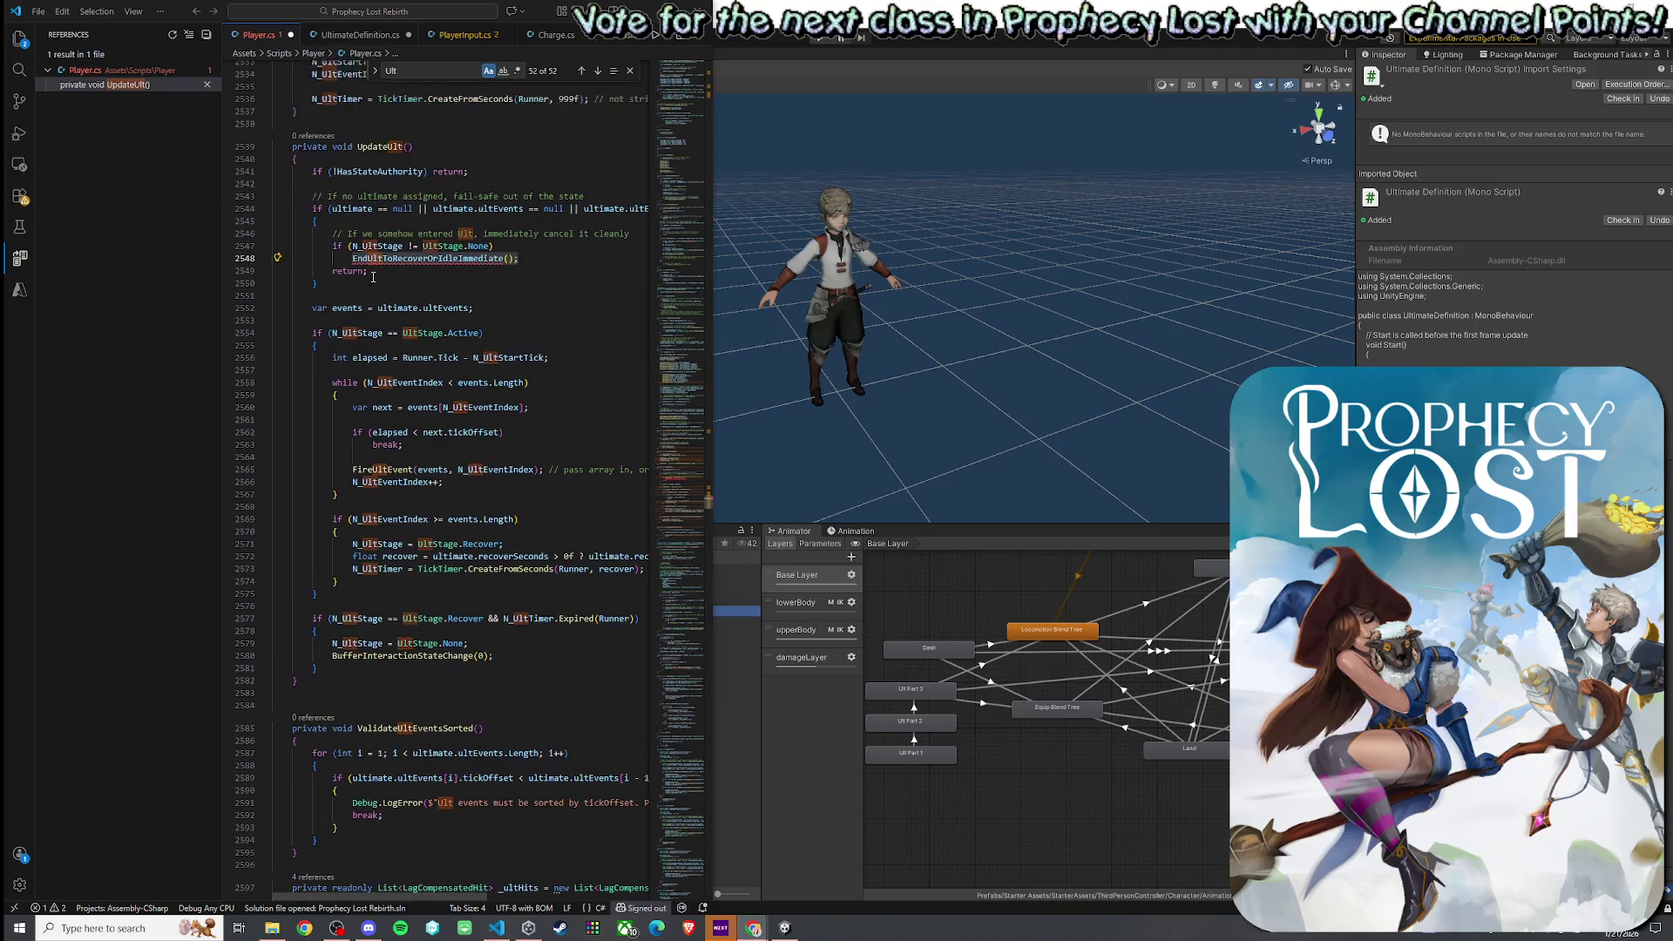
- Paste the EndUltToRecoverOrIdleImmediate method below UpdateUlt and indent it to class level
left_click(332, 690)
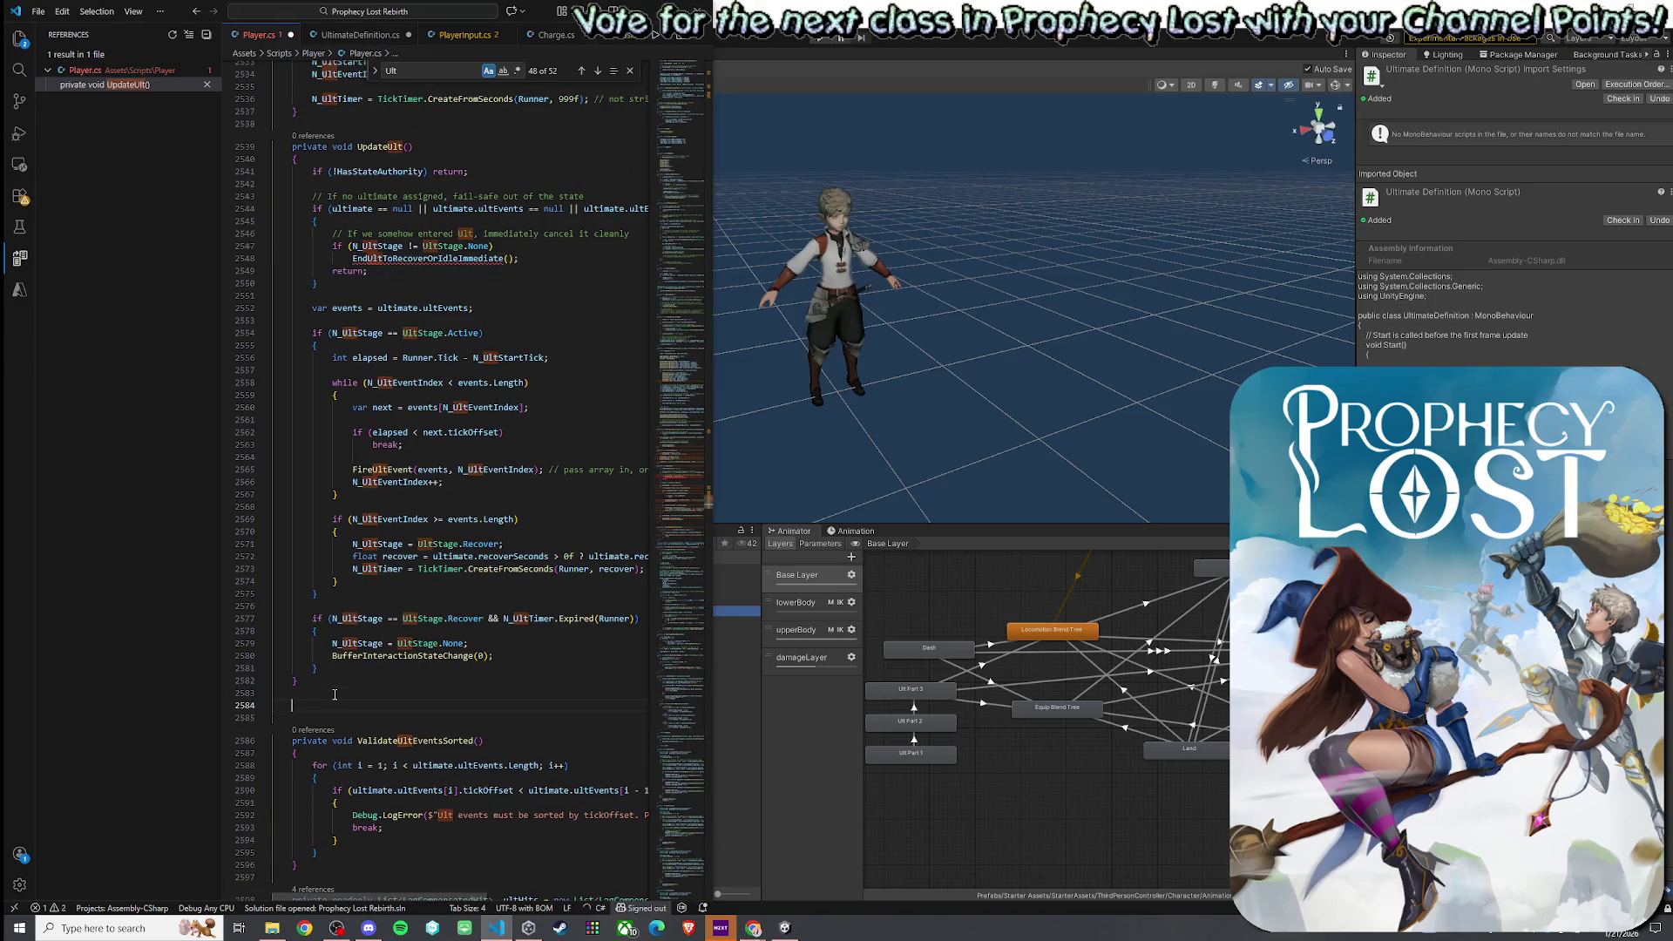
type("private void EndUltToRecoverOrIdleImmediate() {     if (!HasStateAuthority)         return;      // Reset ult timeline     N_UltStage = UltStage.None;     N_UltEventIndex = 0;      // Optional: clear de-dupe tracking     _ultHitTickPerVictim.Clear();      // Clear timers     N_UltTimer = default;      // Force interaction state back to idle     BufferInteractionStateChange(0); }")
left_click_drag(315, 838, 272, 649)
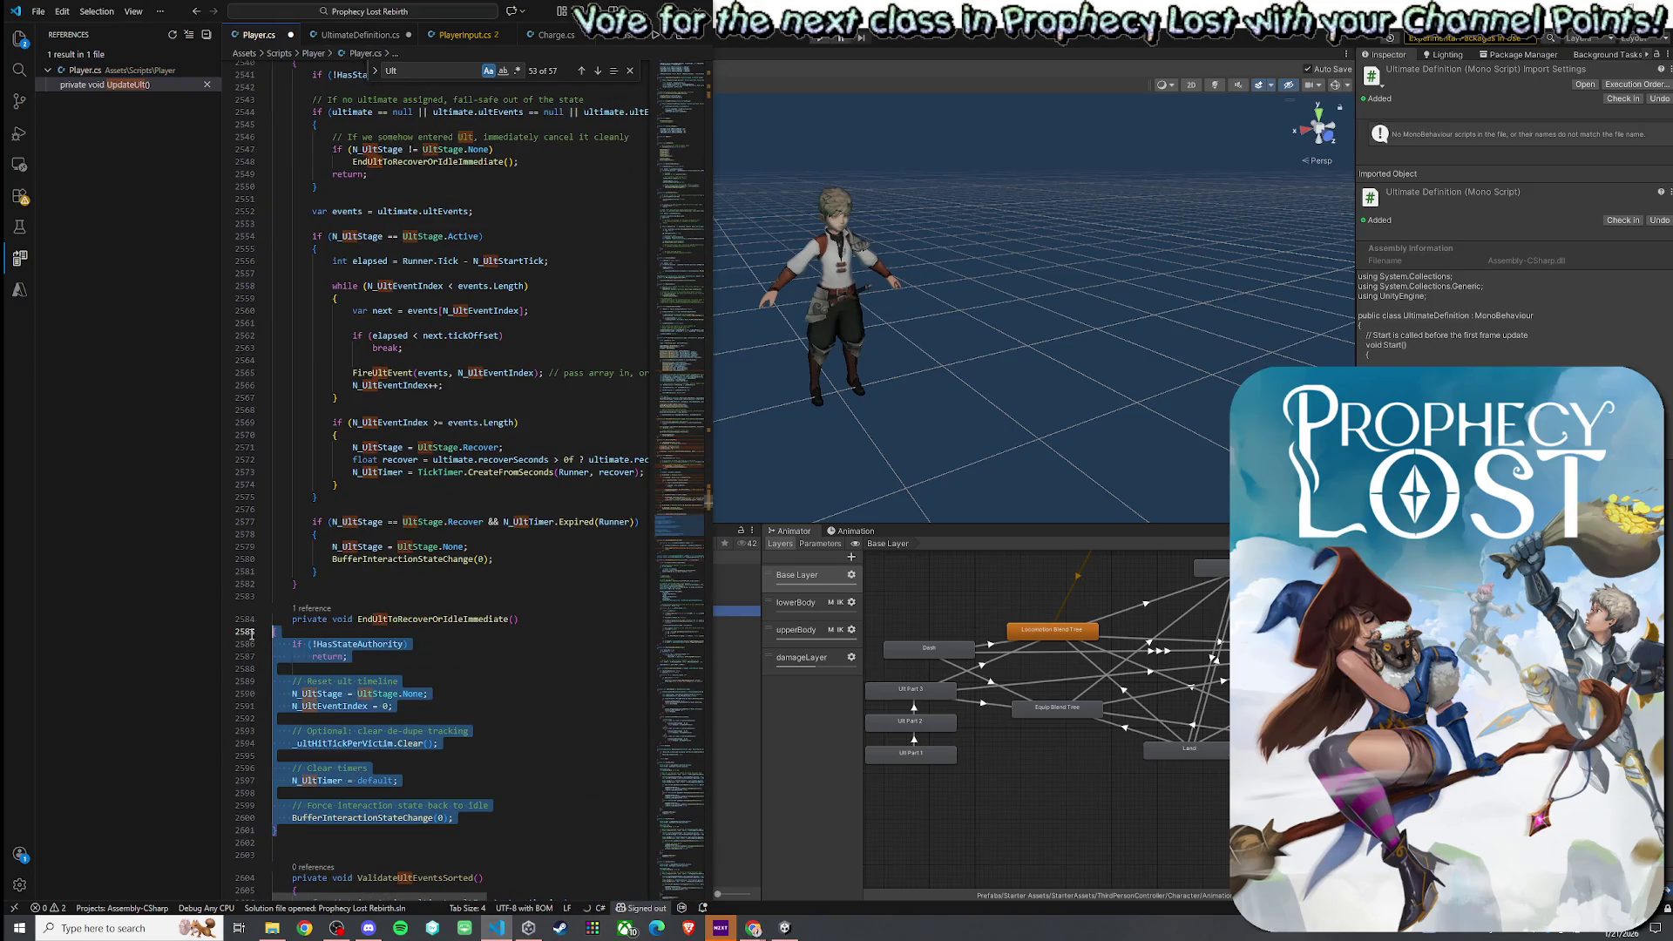
key("ctrl+k")
key("ctrl+f")
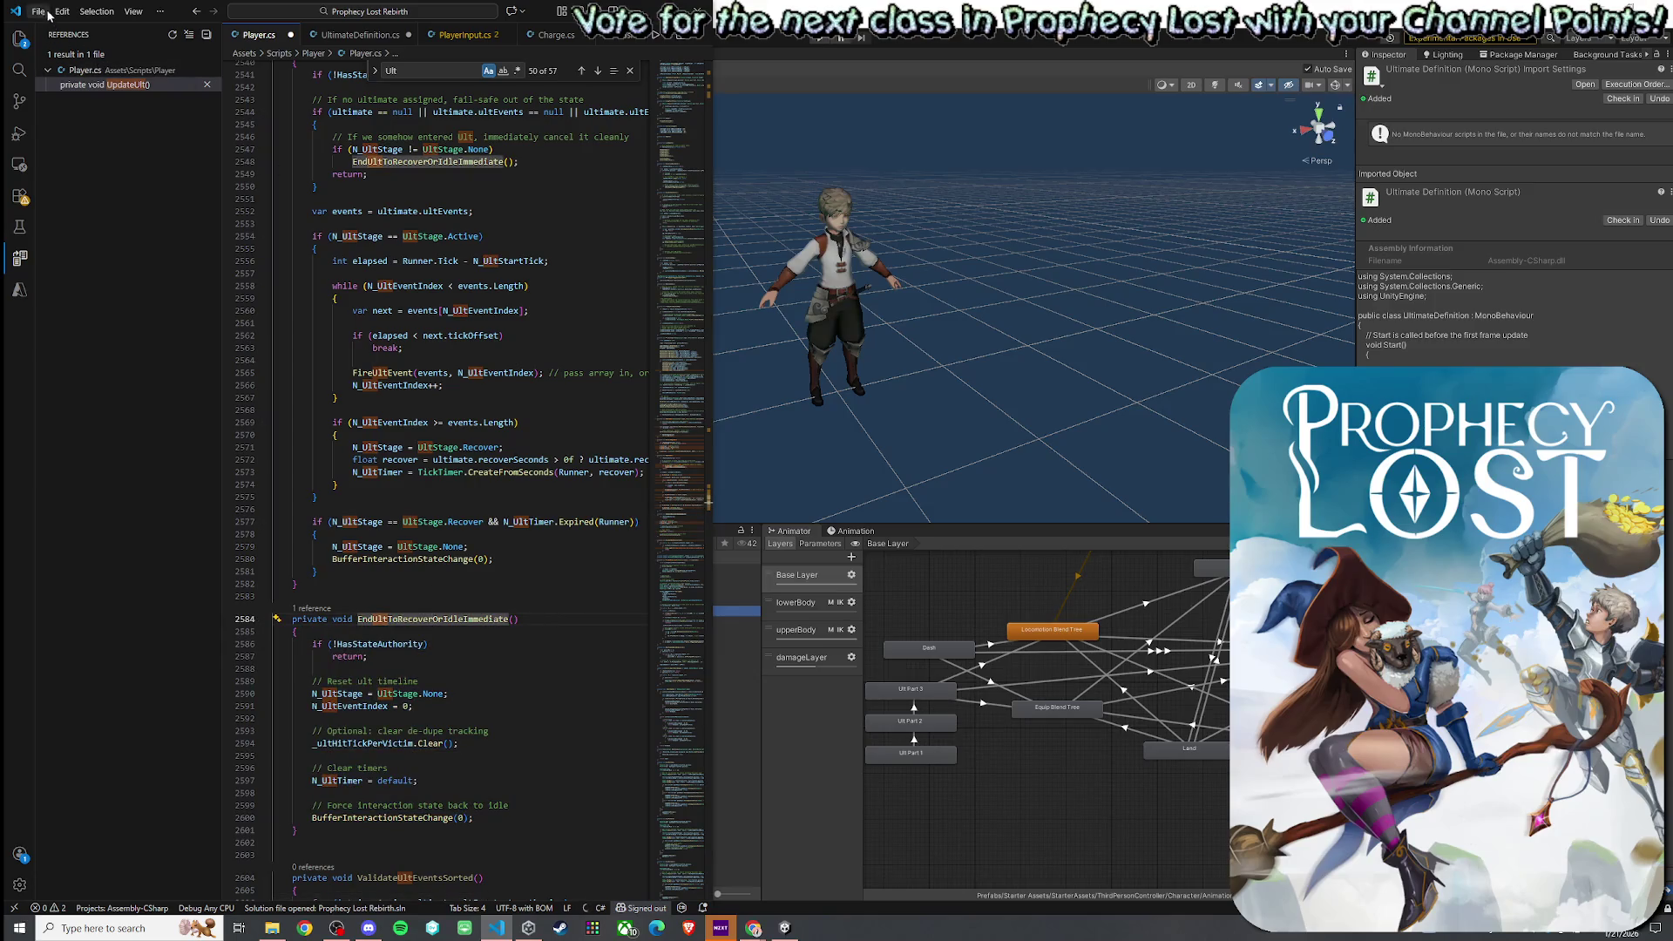
- Save Player.cs and review the EndUltToRecoverOrIdleImmediate method
left_click(39, 11)
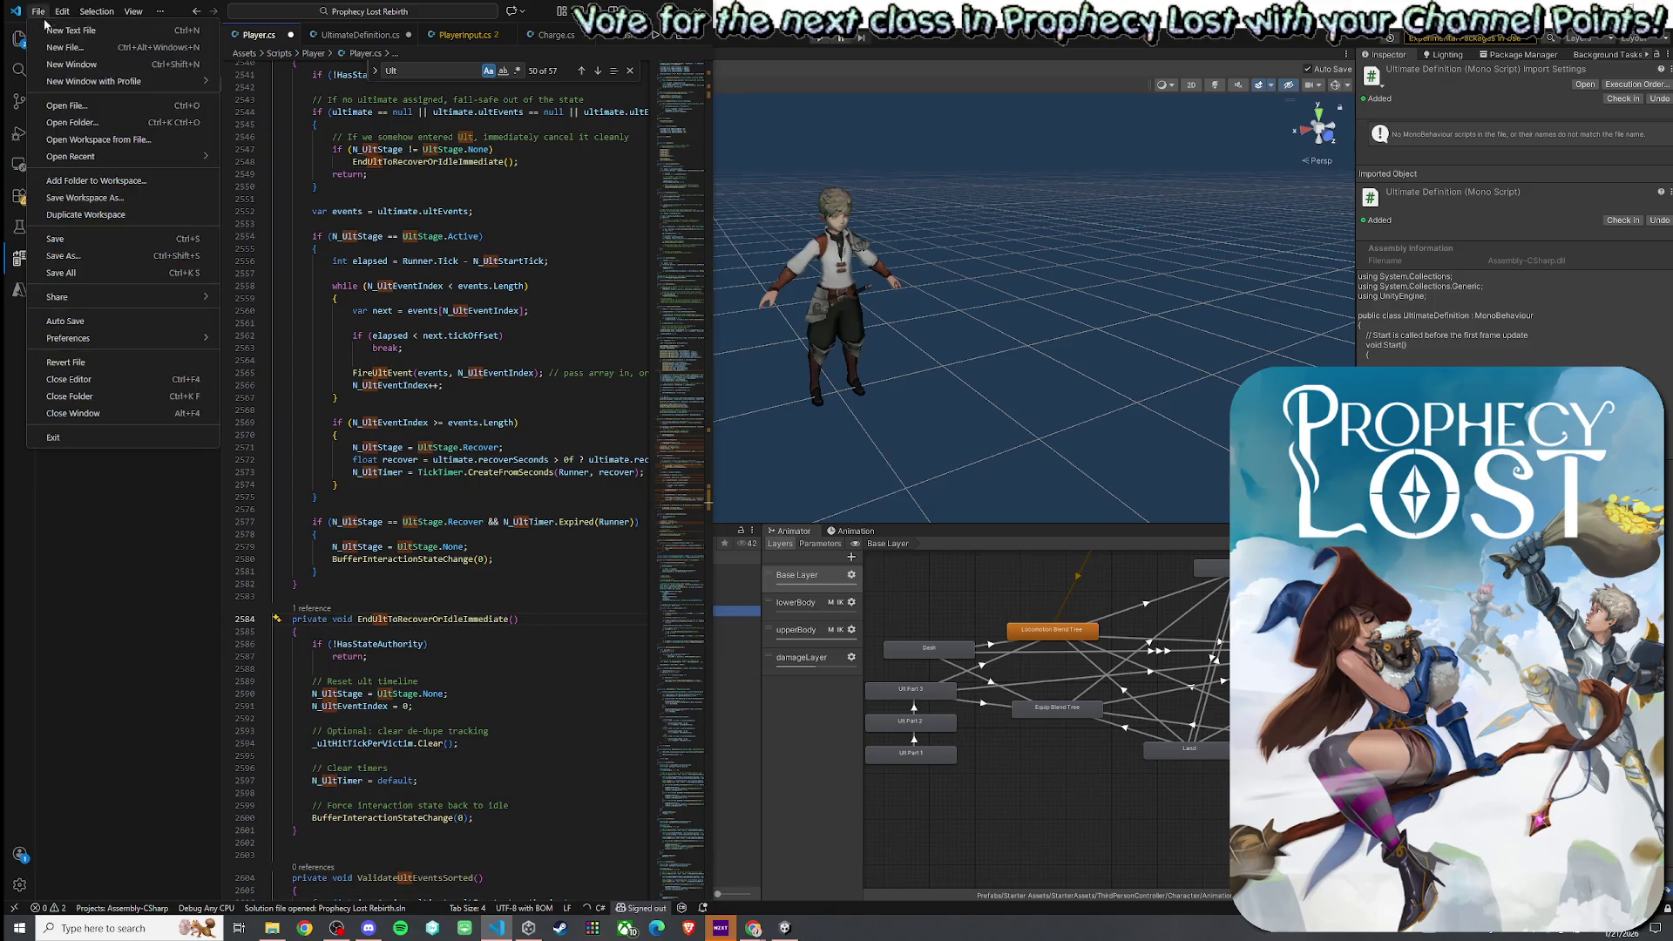
left_click(78, 273)
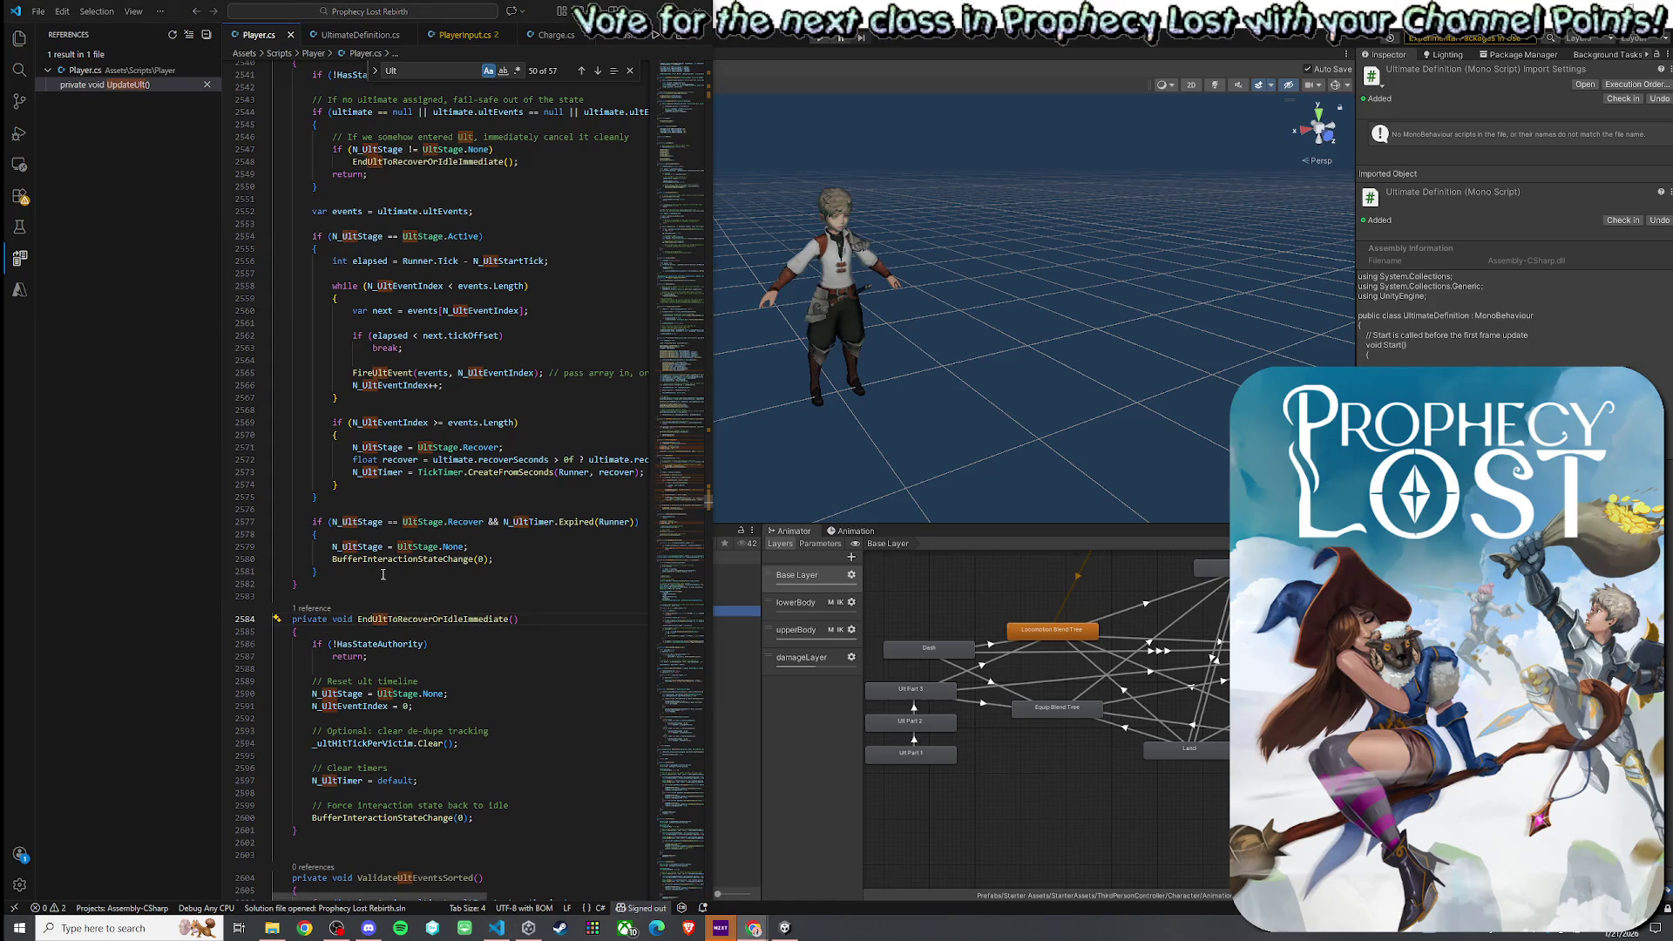
scroll(383, 575, "down", 3)
mouse_move(341, 686)
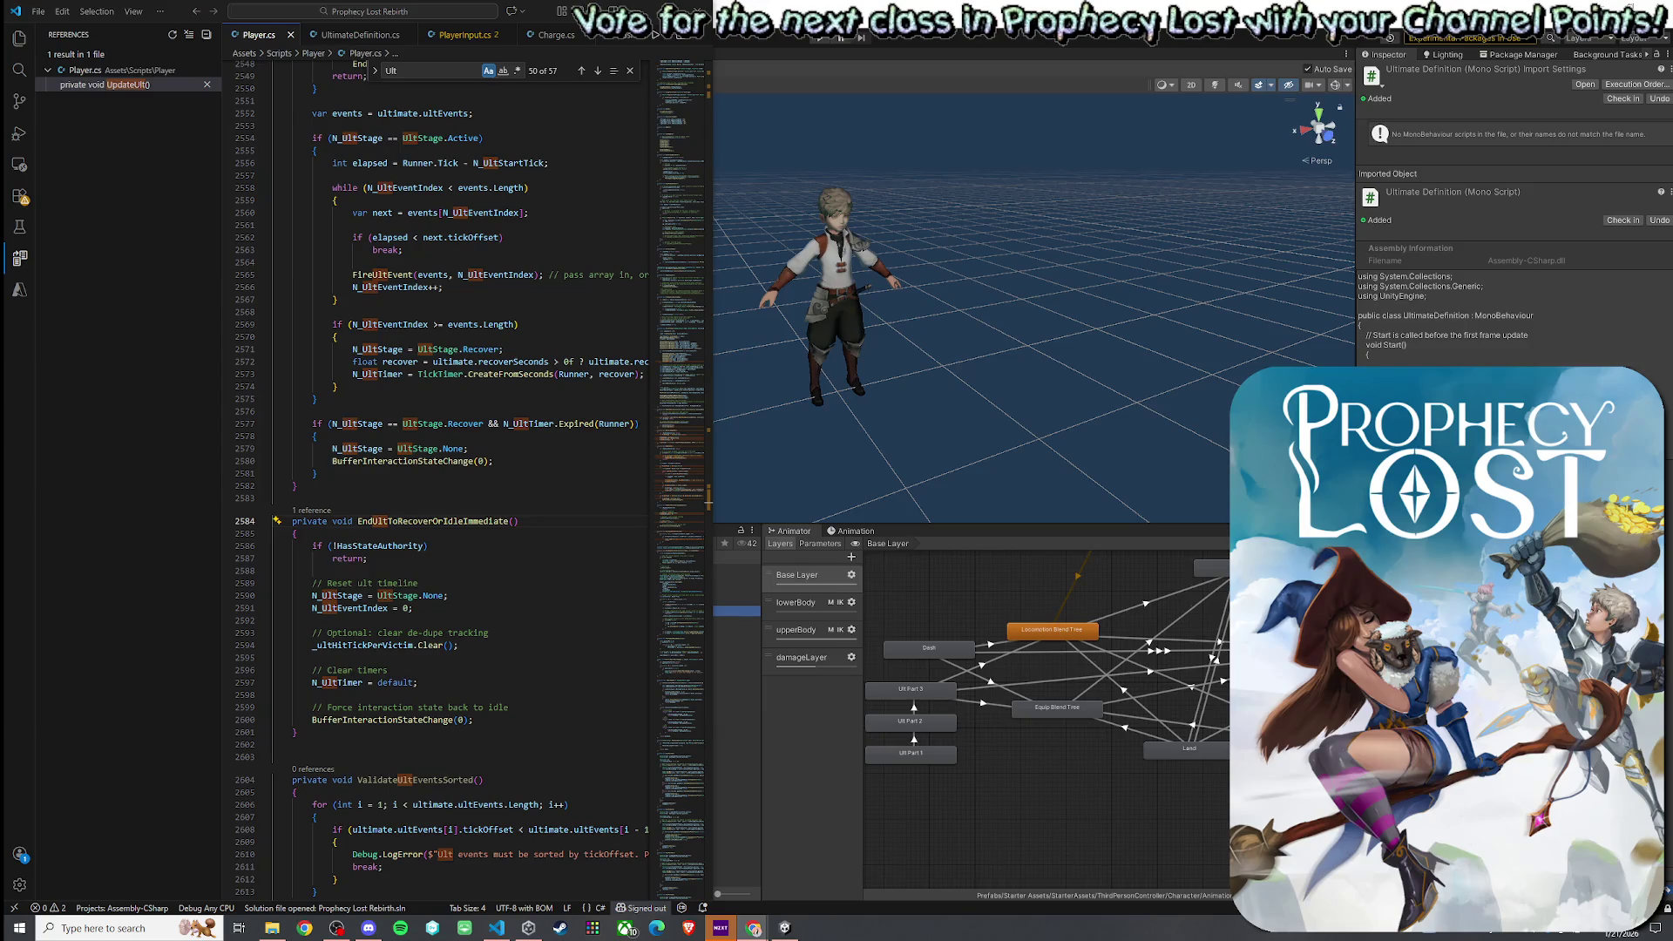
right_click(252, 38)
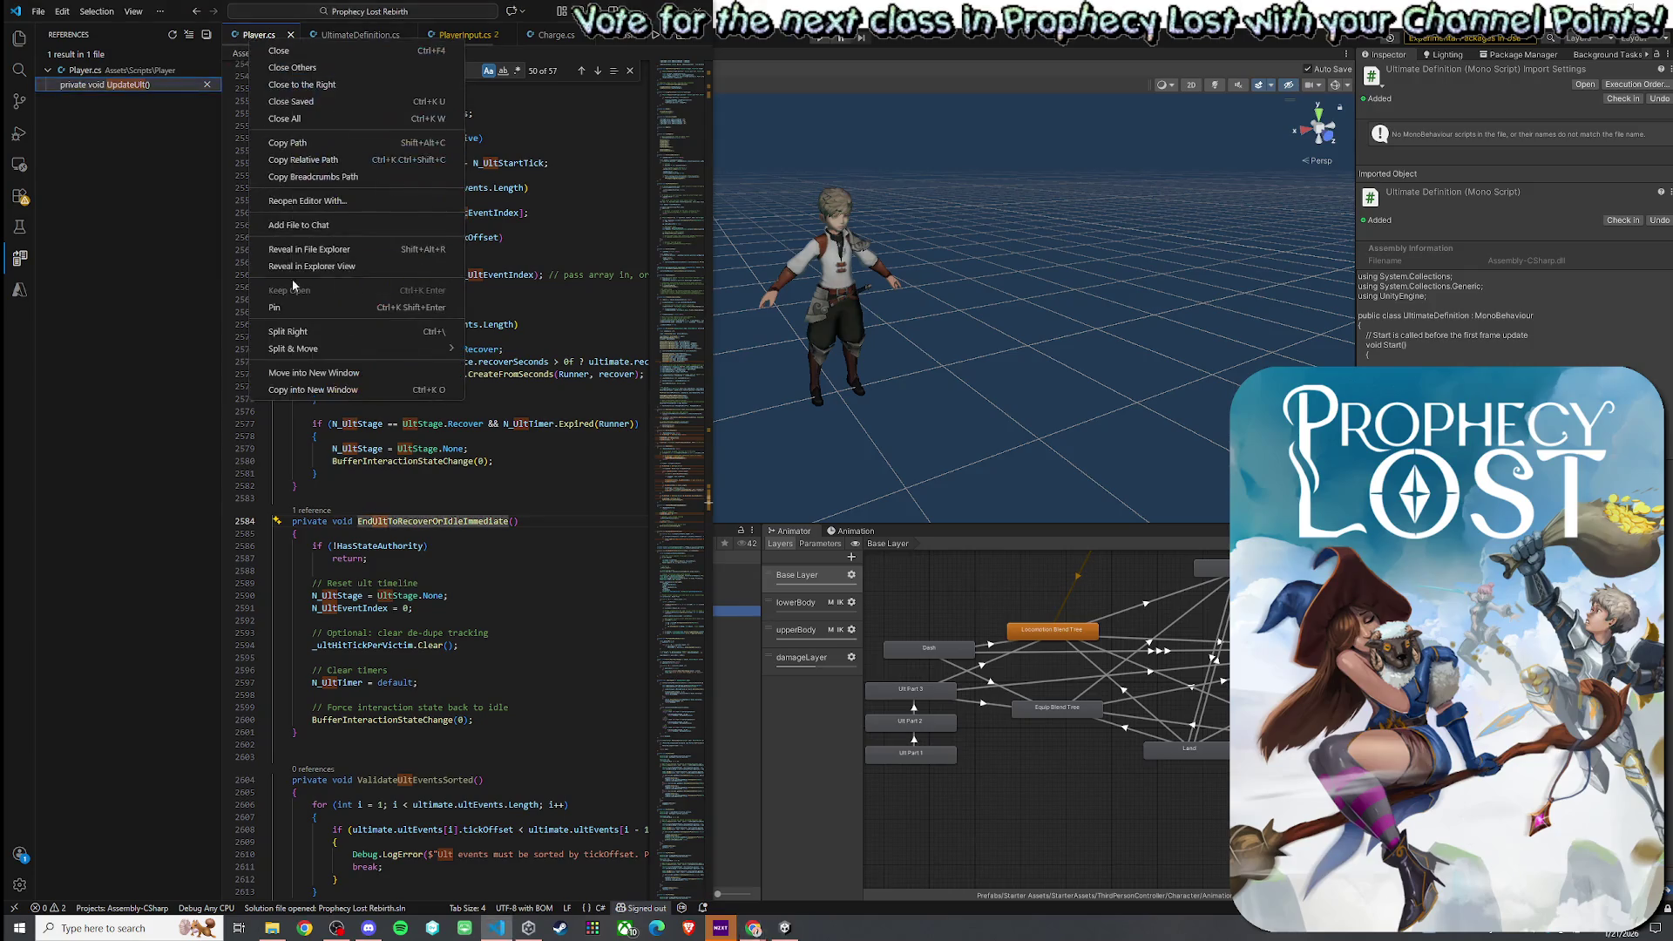
- Reveal Player.cs in File Explorer, then return to Unity so the scripts recompile
left_click(331, 254)
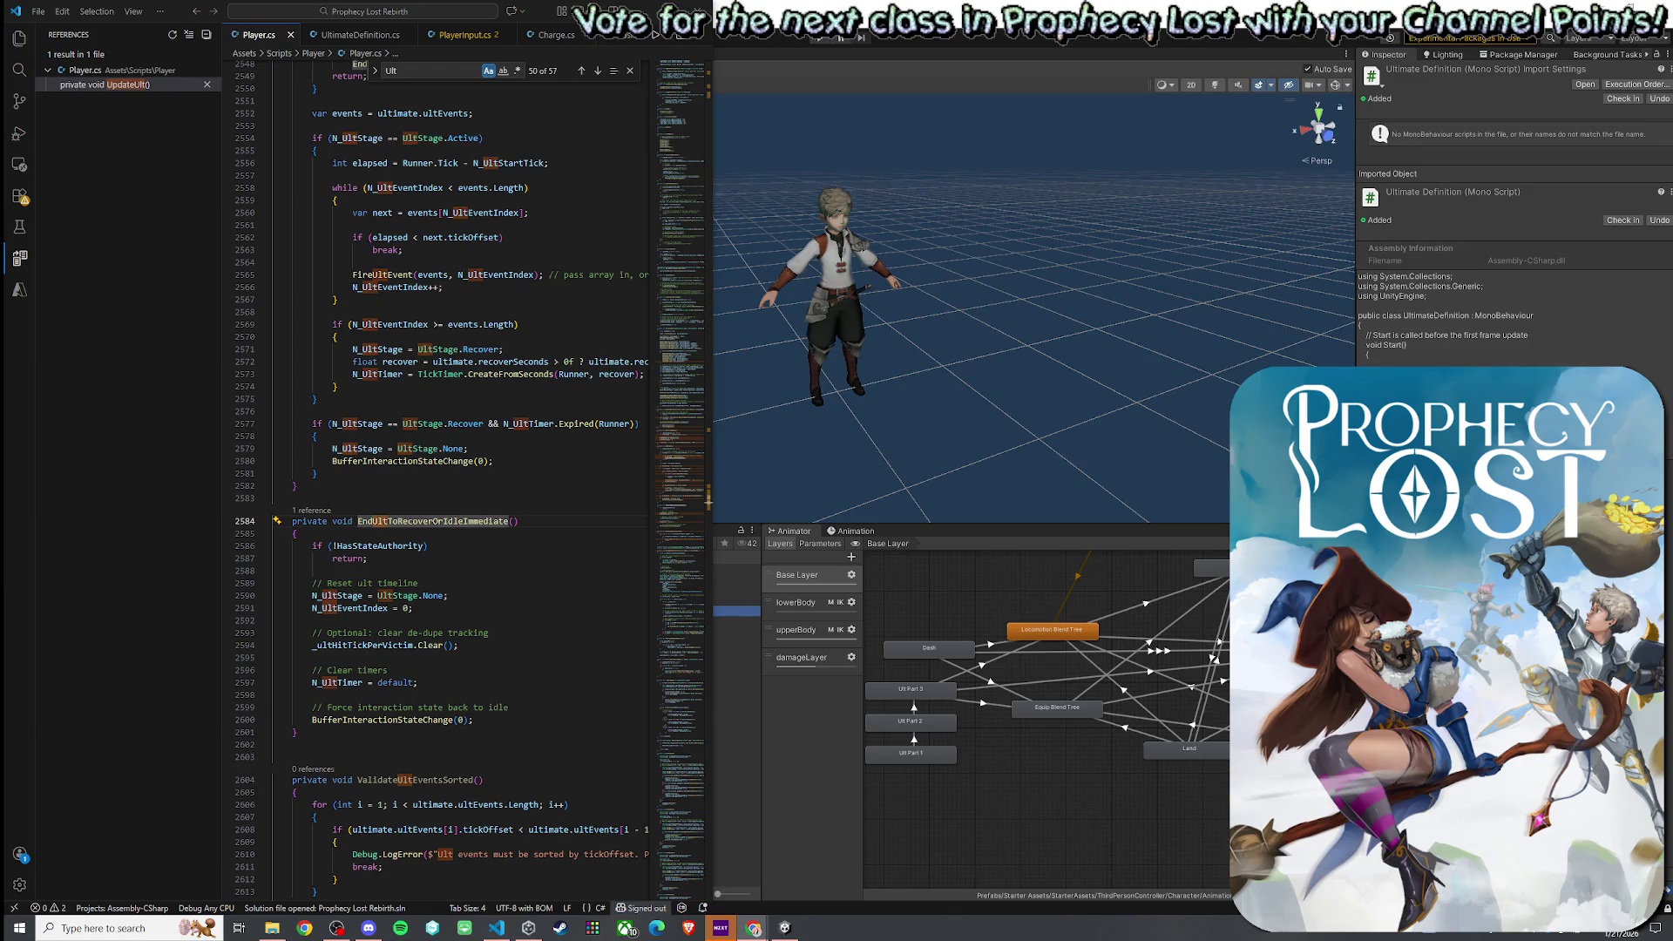
left_click(832, 125)
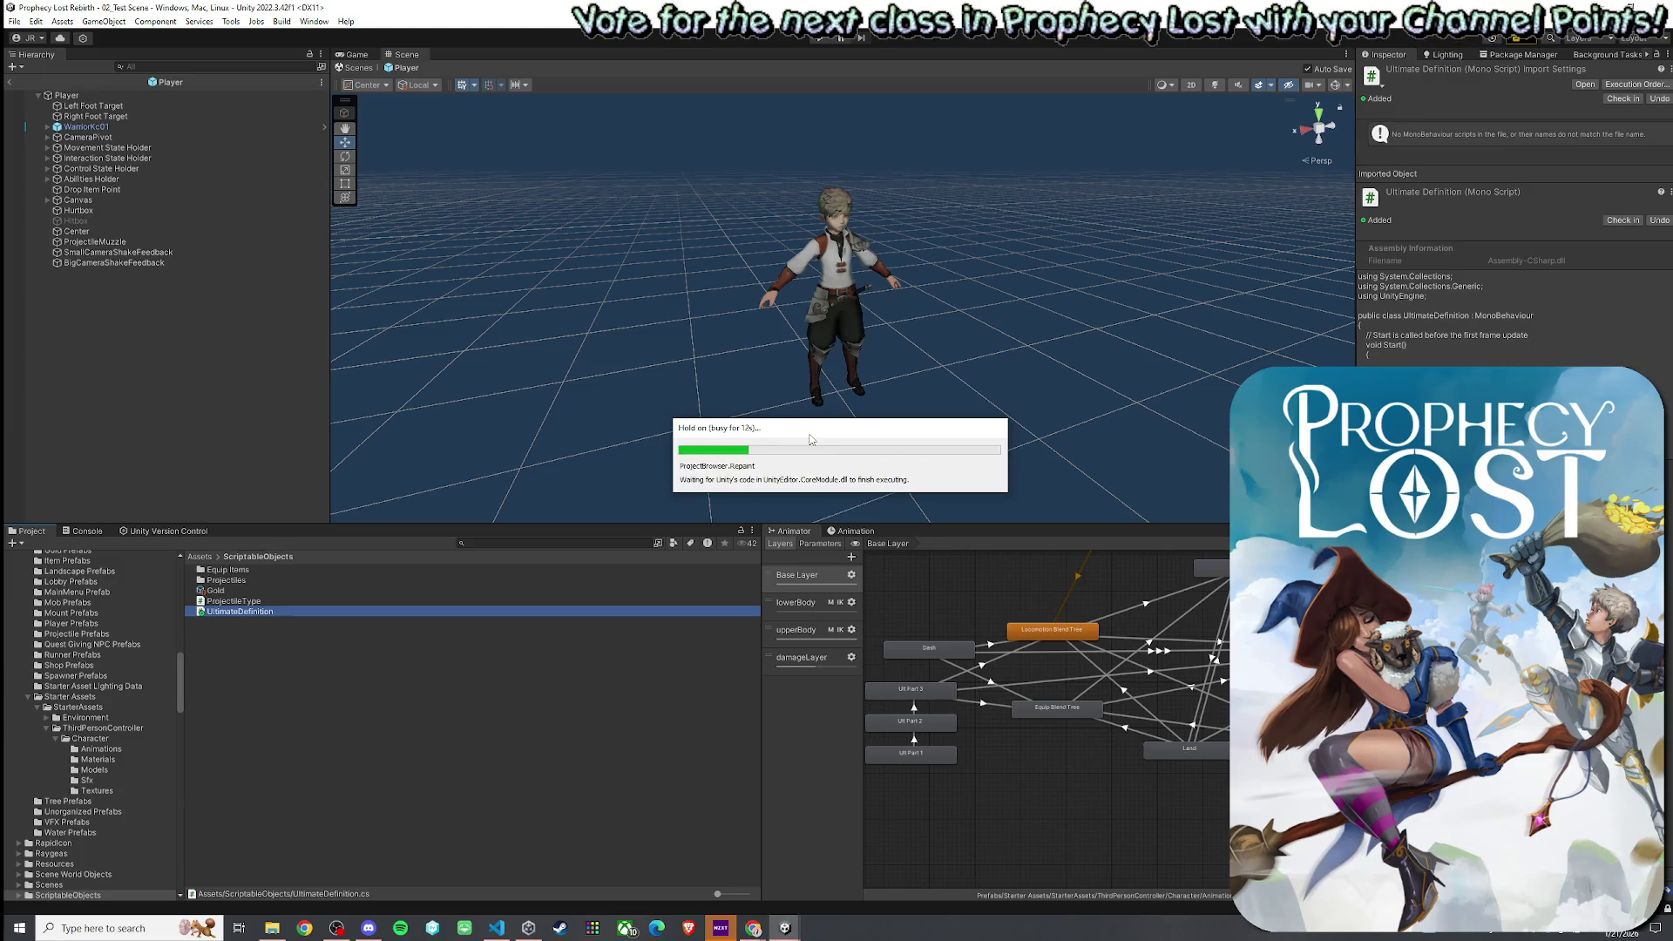
- Exit the Player prefab back to the full scene
left_click(9, 82)
left_click(13, 21)
key("Escape")
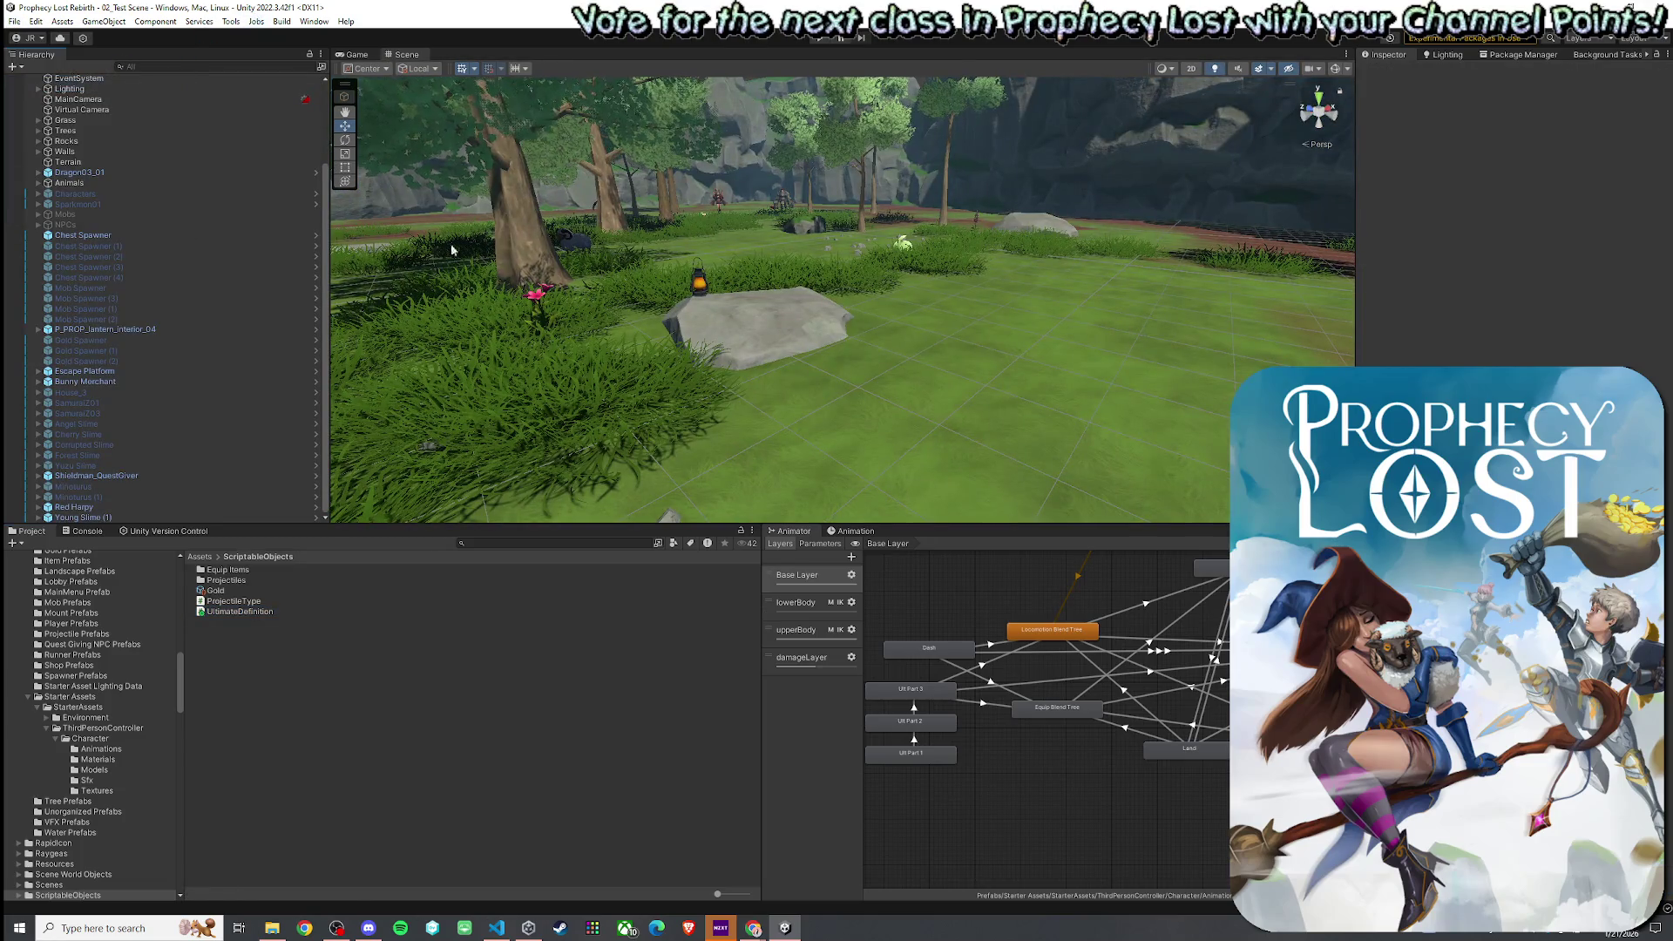
- On the Ult Part 1 → Ult Part 2 transition, shift Ult Part 2's start slightly right
left_click(941, 757)
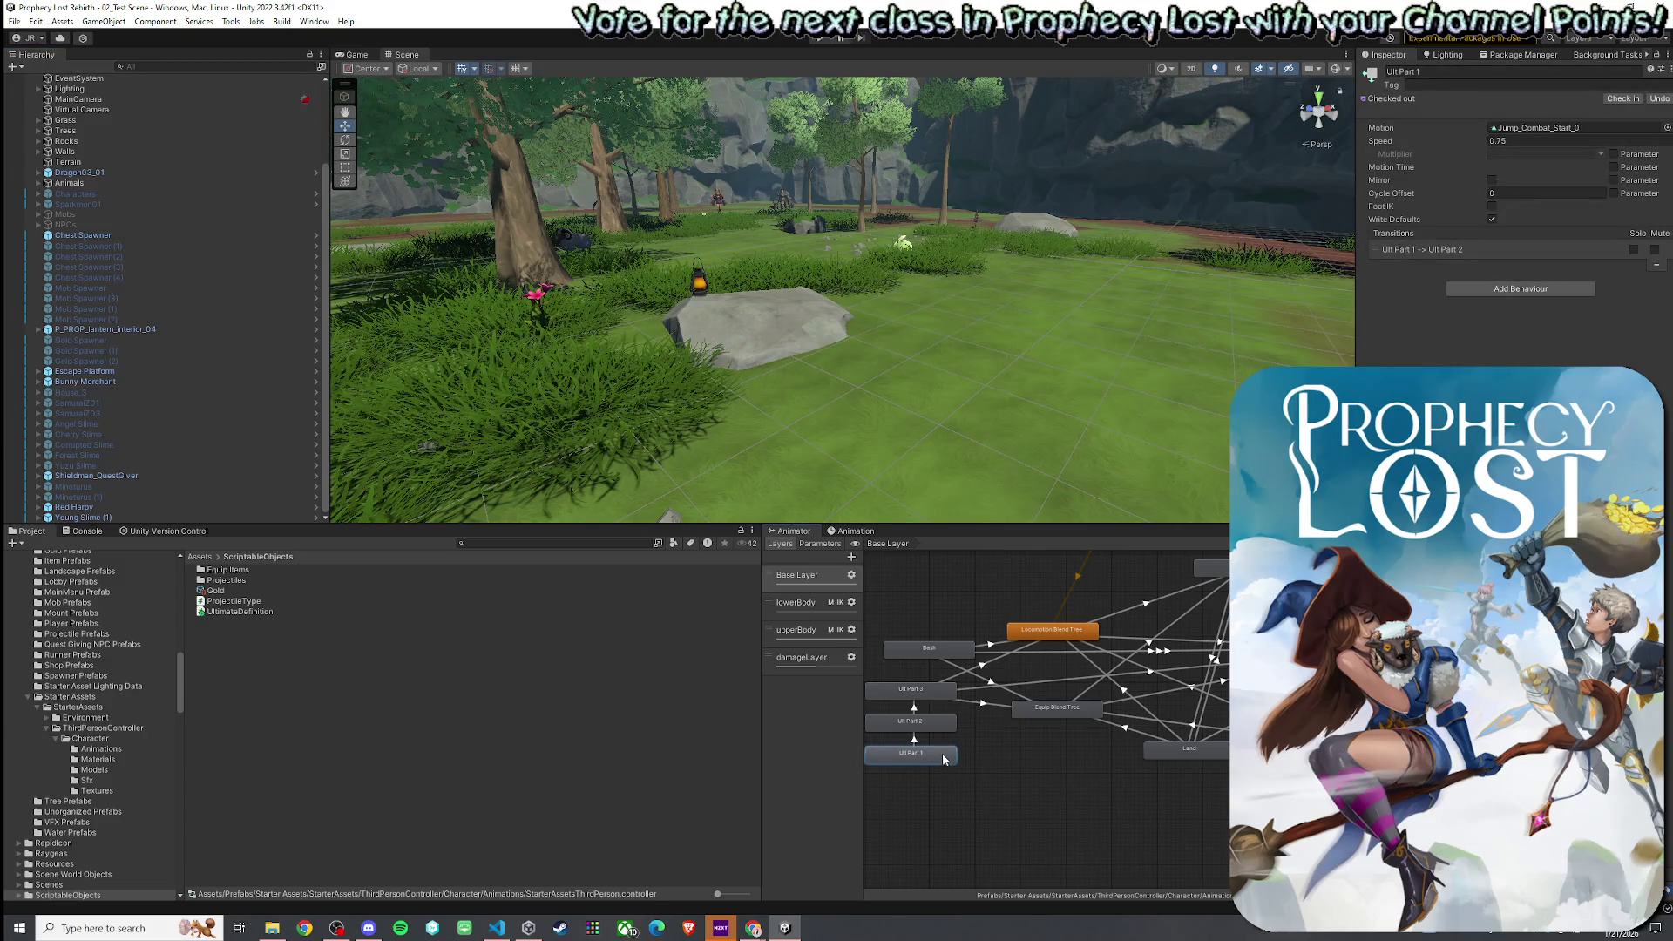
left_click(915, 740)
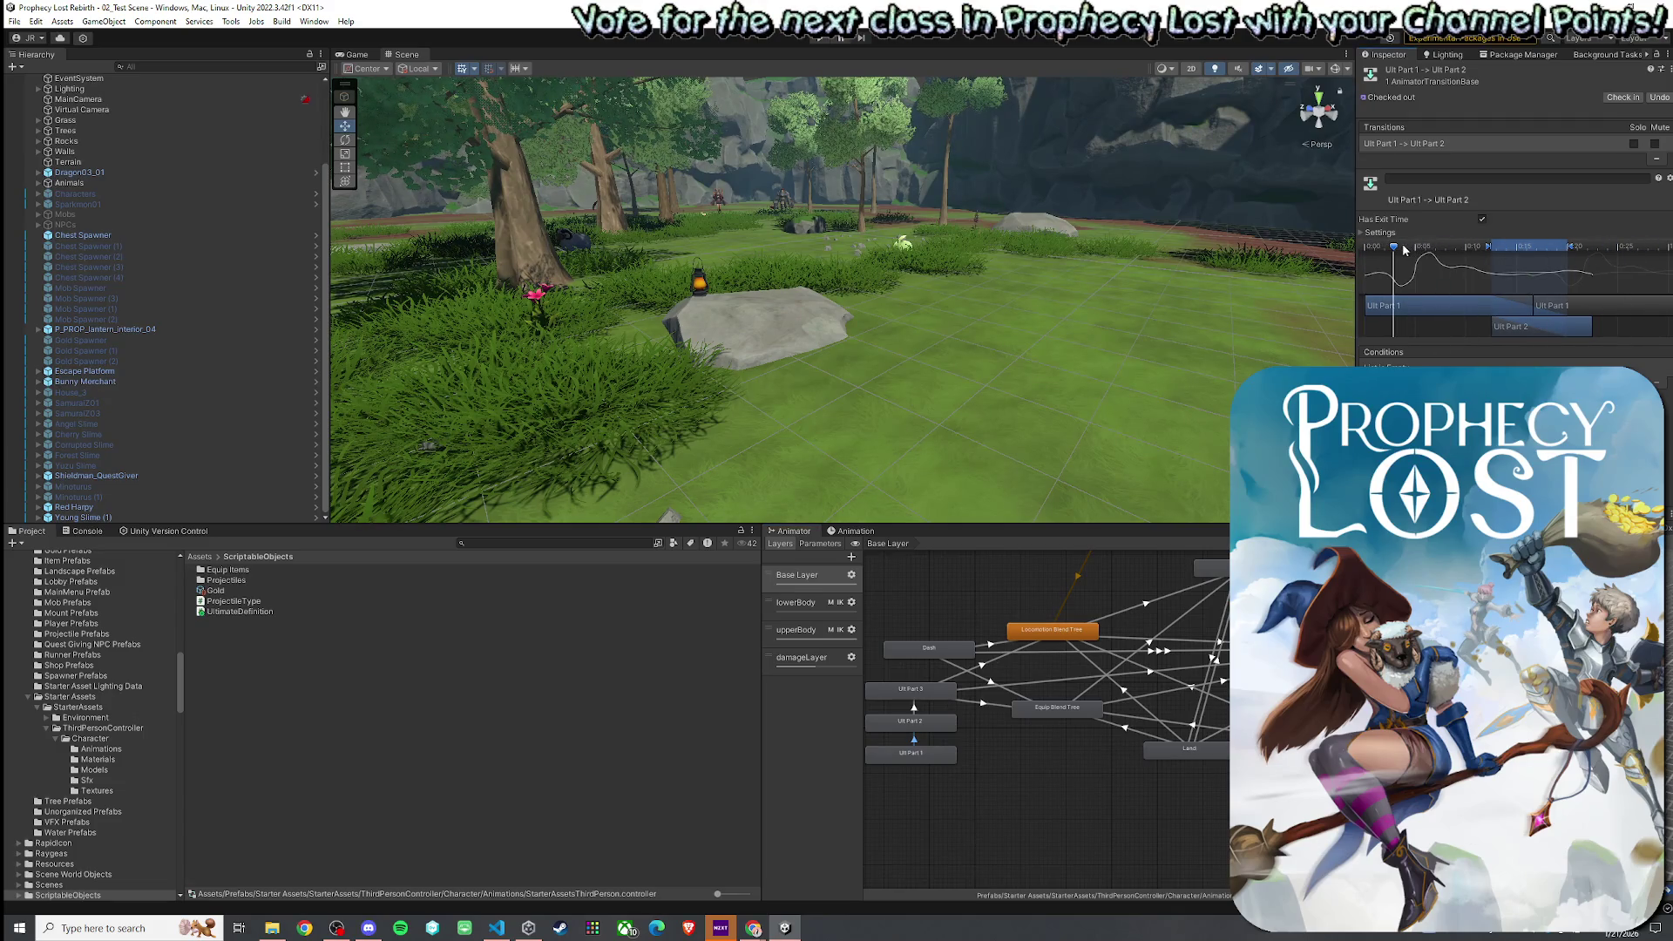
mouse_move(1395, 257)
left_mouse_down()
mouse_move(1527, 280)
mouse_move(1542, 252)
mouse_move(1370, 261)
mouse_move(1595, 286)
mouse_move(1481, 292)
mouse_move(1537, 294)
mouse_move(1512, 264)
mouse_move(1375, 259)
mouse_move(1569, 291)
left_mouse_up()
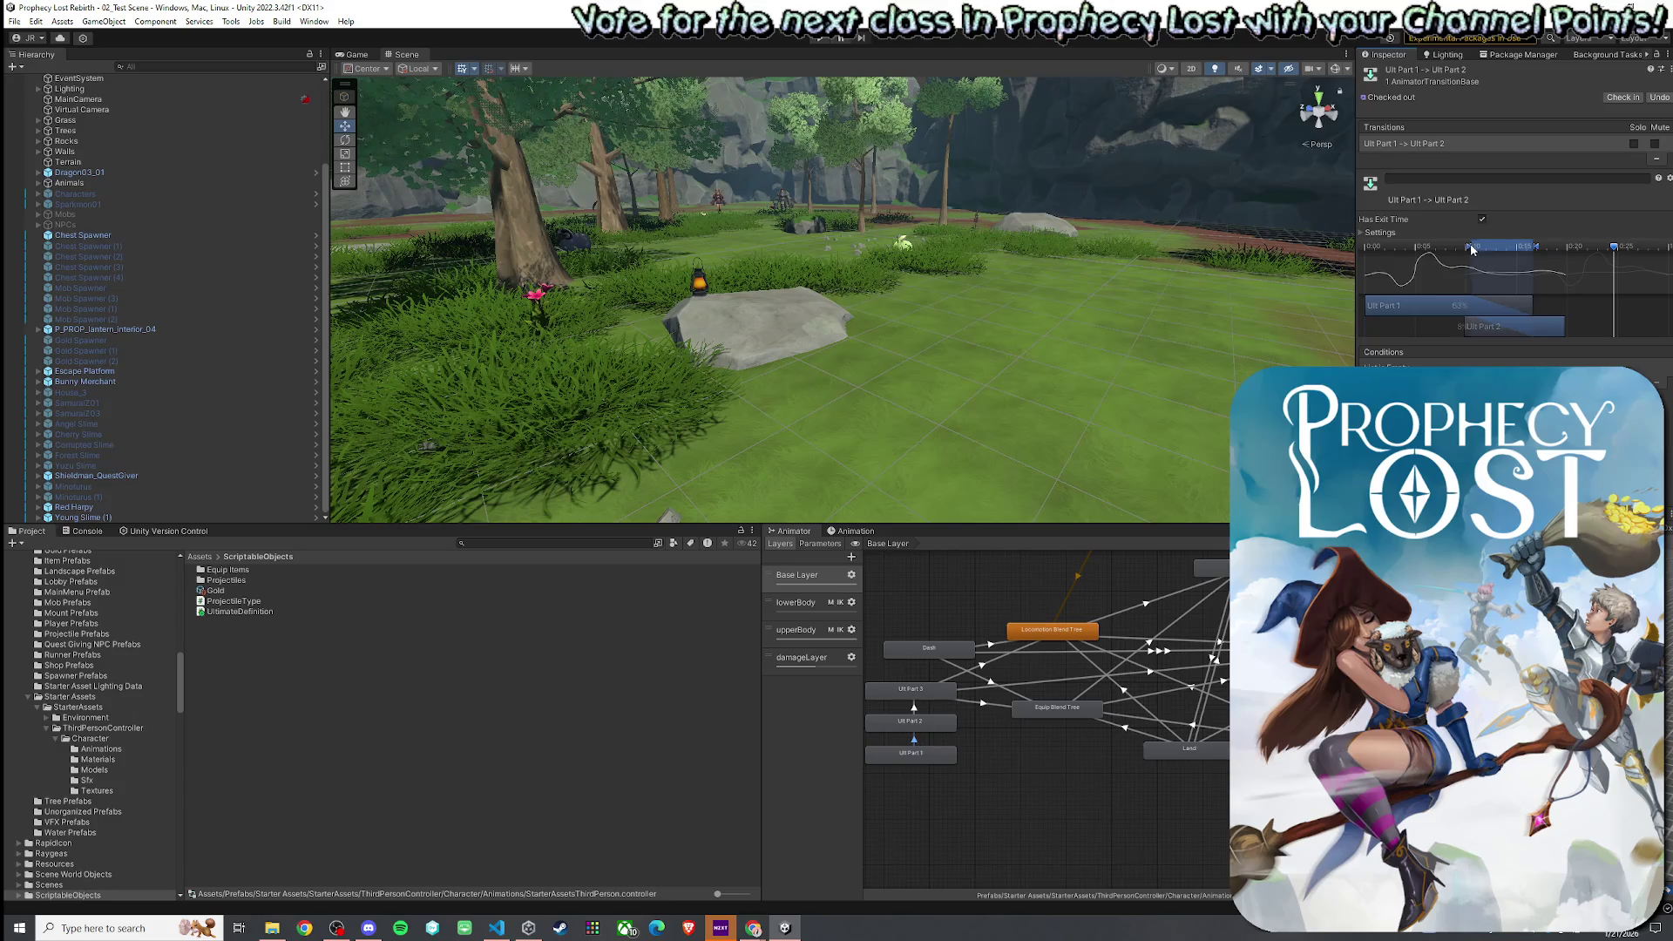
left_click_drag(1478, 330, 1484, 331)
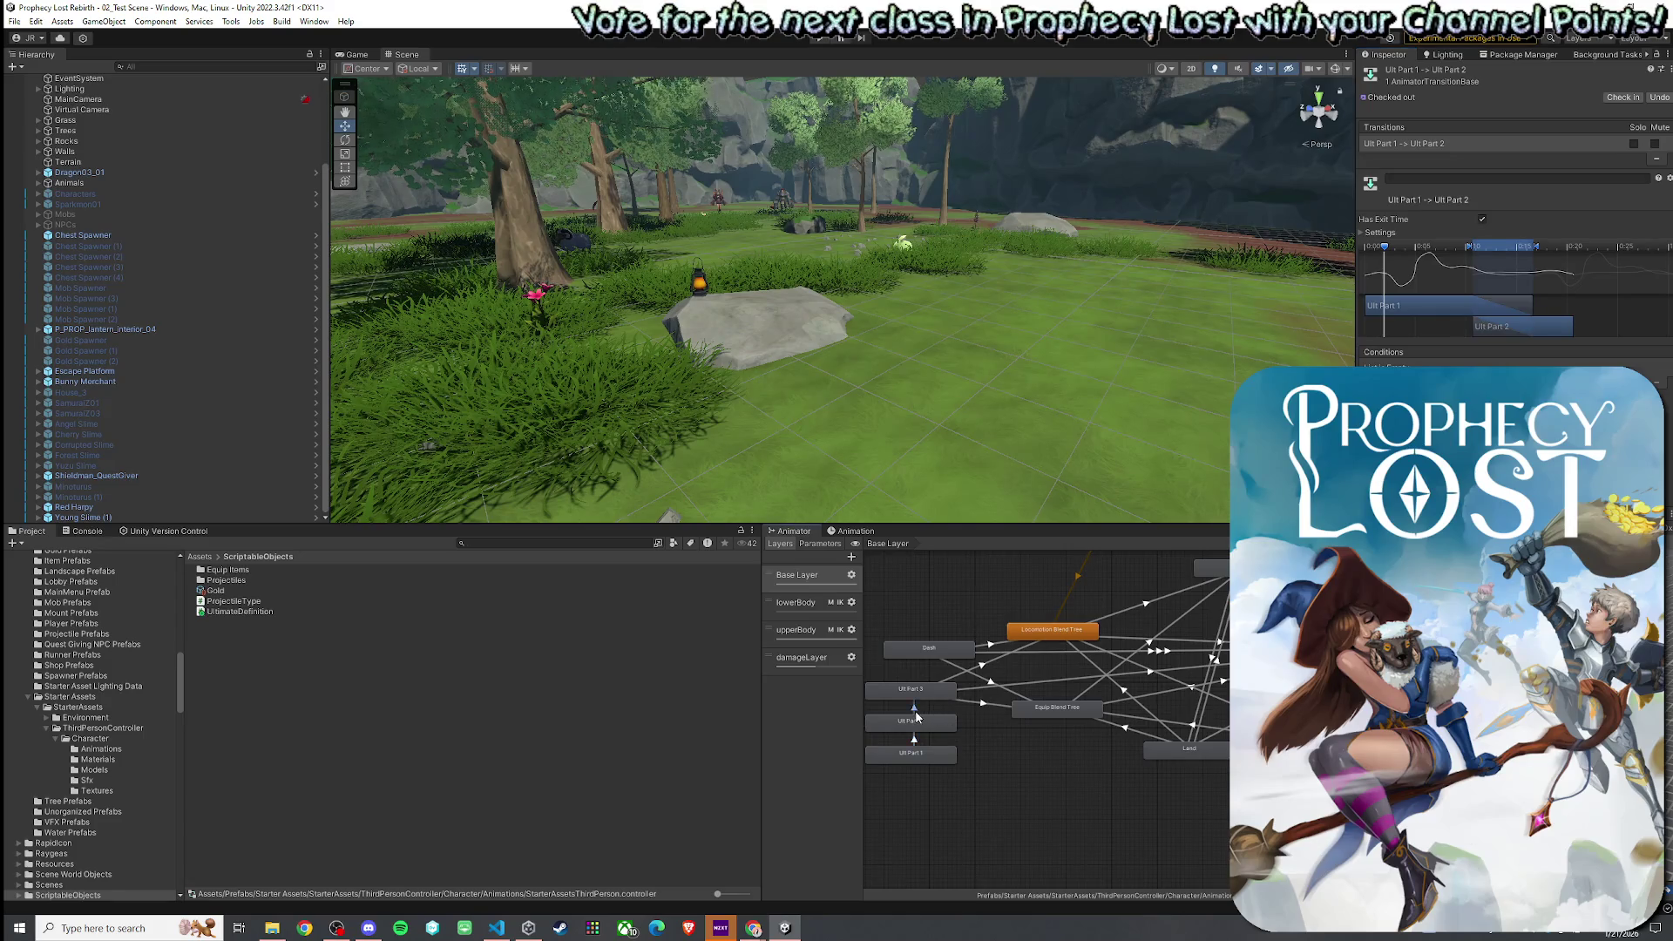
- Inspect the Ult Part 2 → Ult Part 3 transition, then return to Player.cs
left_click(914, 707)
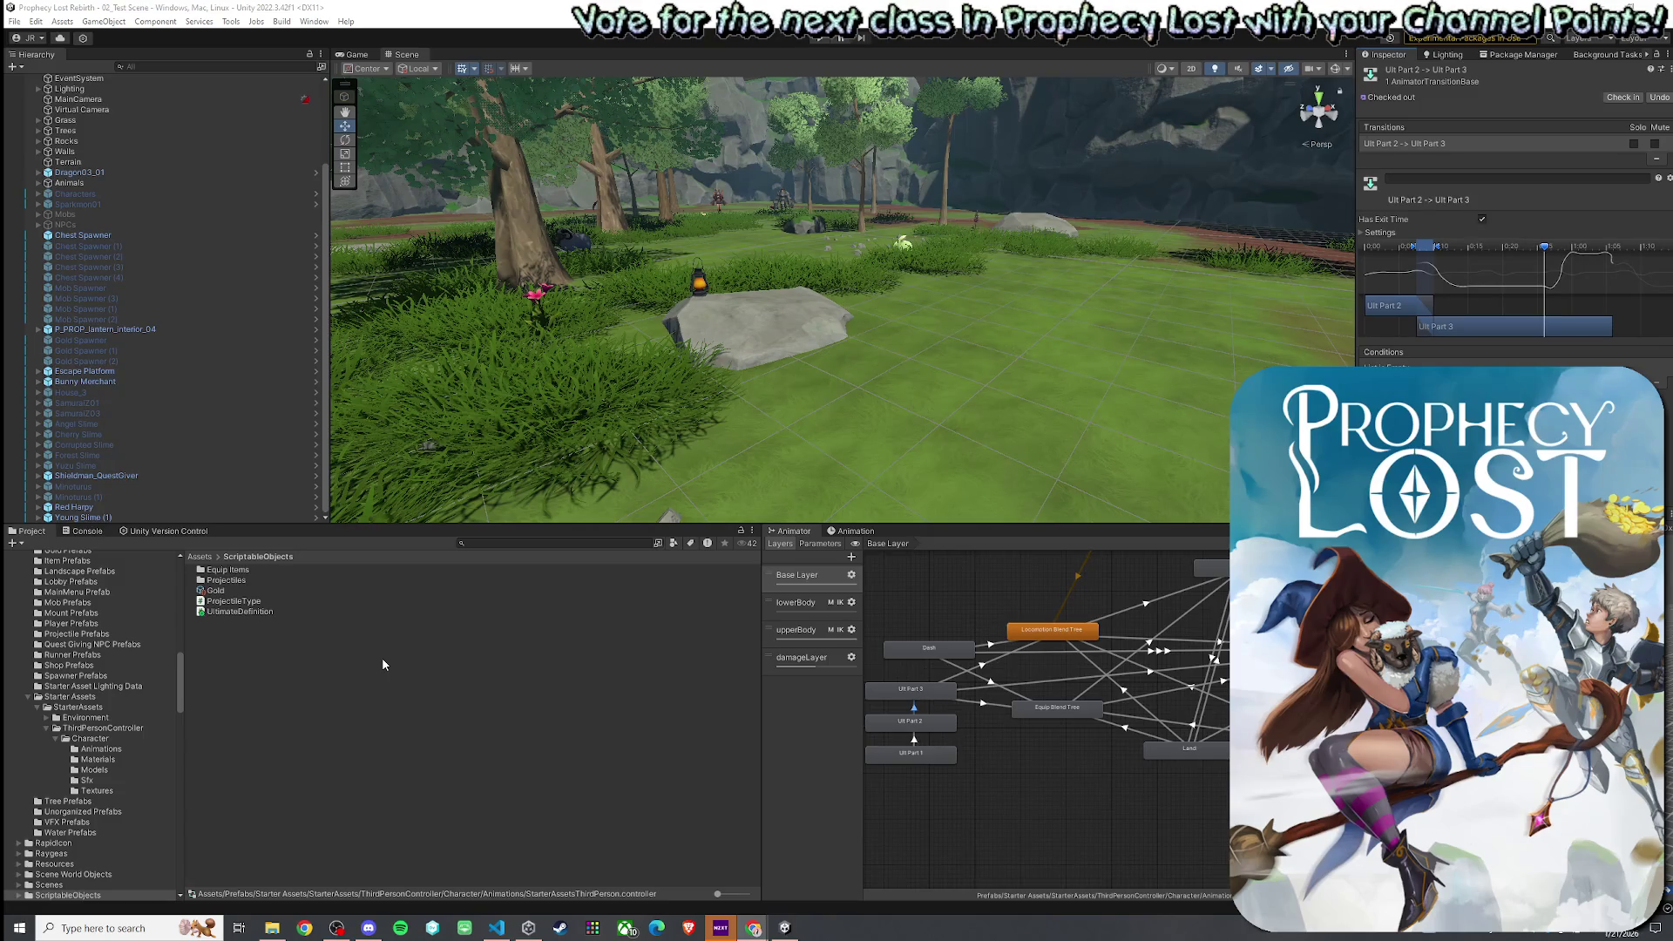
key("alt+Tab")
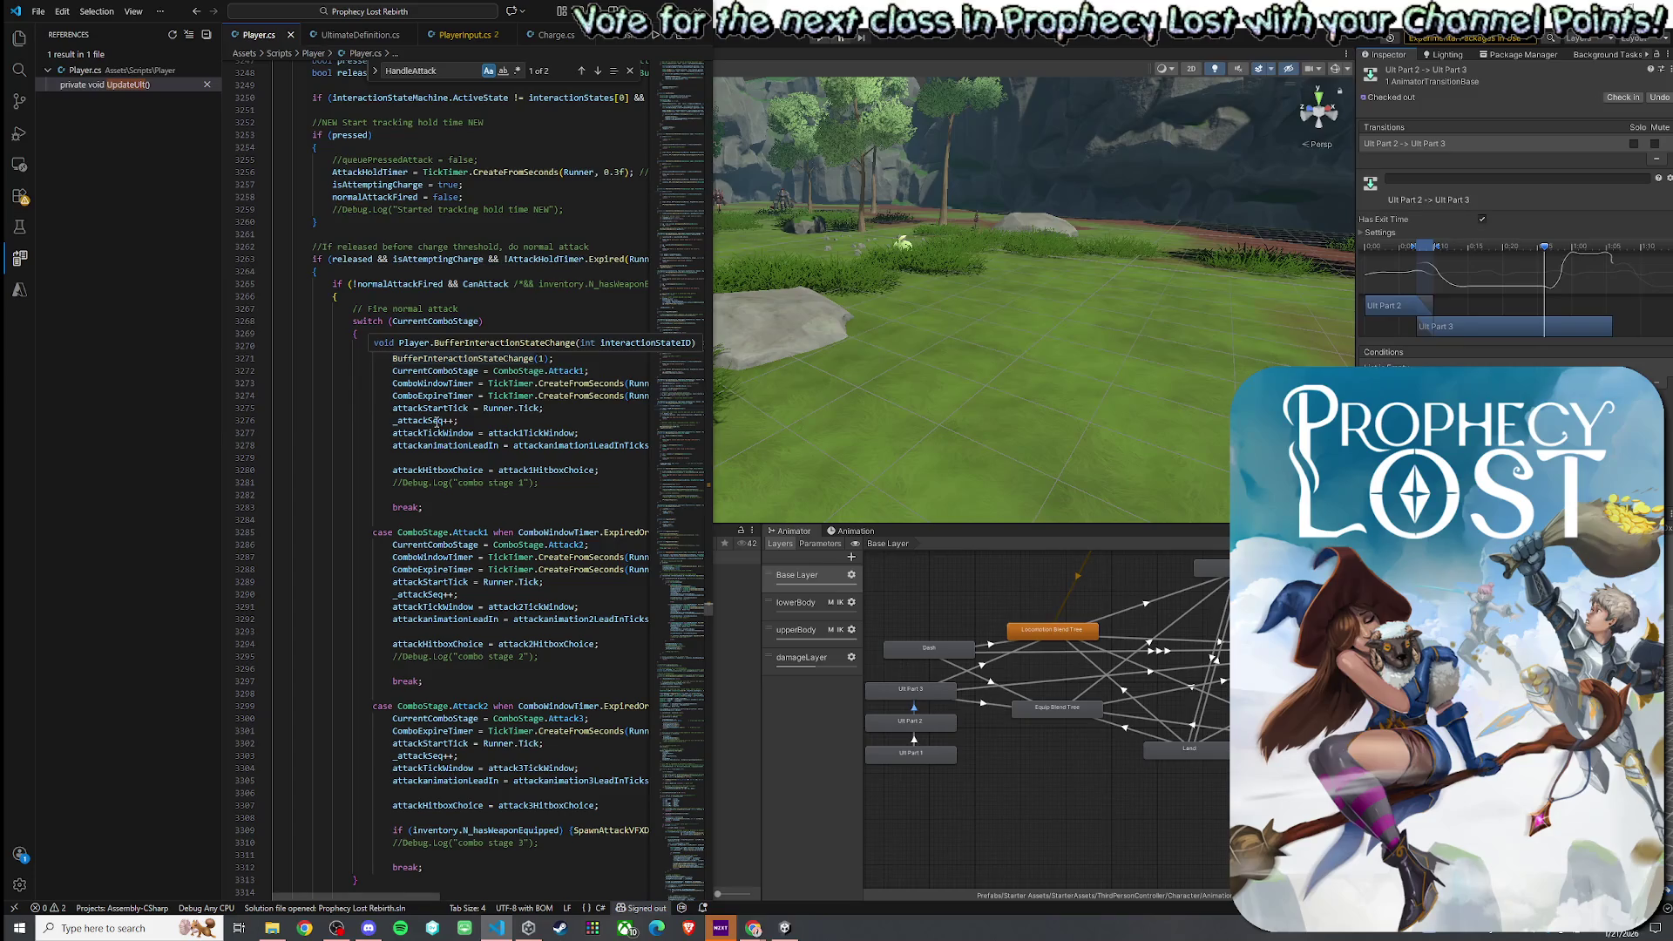
- Step through all references to _attackSeq, from its assignments to its declaration and increments
right_click(436, 422)
left_click(475, 484)
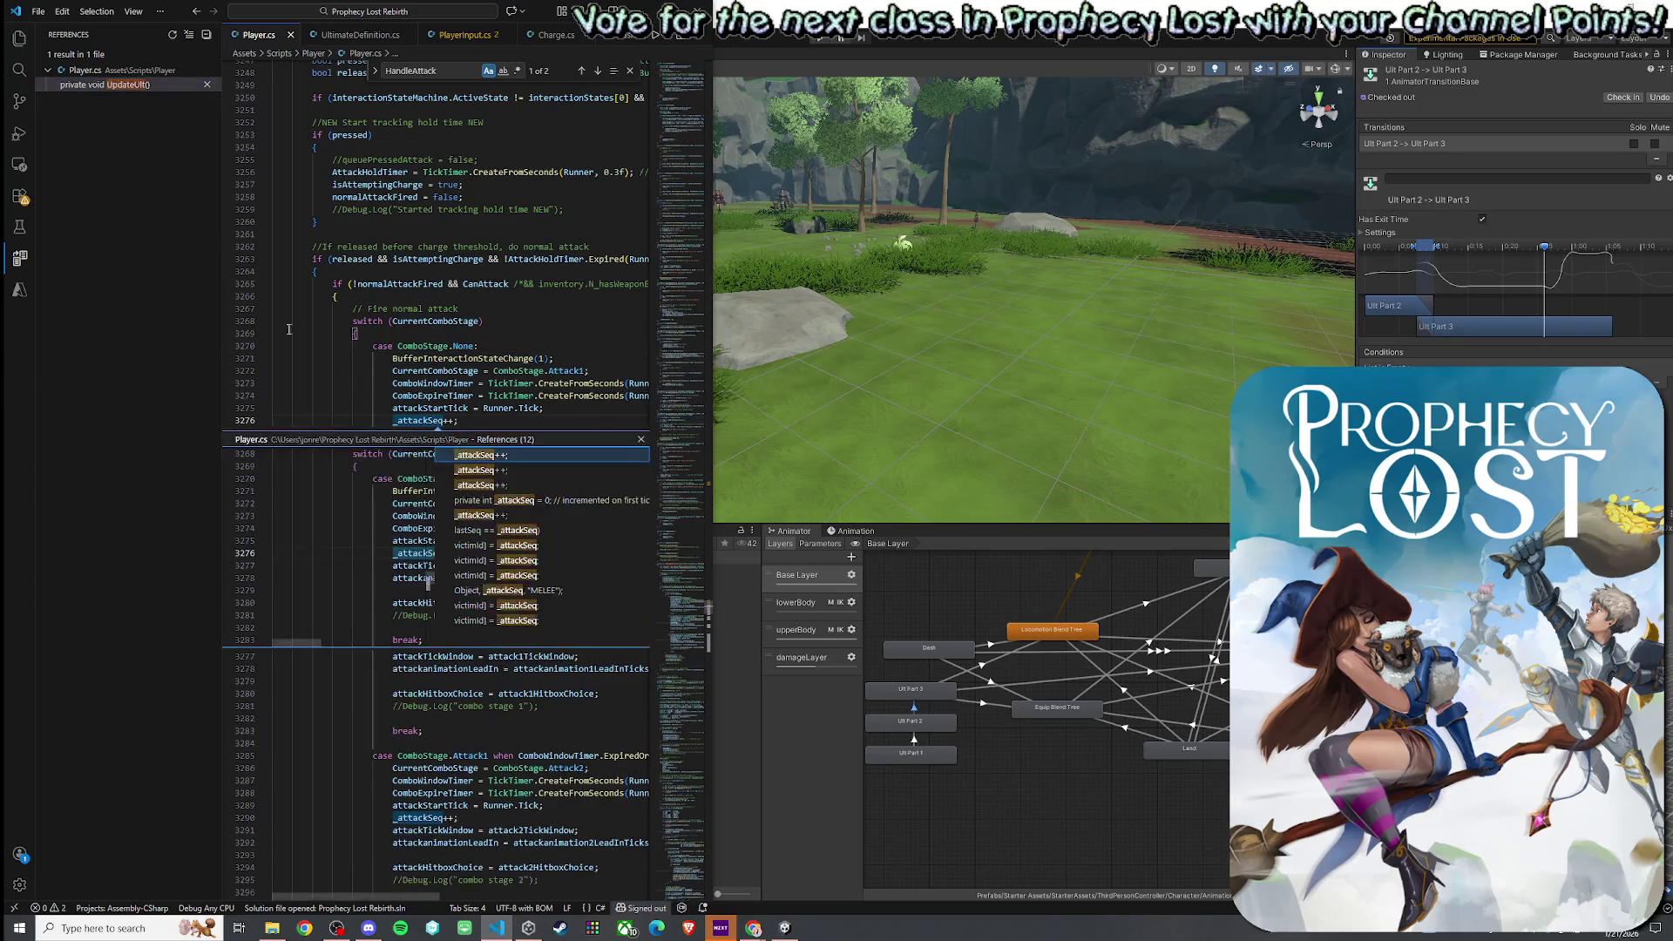
double_click(482, 470)
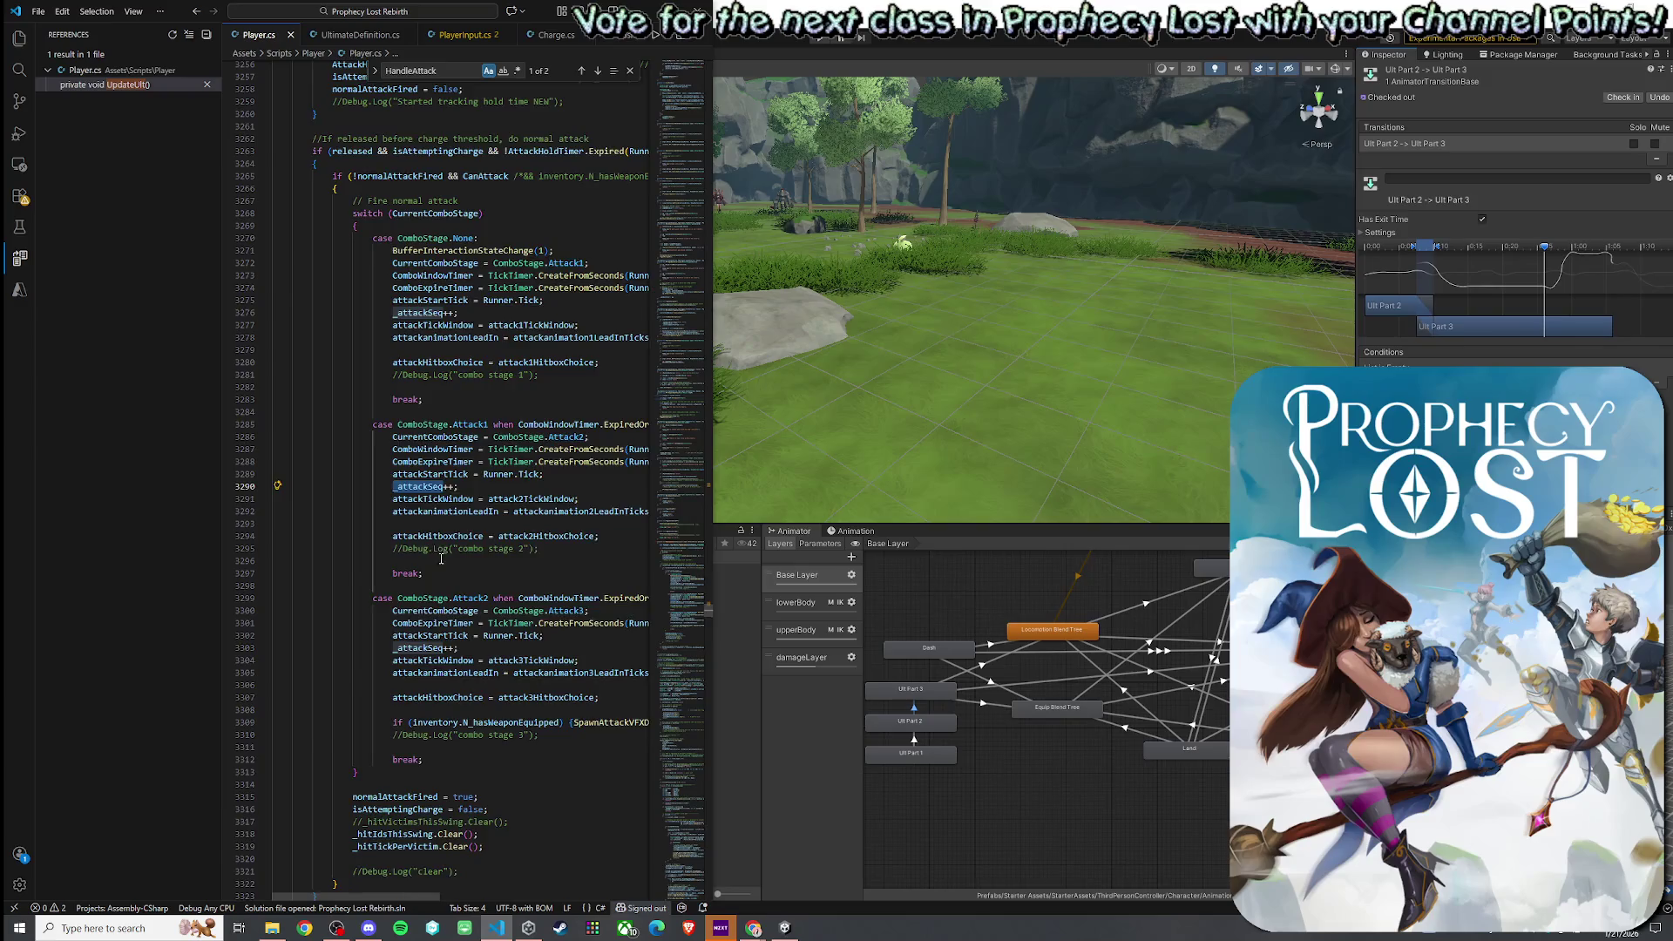
scroll(441, 558, "down", 15)
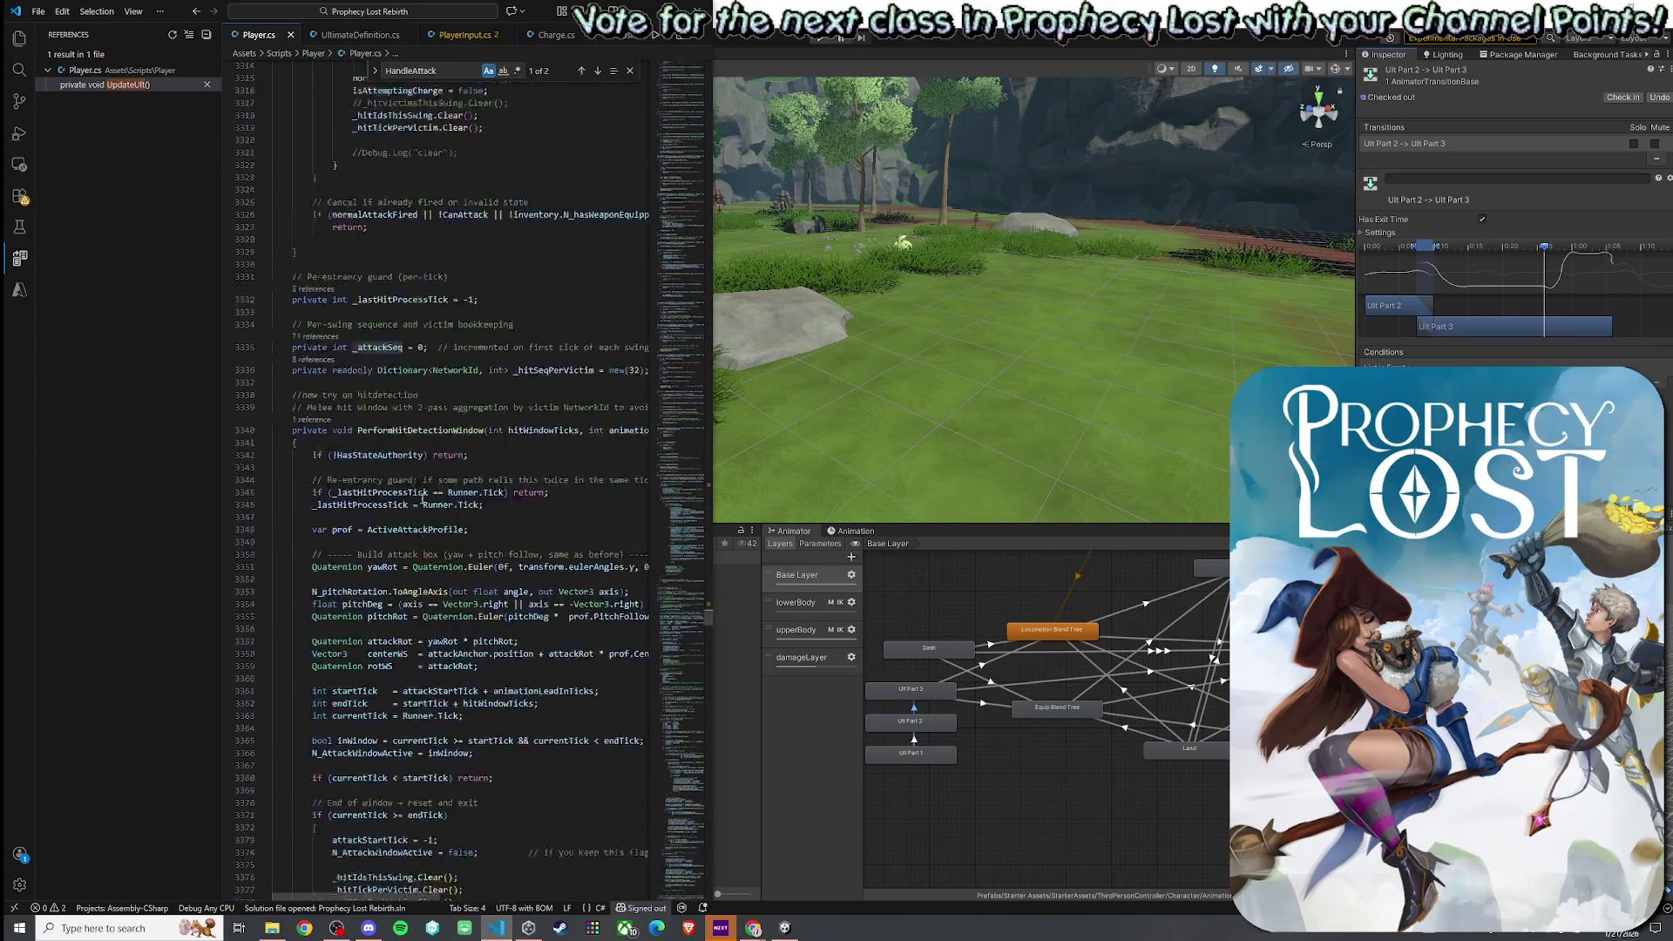
scroll(423, 498, "up", 8)
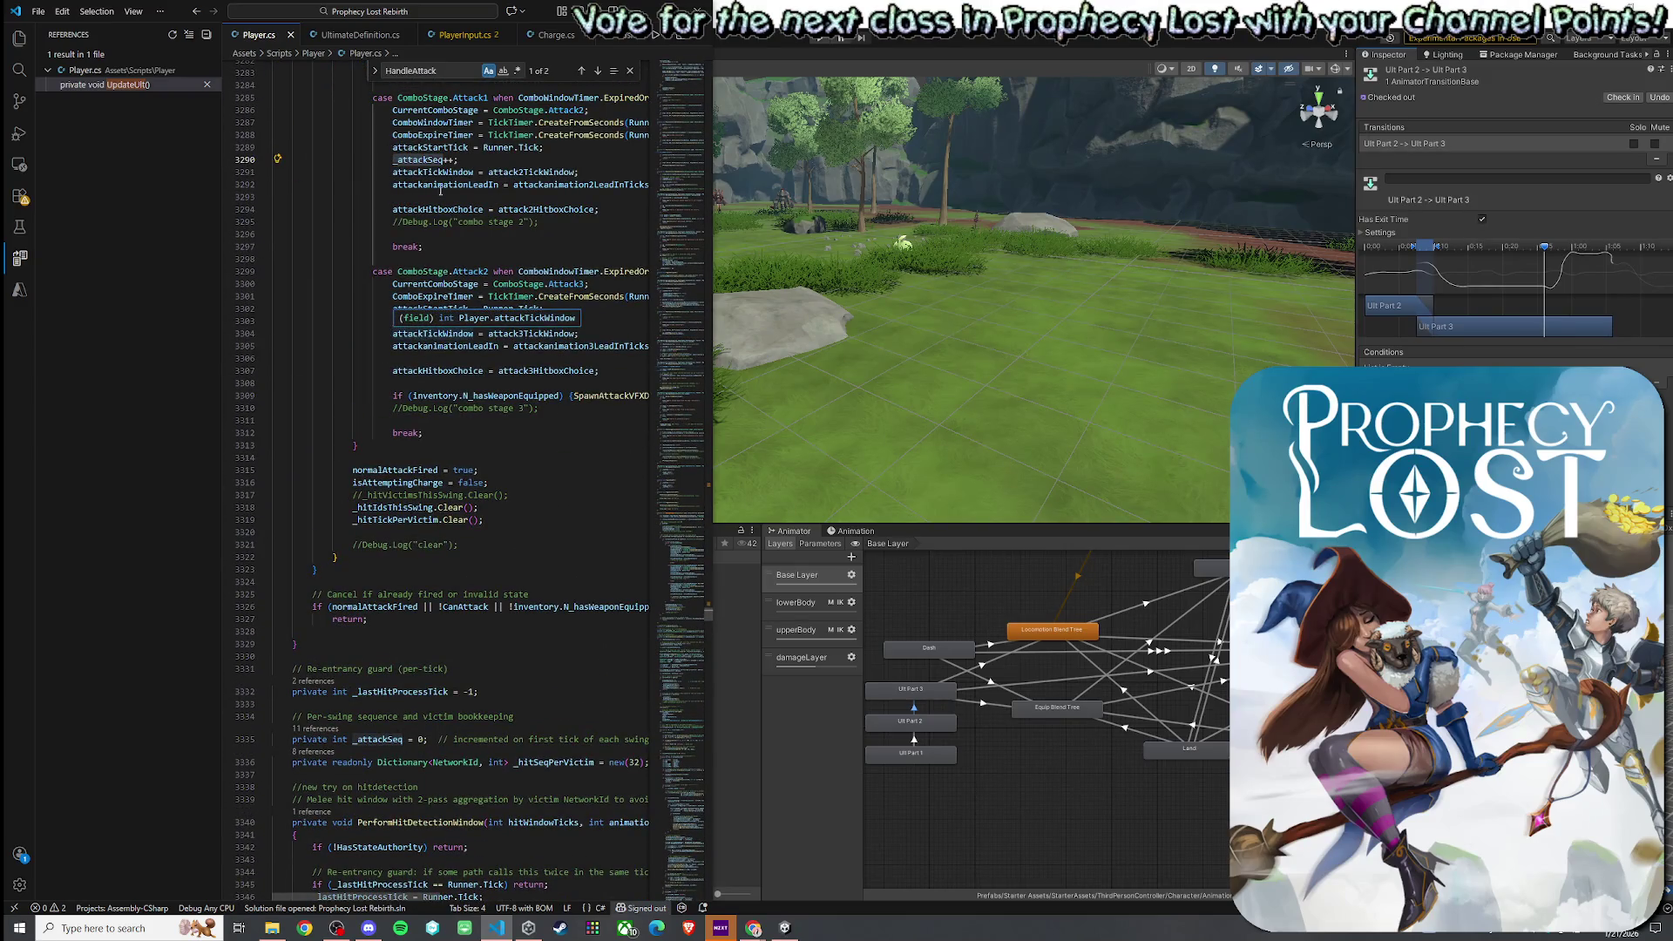
right_click(425, 160)
left_click(488, 285)
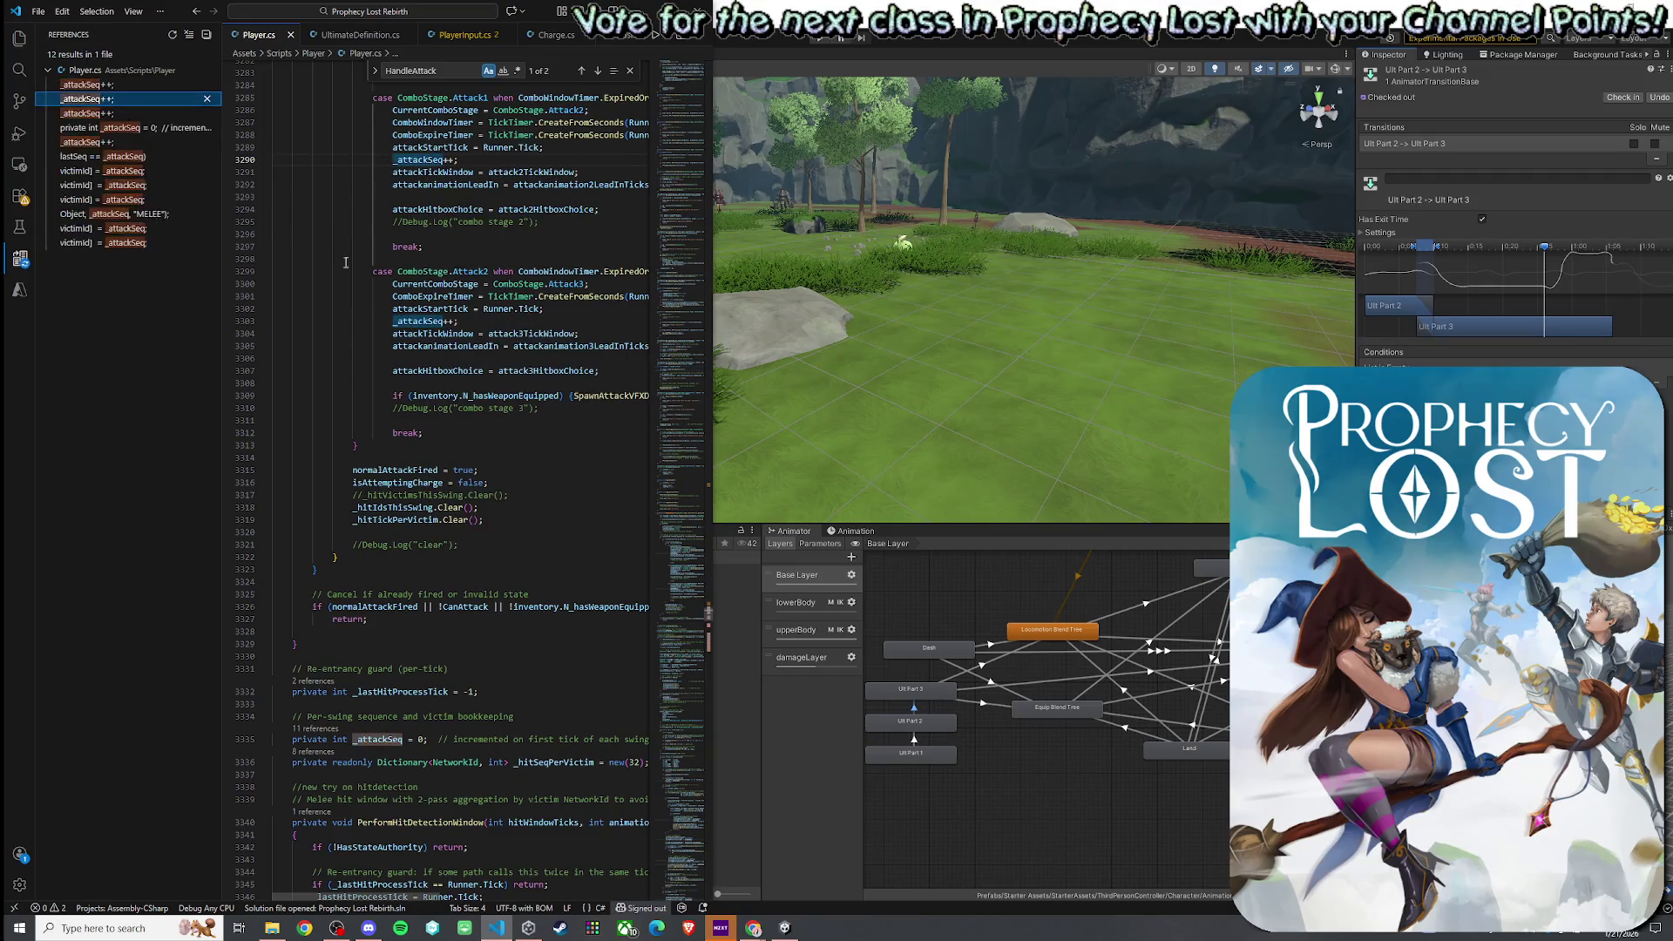
left_click(127, 184)
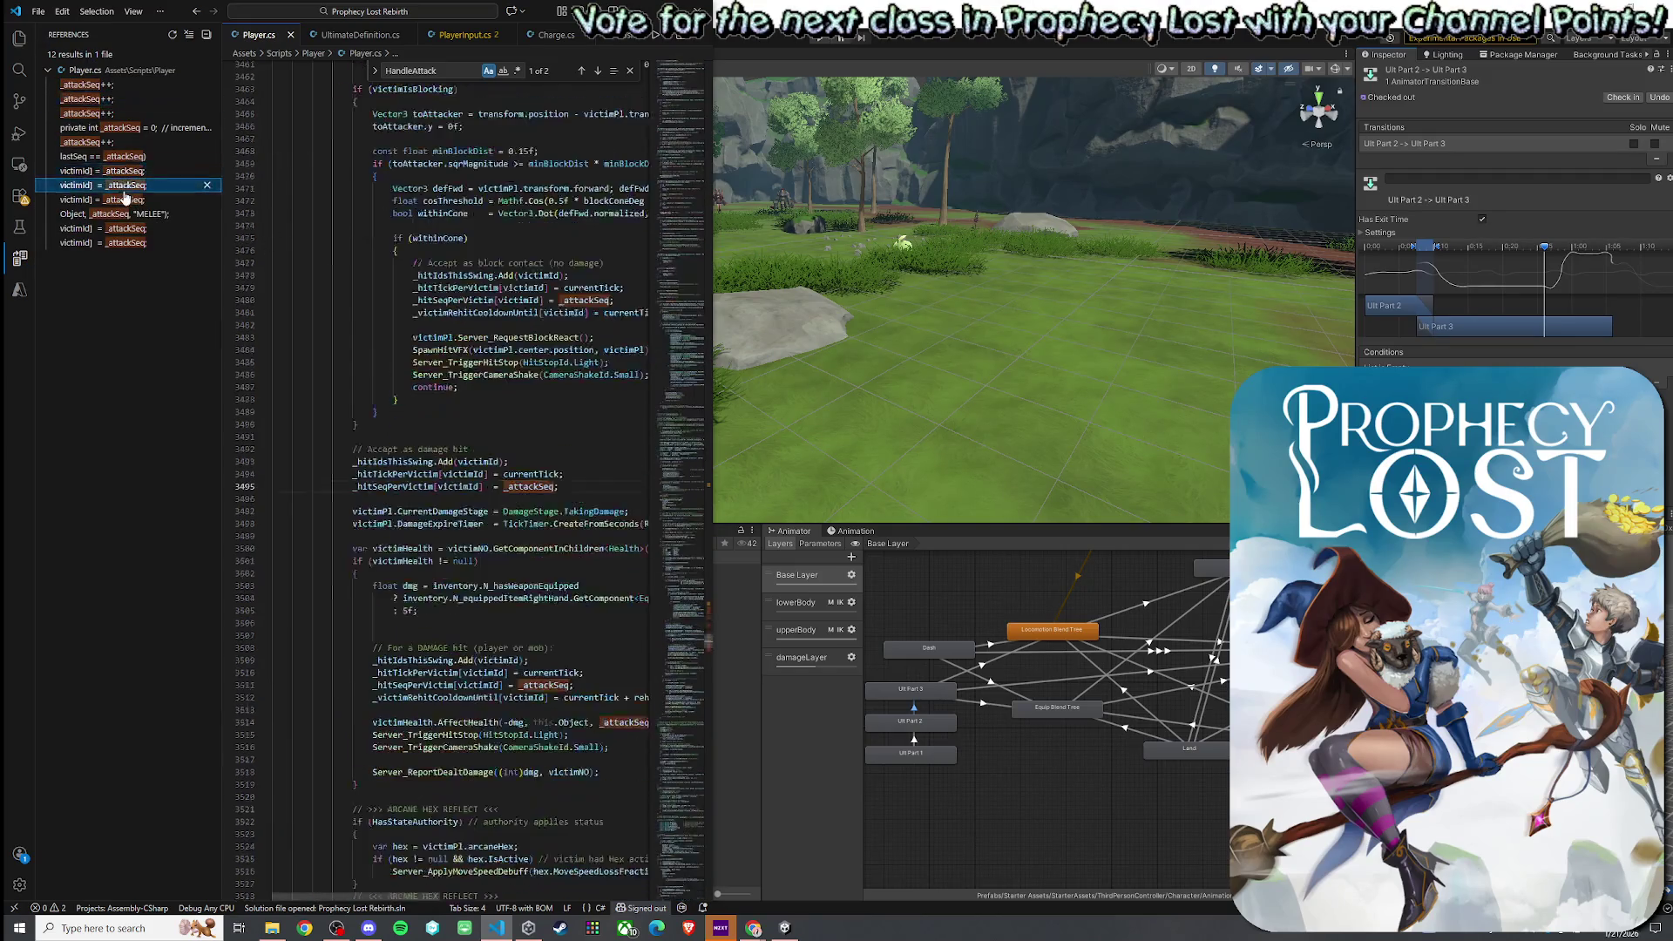
left_click(127, 214)
left_click(128, 229)
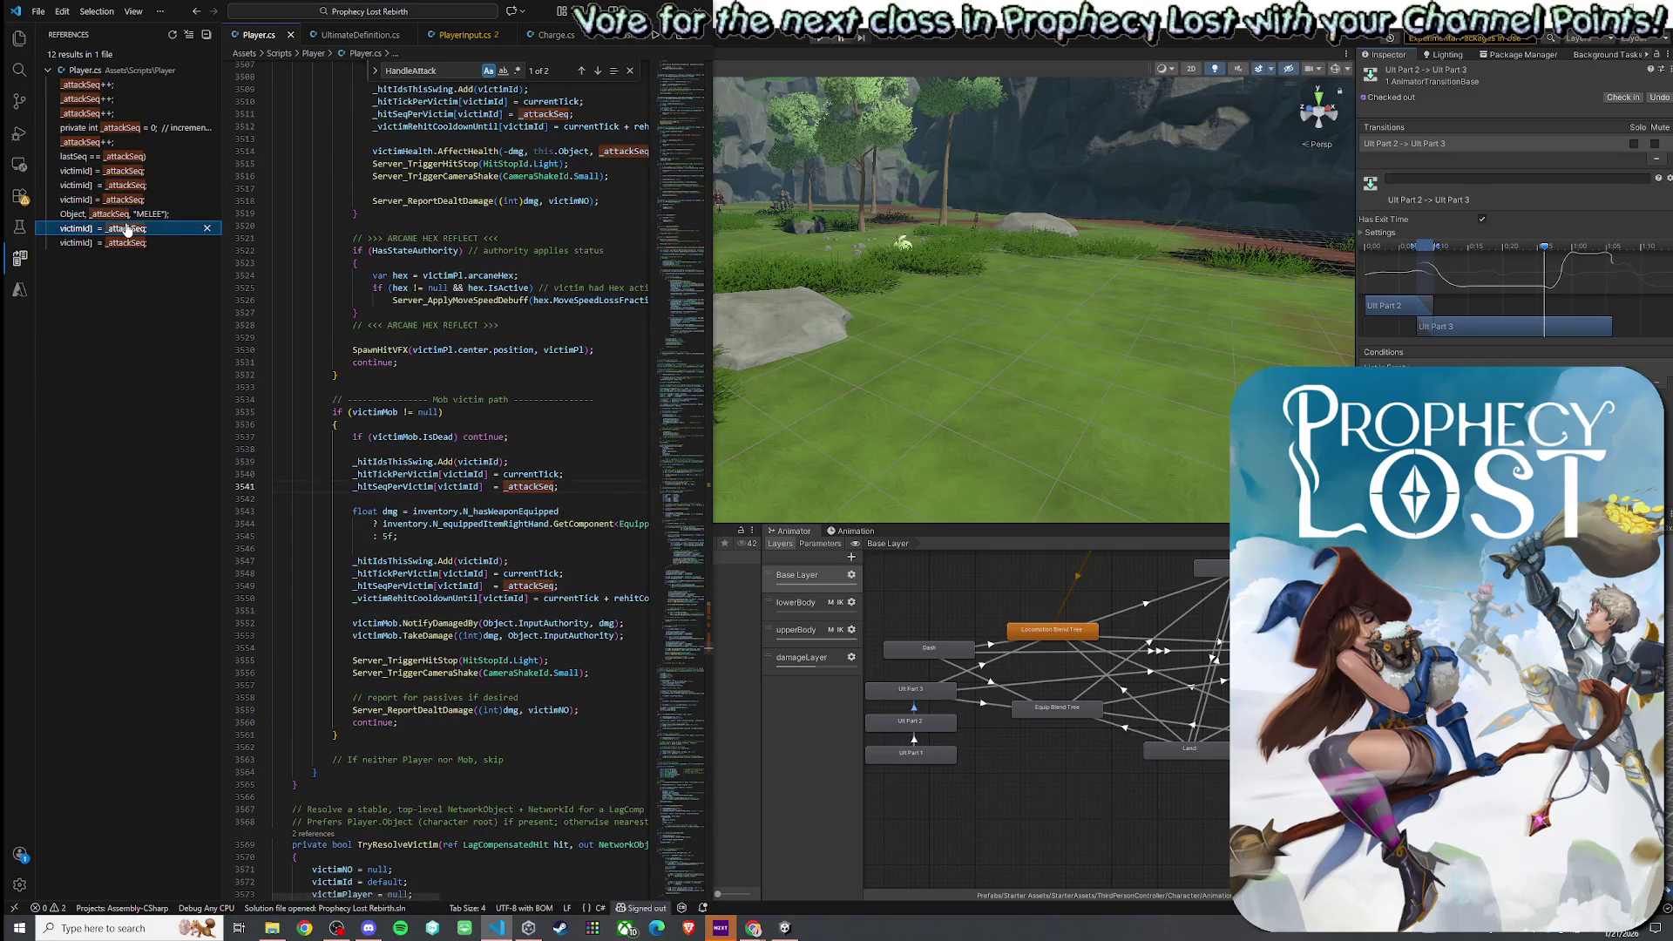
left_click(132, 243)
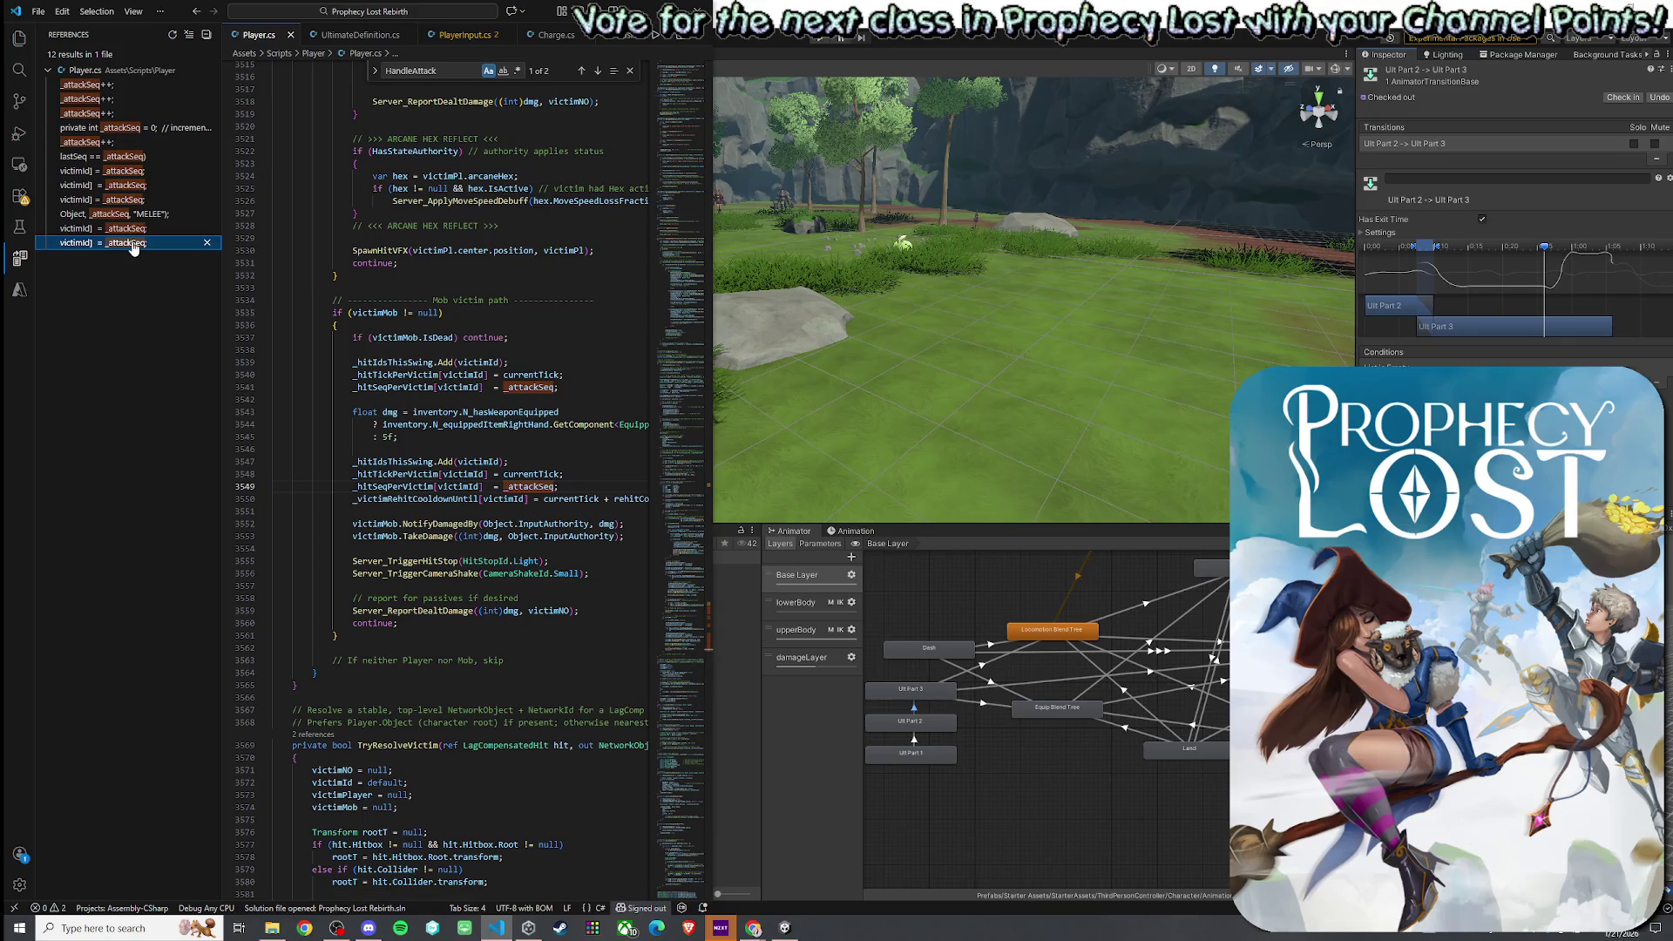
left_click(125, 131)
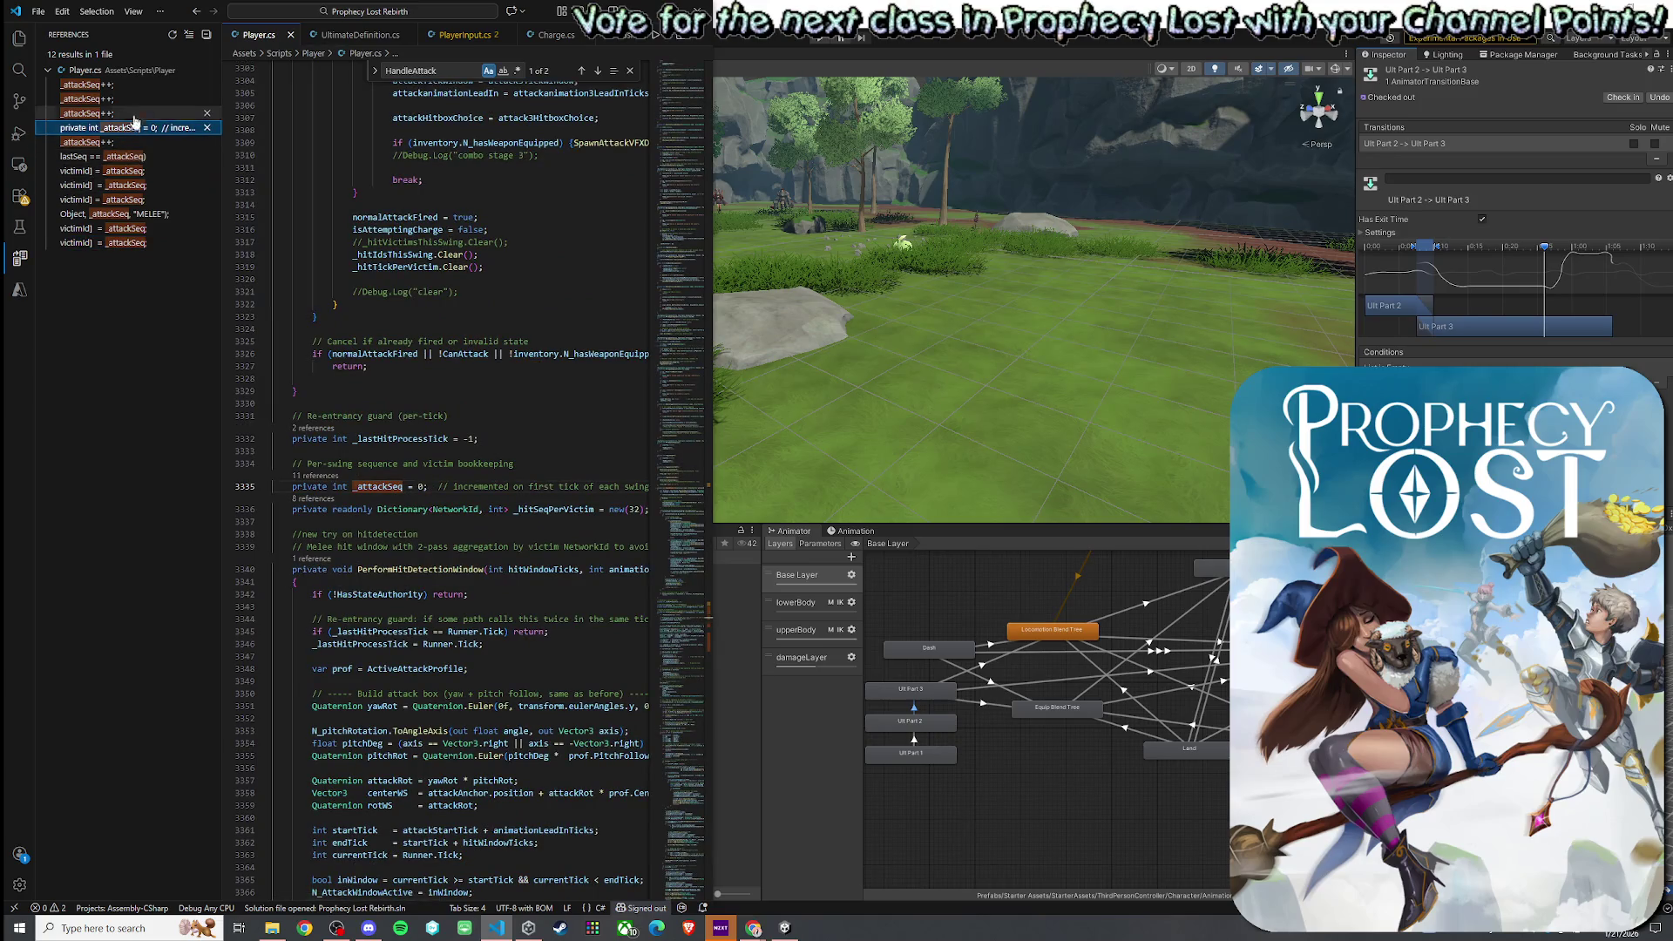
left_click(158, 87)
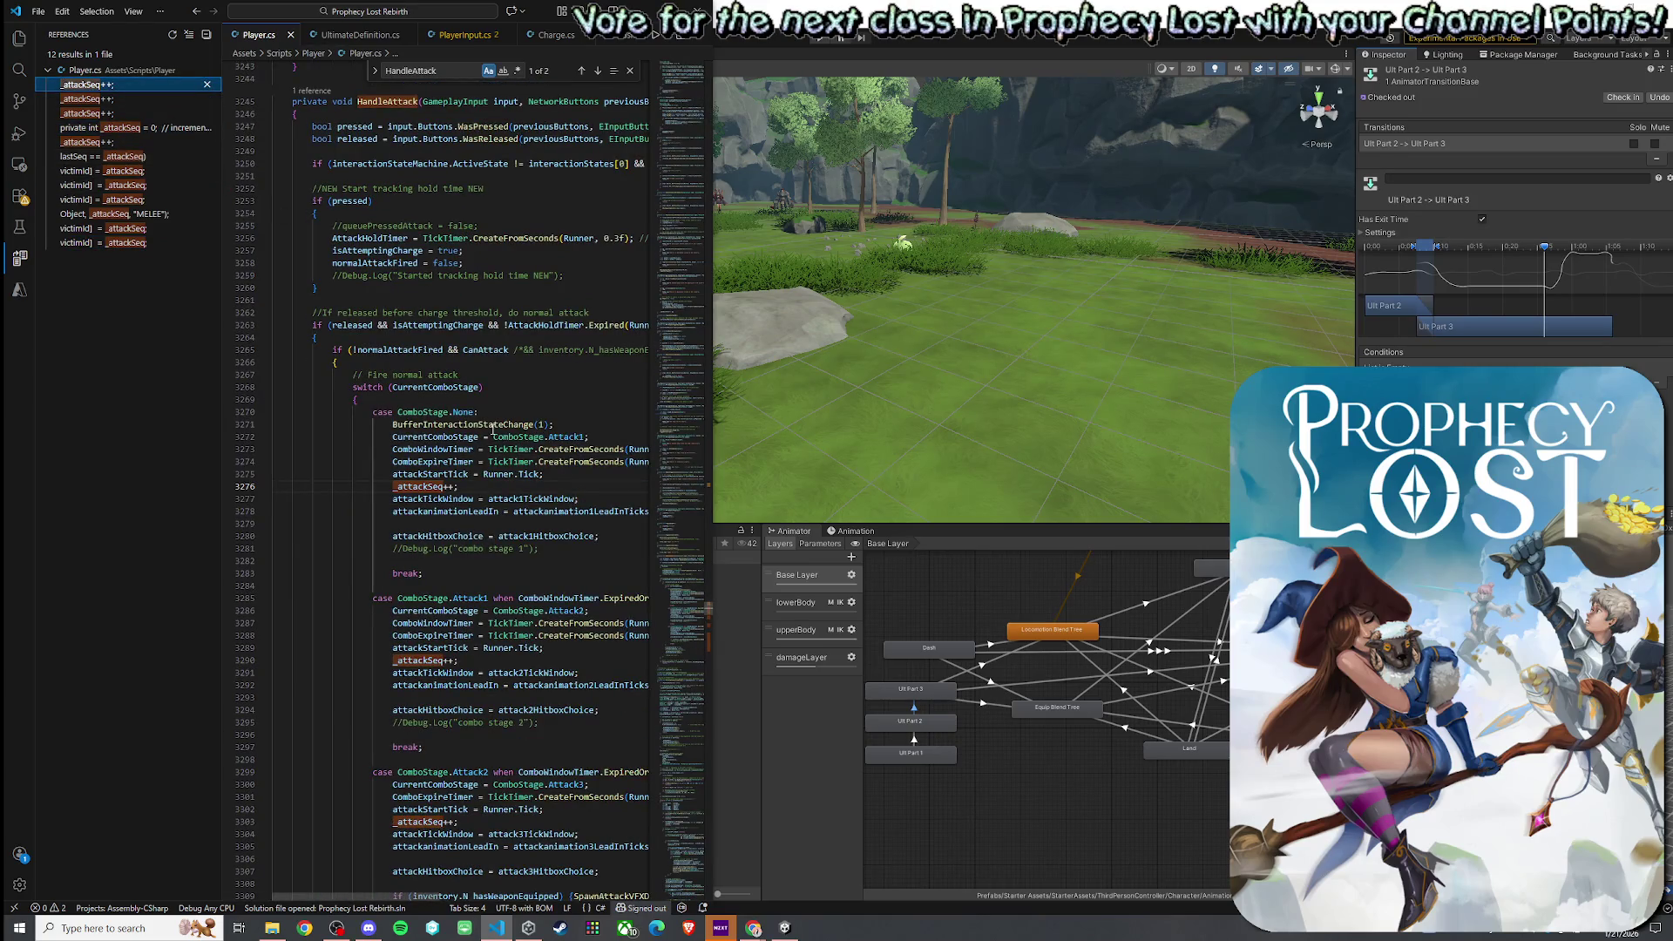
- Find all references to ComboStage.Attack1 and follow them to OnComboStageChangedRender
left_click(476, 425)
mouse_move(460, 433)
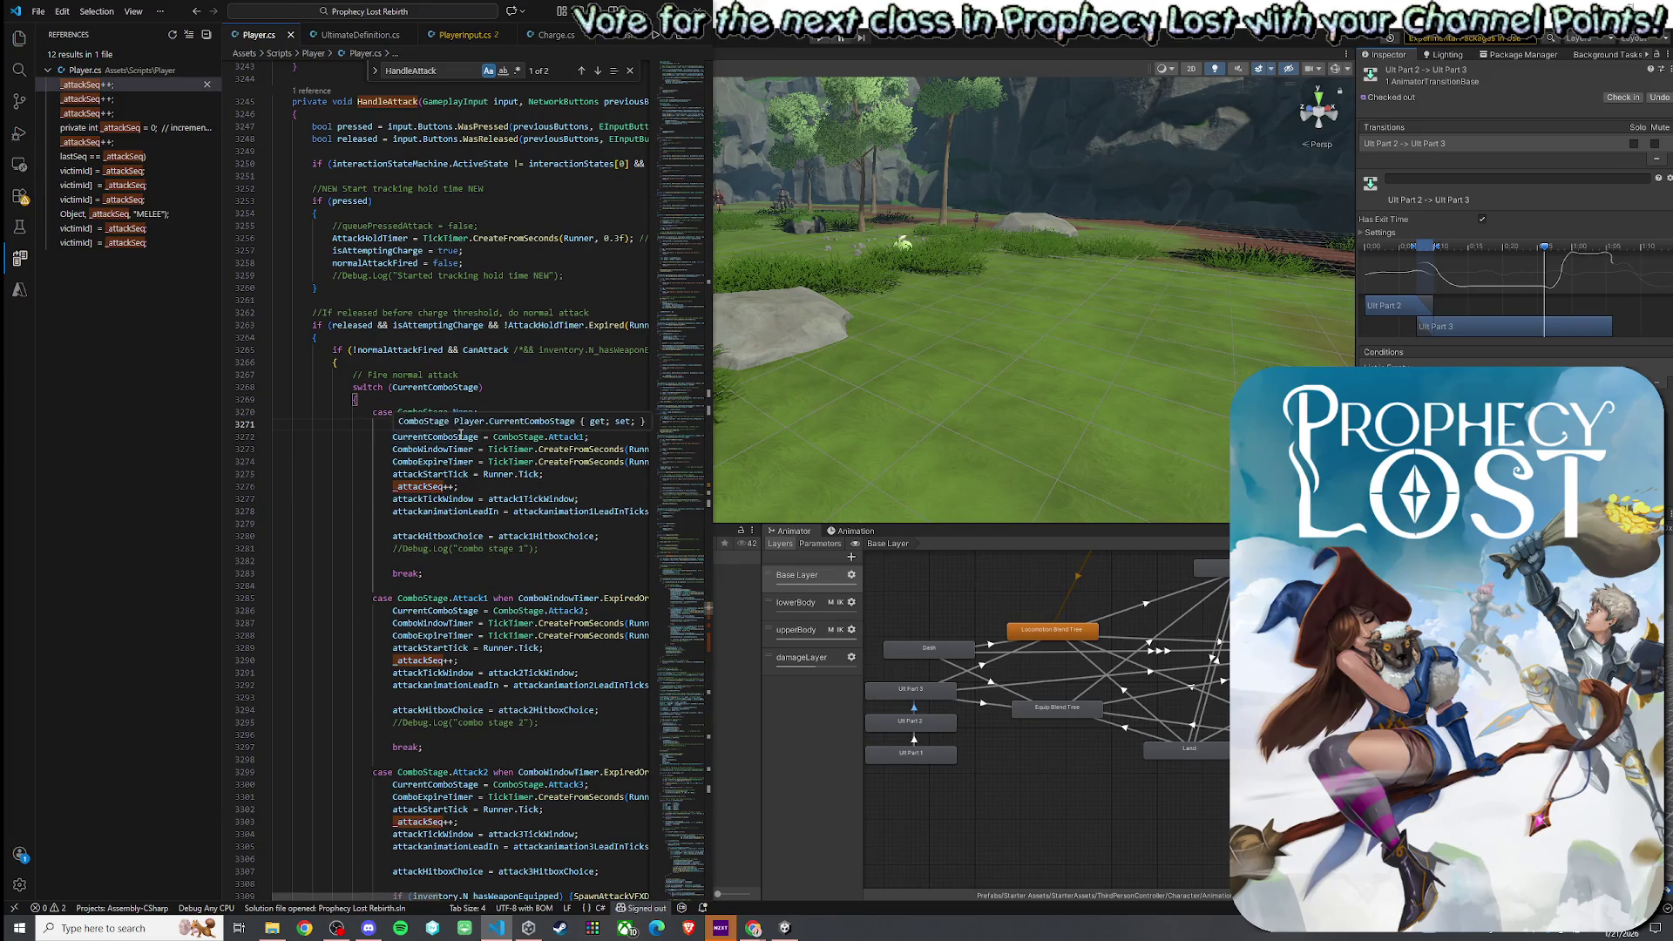
right_click(469, 599)
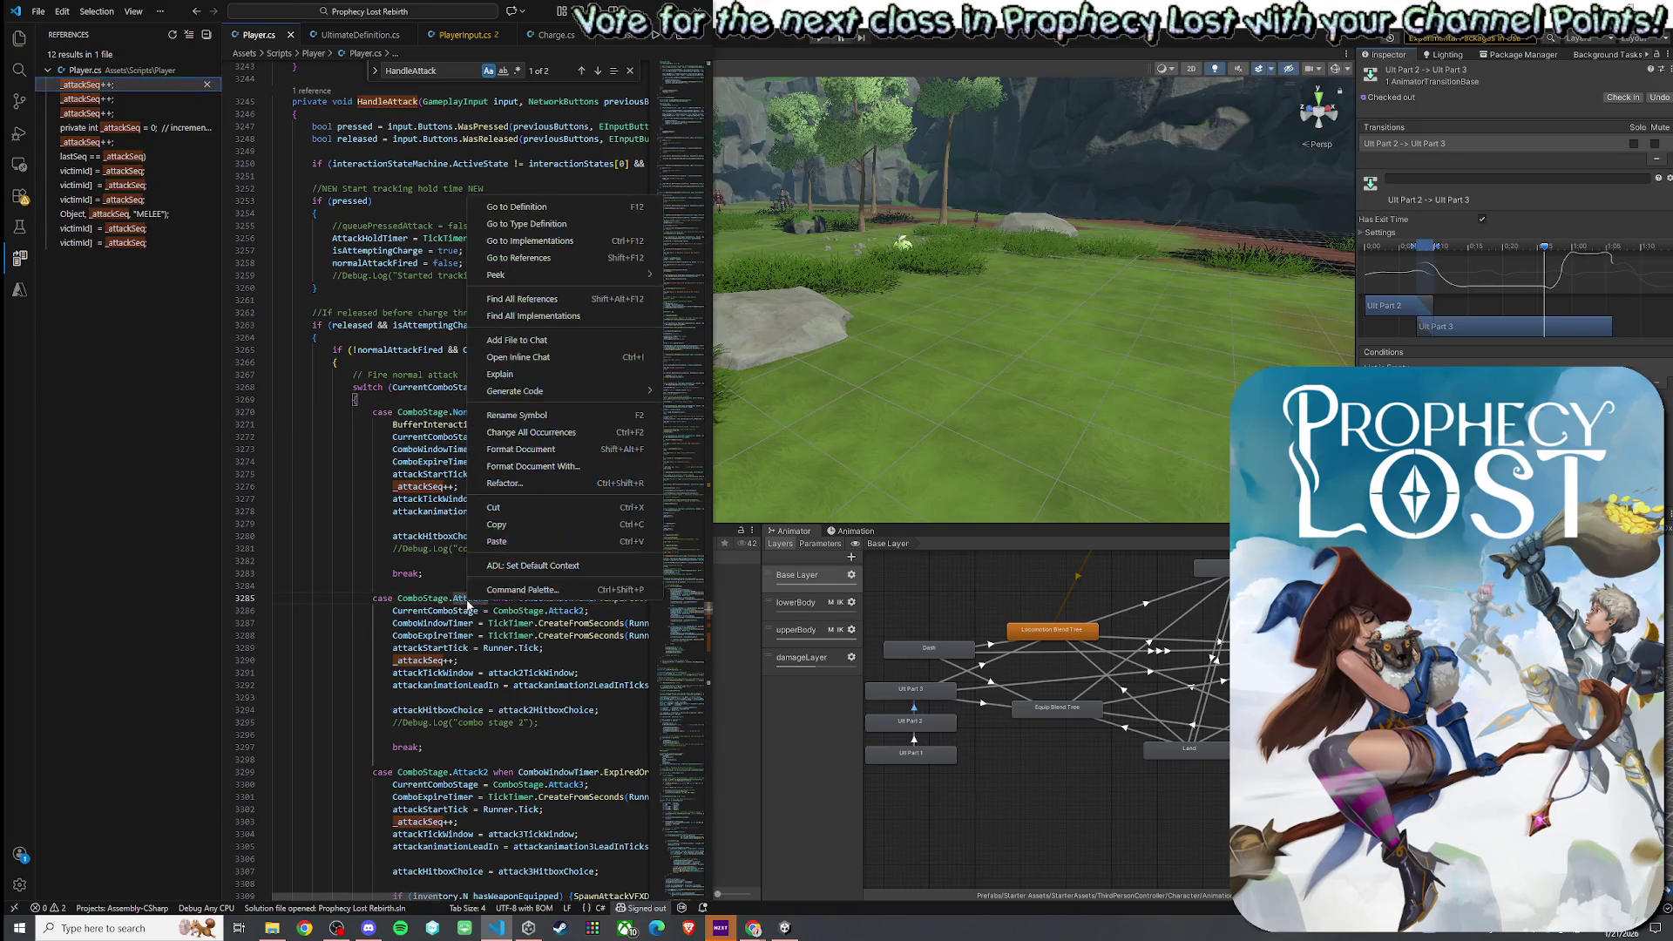
left_click(521, 299)
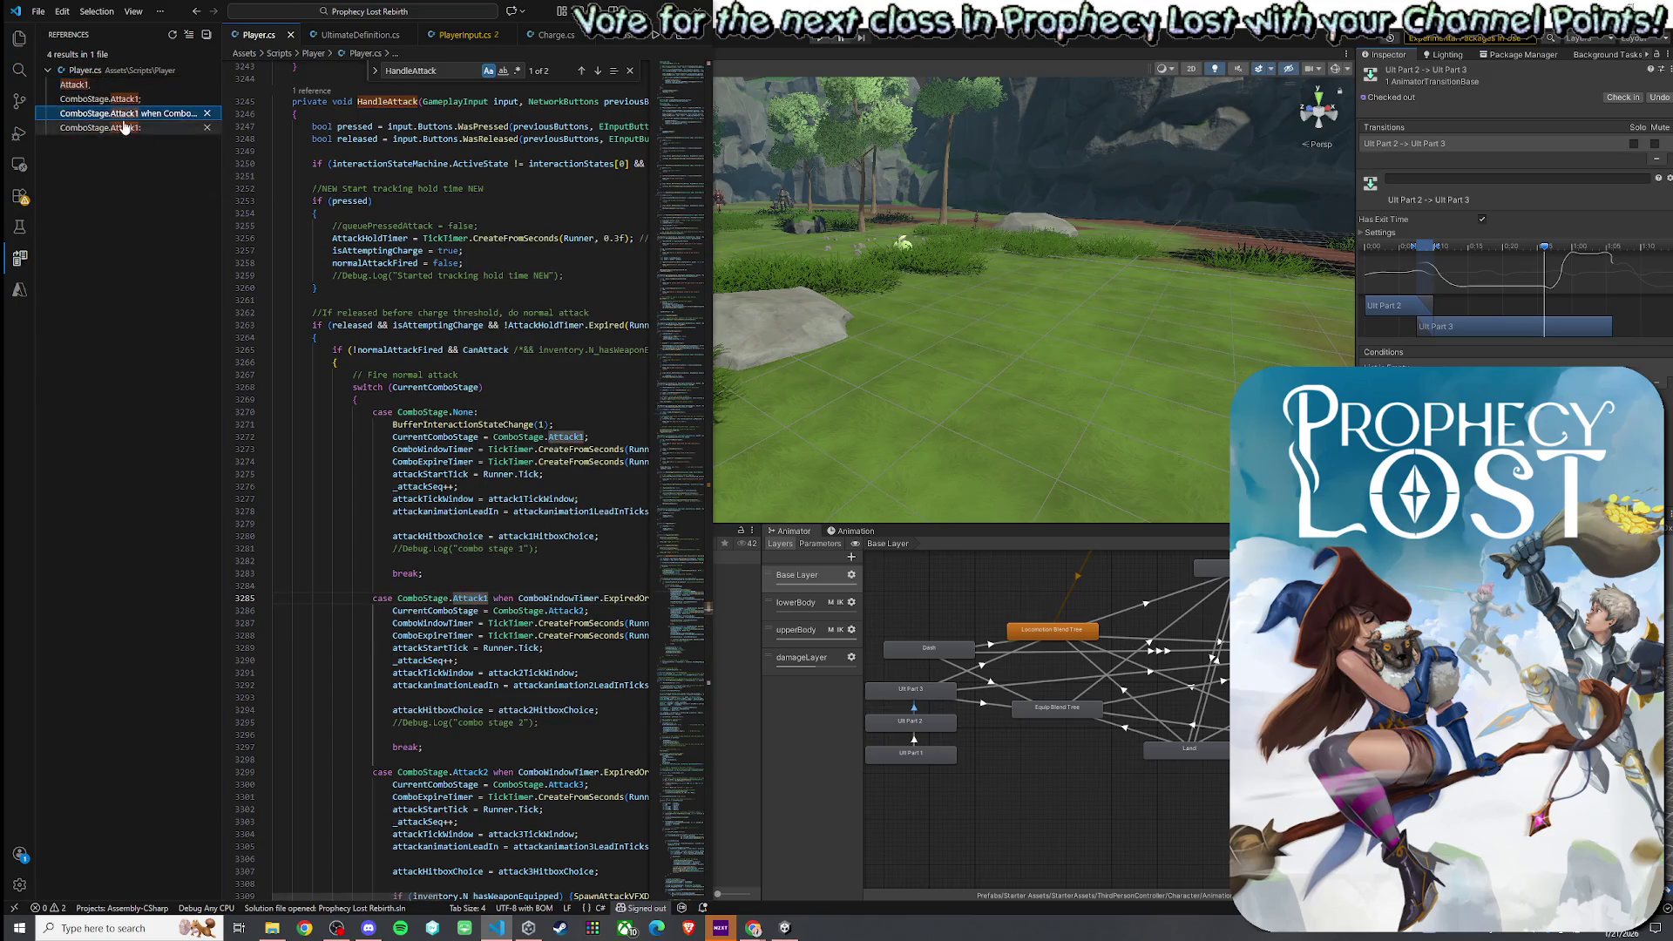
left_click(128, 129)
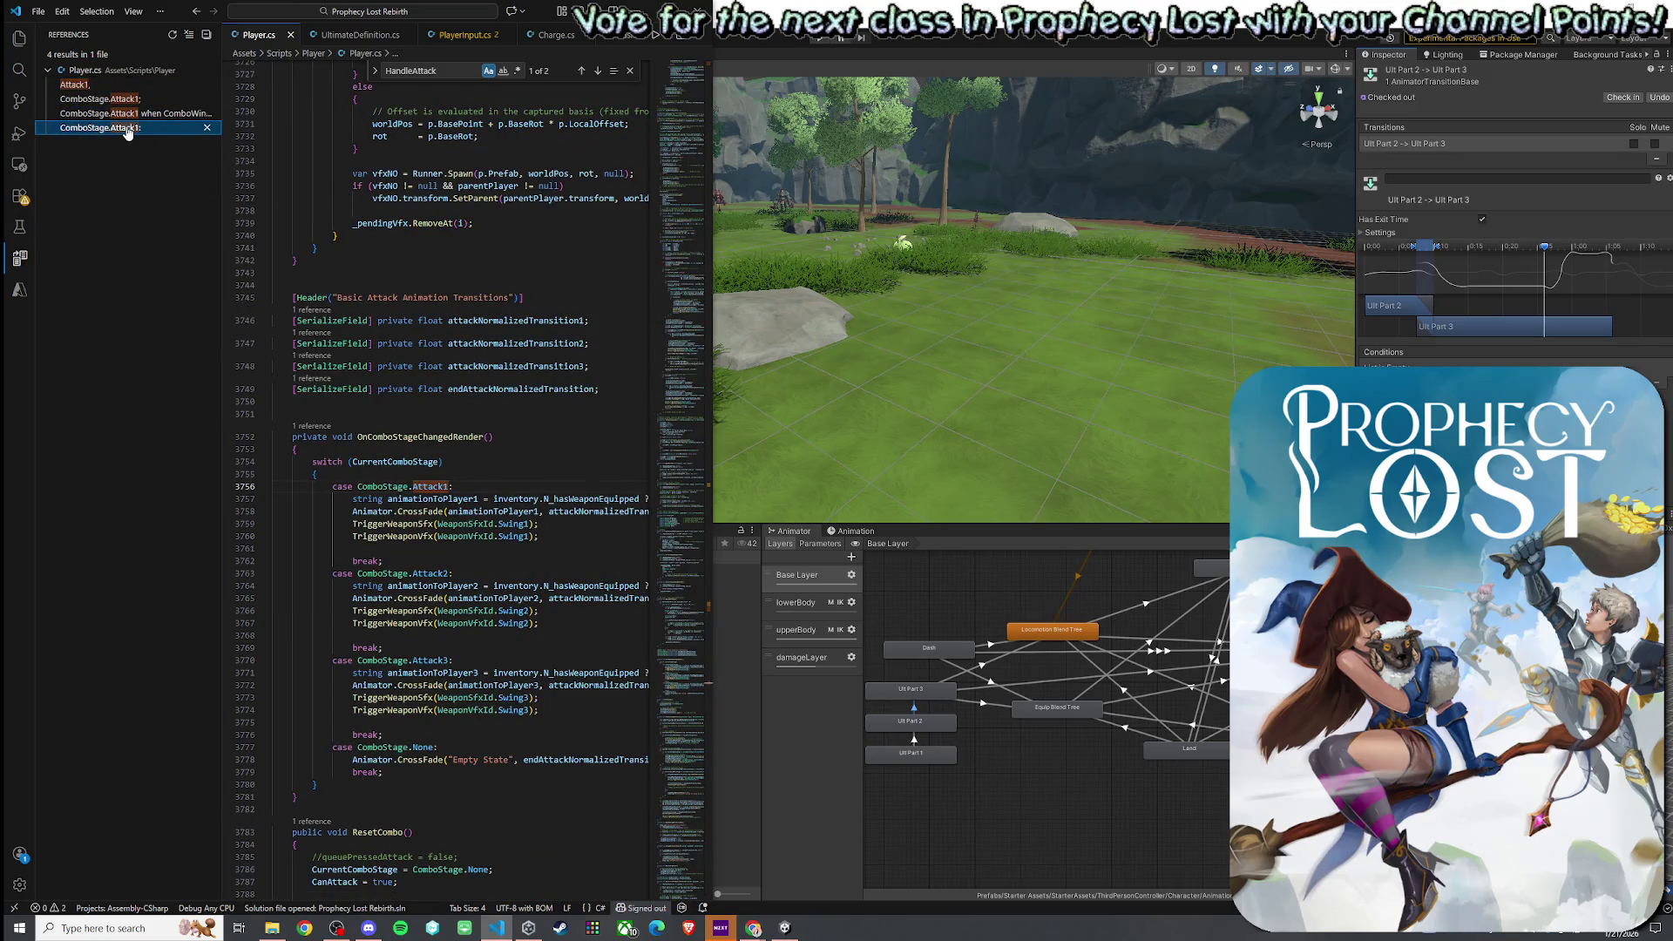
left_click(485, 437)
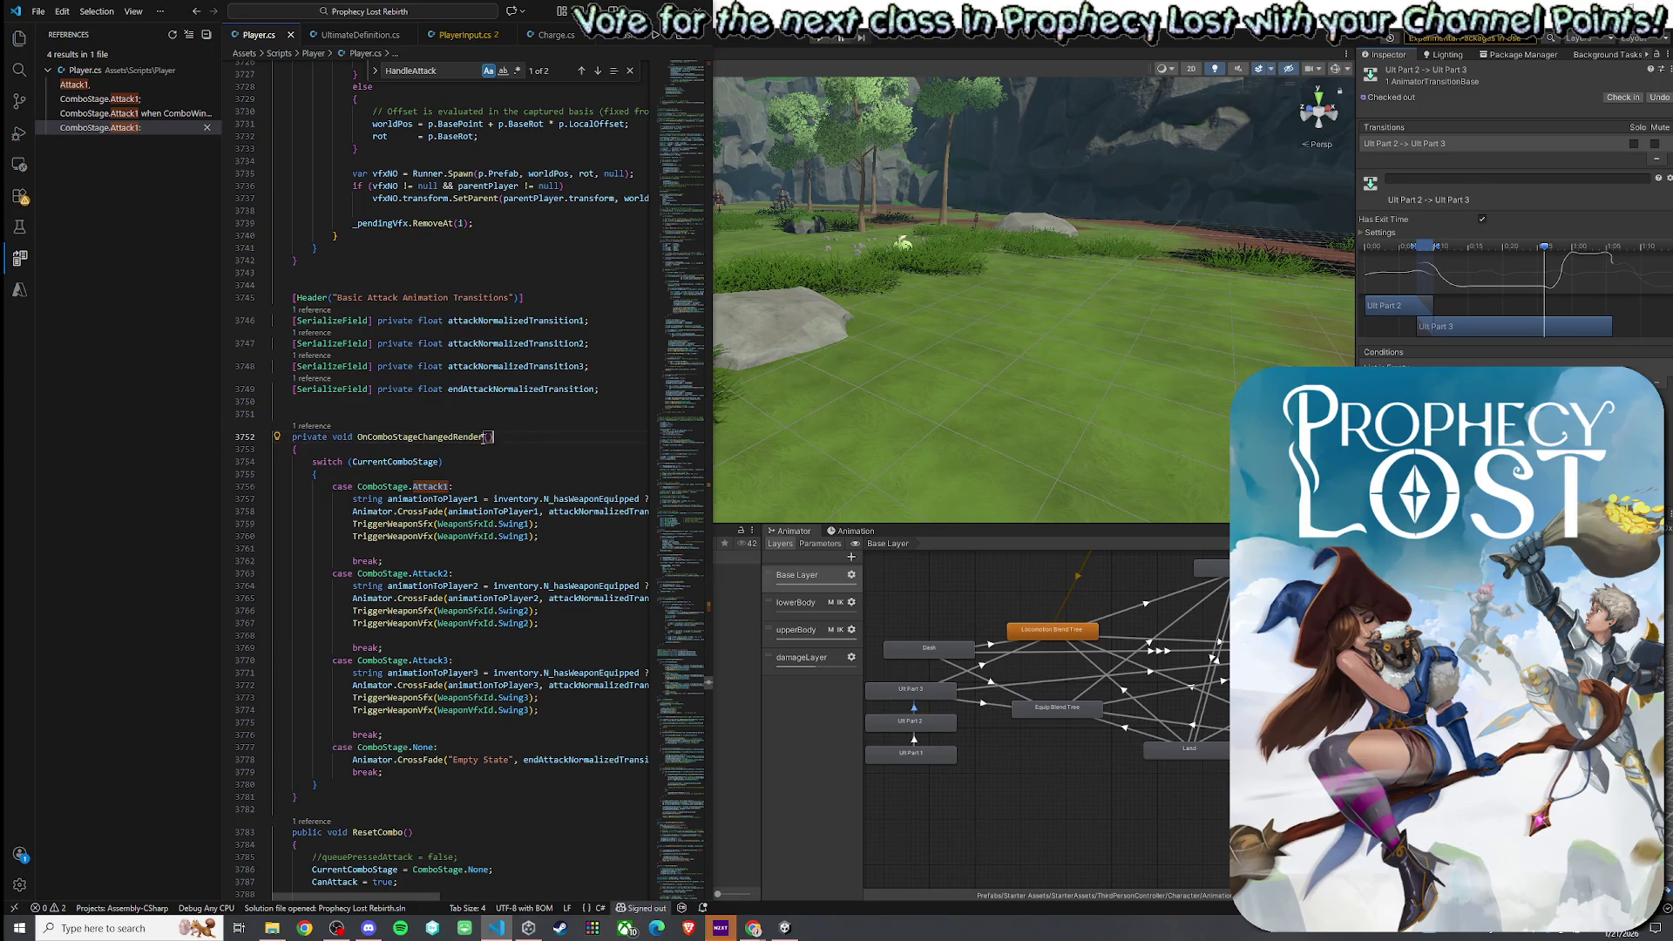
left_click(314, 797)
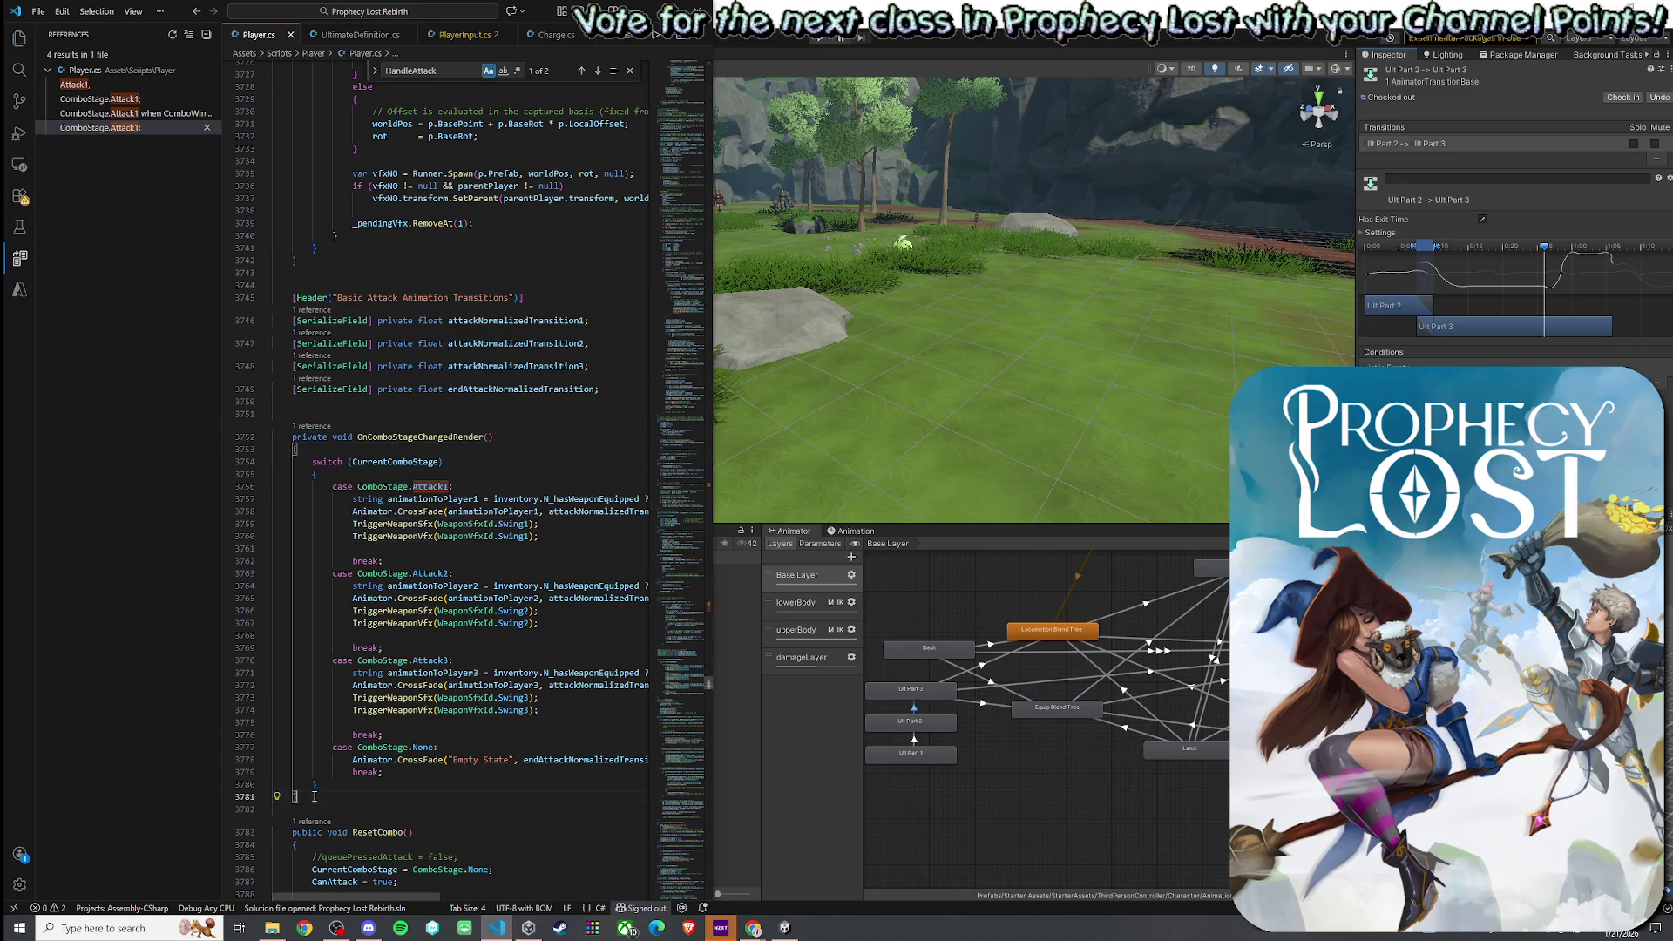
- Declare 'private void OnUltStageChangedRender()' with an opening brace above OnComboStageChangedRender
left_click(341, 415)
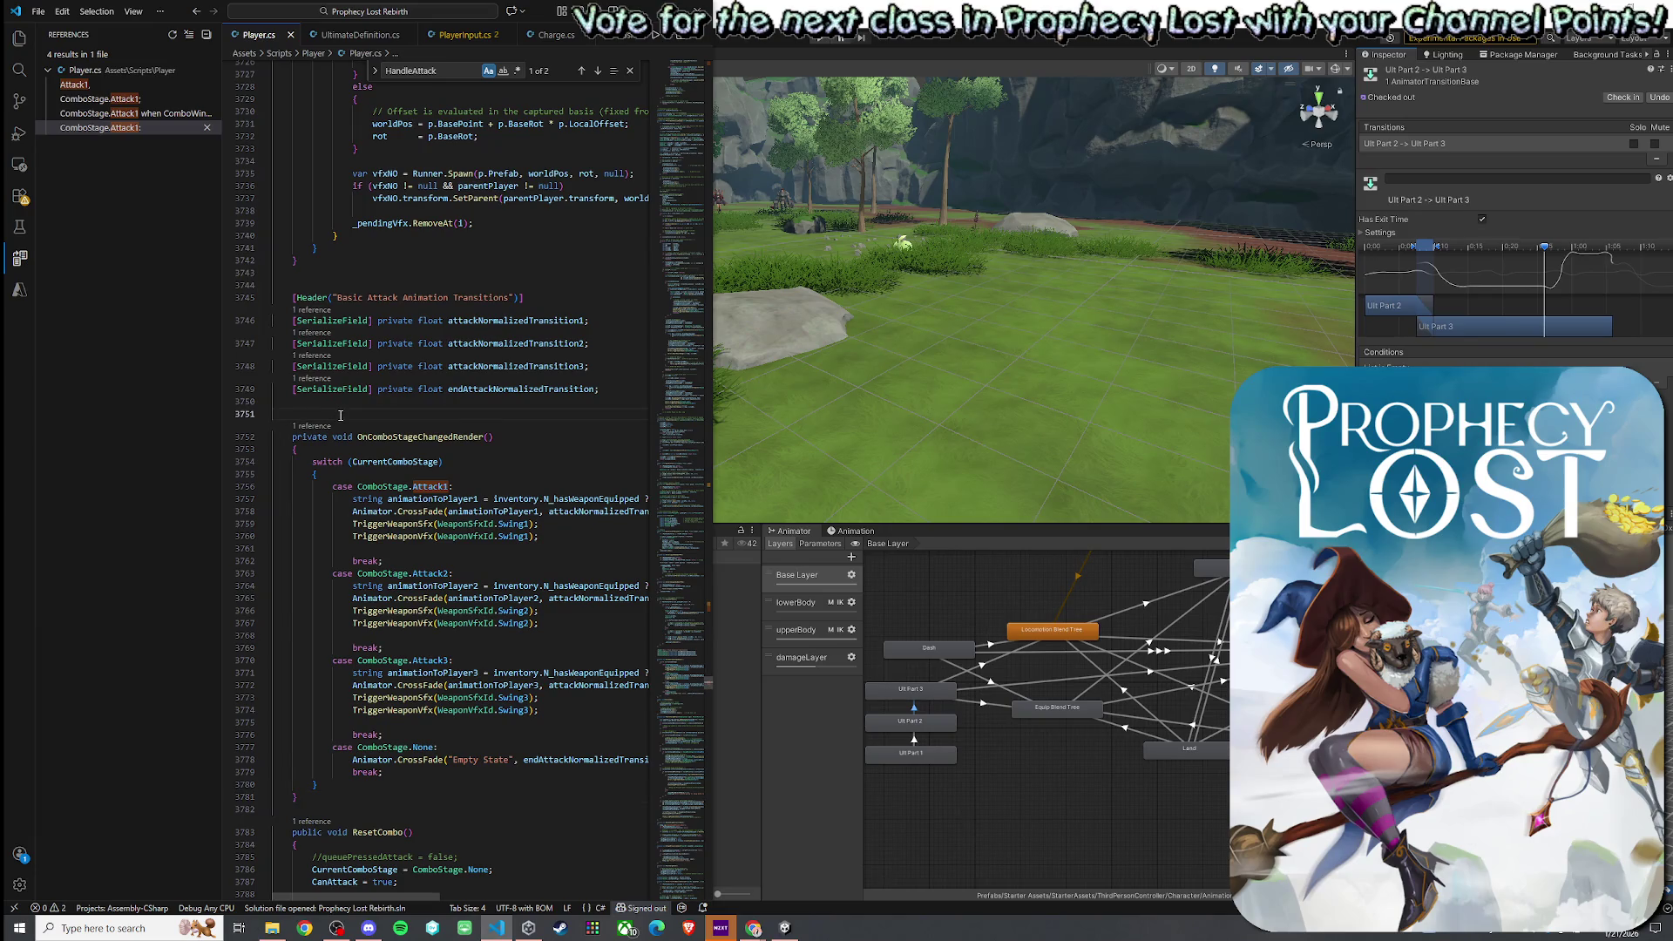
key("Return")
key("Up")
type("pr")
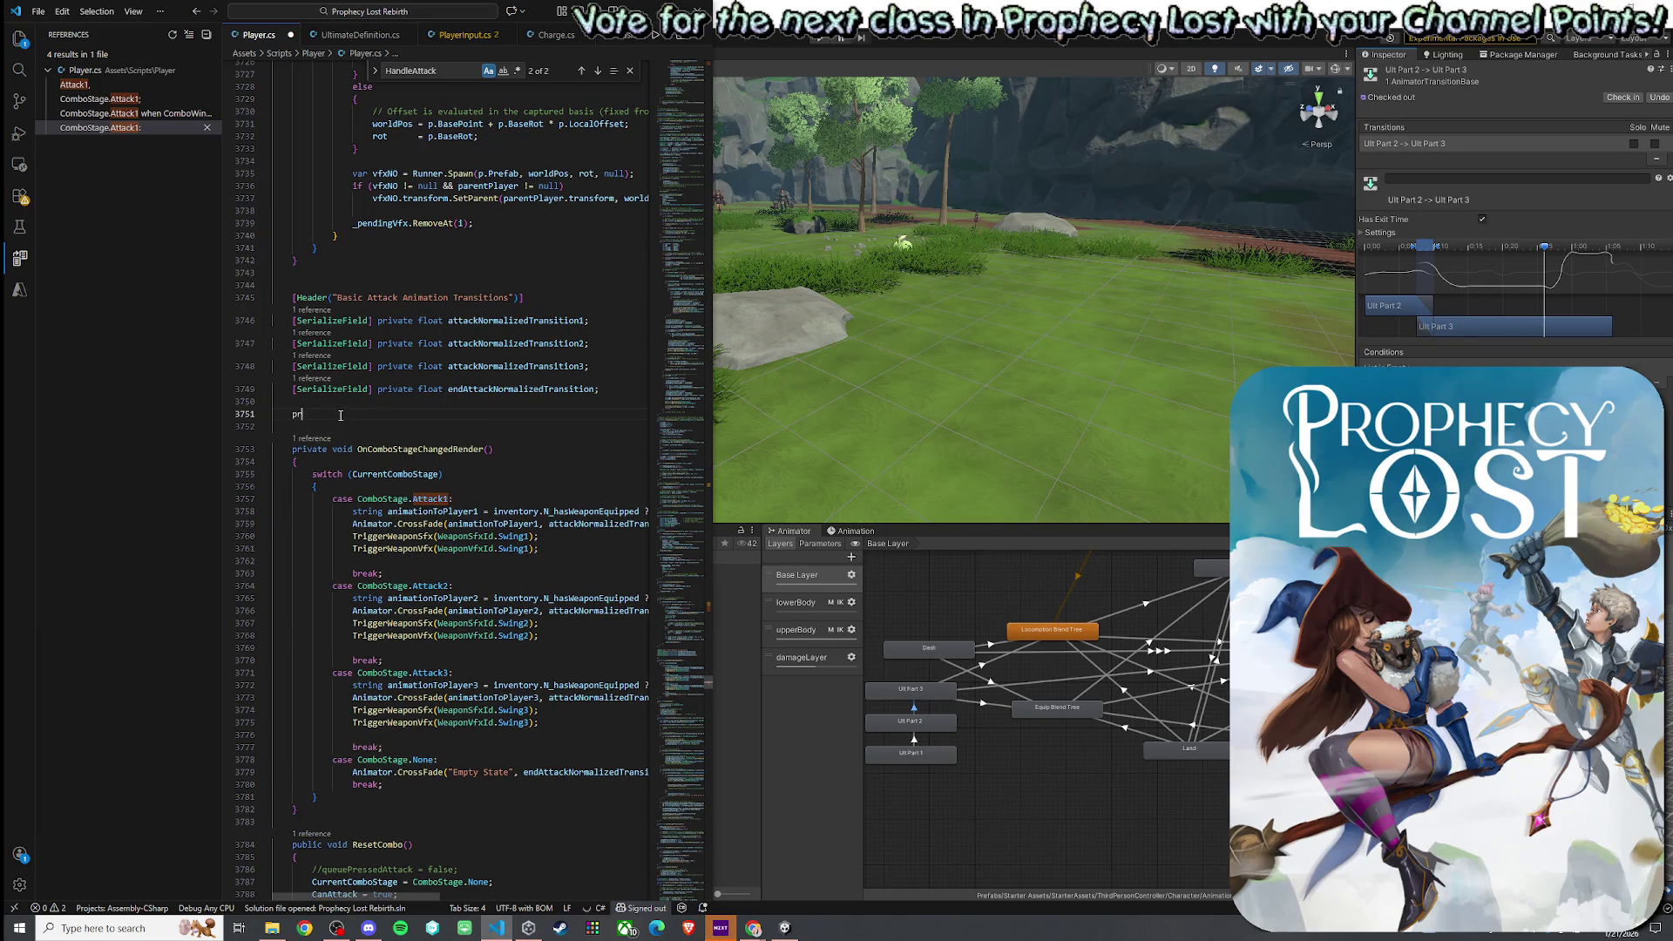
type("ivate void OnUl")
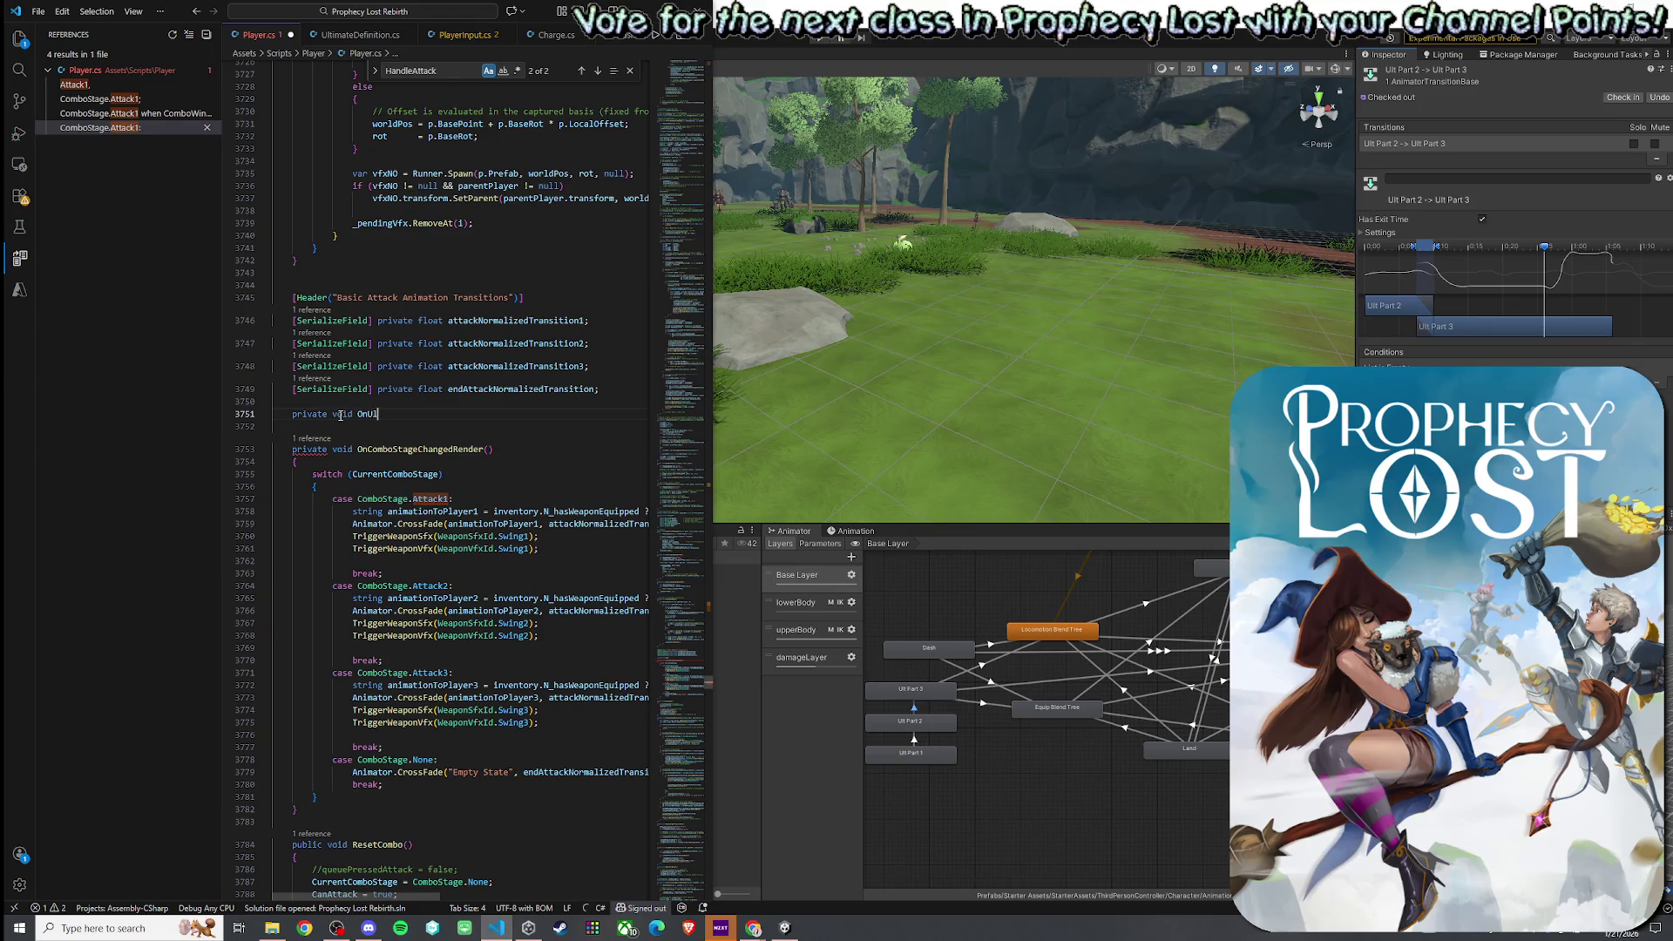
type("tStageChangedRendfer")
key("BackSpace")
key("BackSpace")
key("BackSpace")
type("er")
type("(")
type(")")
key("Return")
type("{")
key("Return")
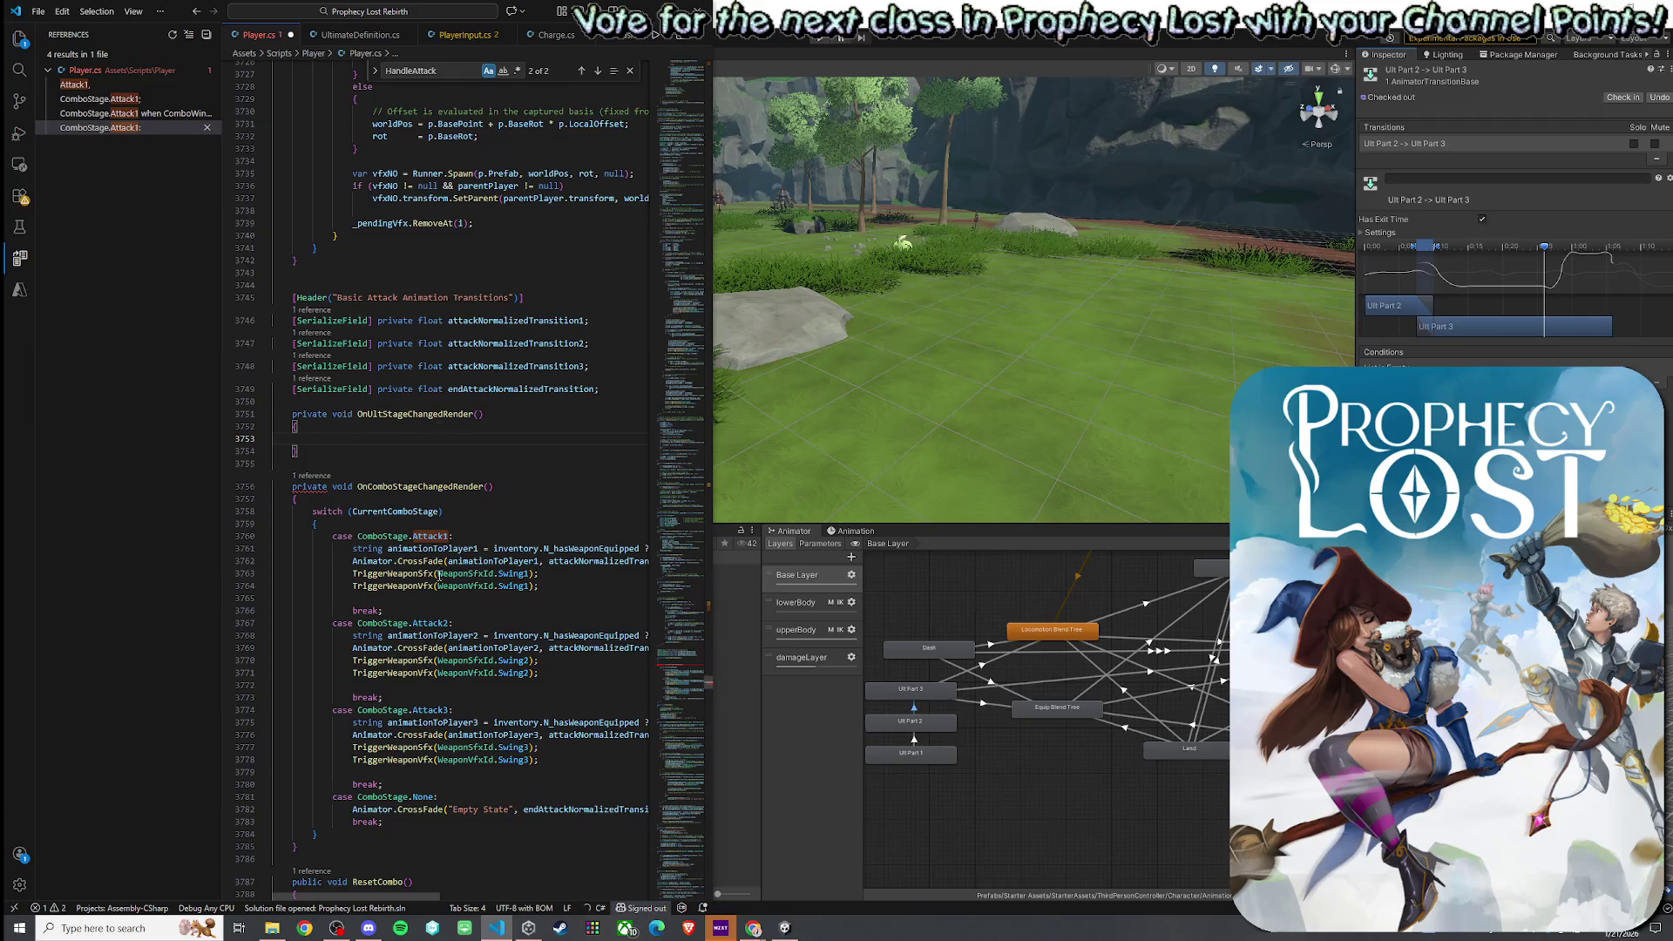
- Write switch (N_UltStage) and accept Copilot's ult crossfade case block
scroll(438, 576, "down", 5)
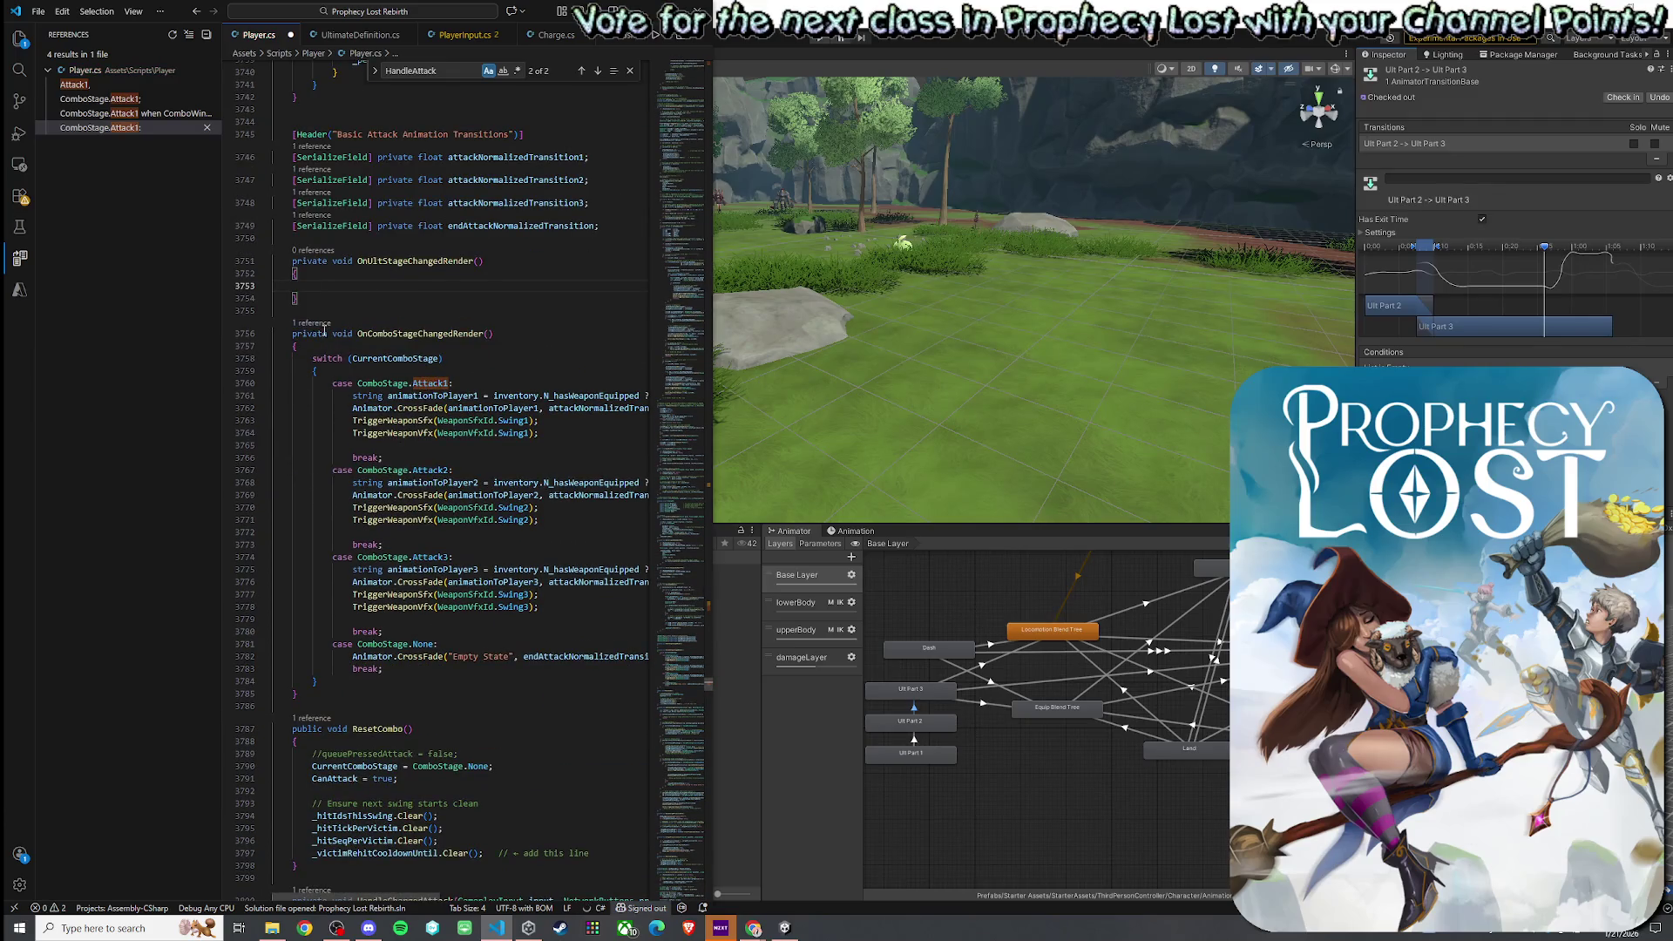
type("switch (")
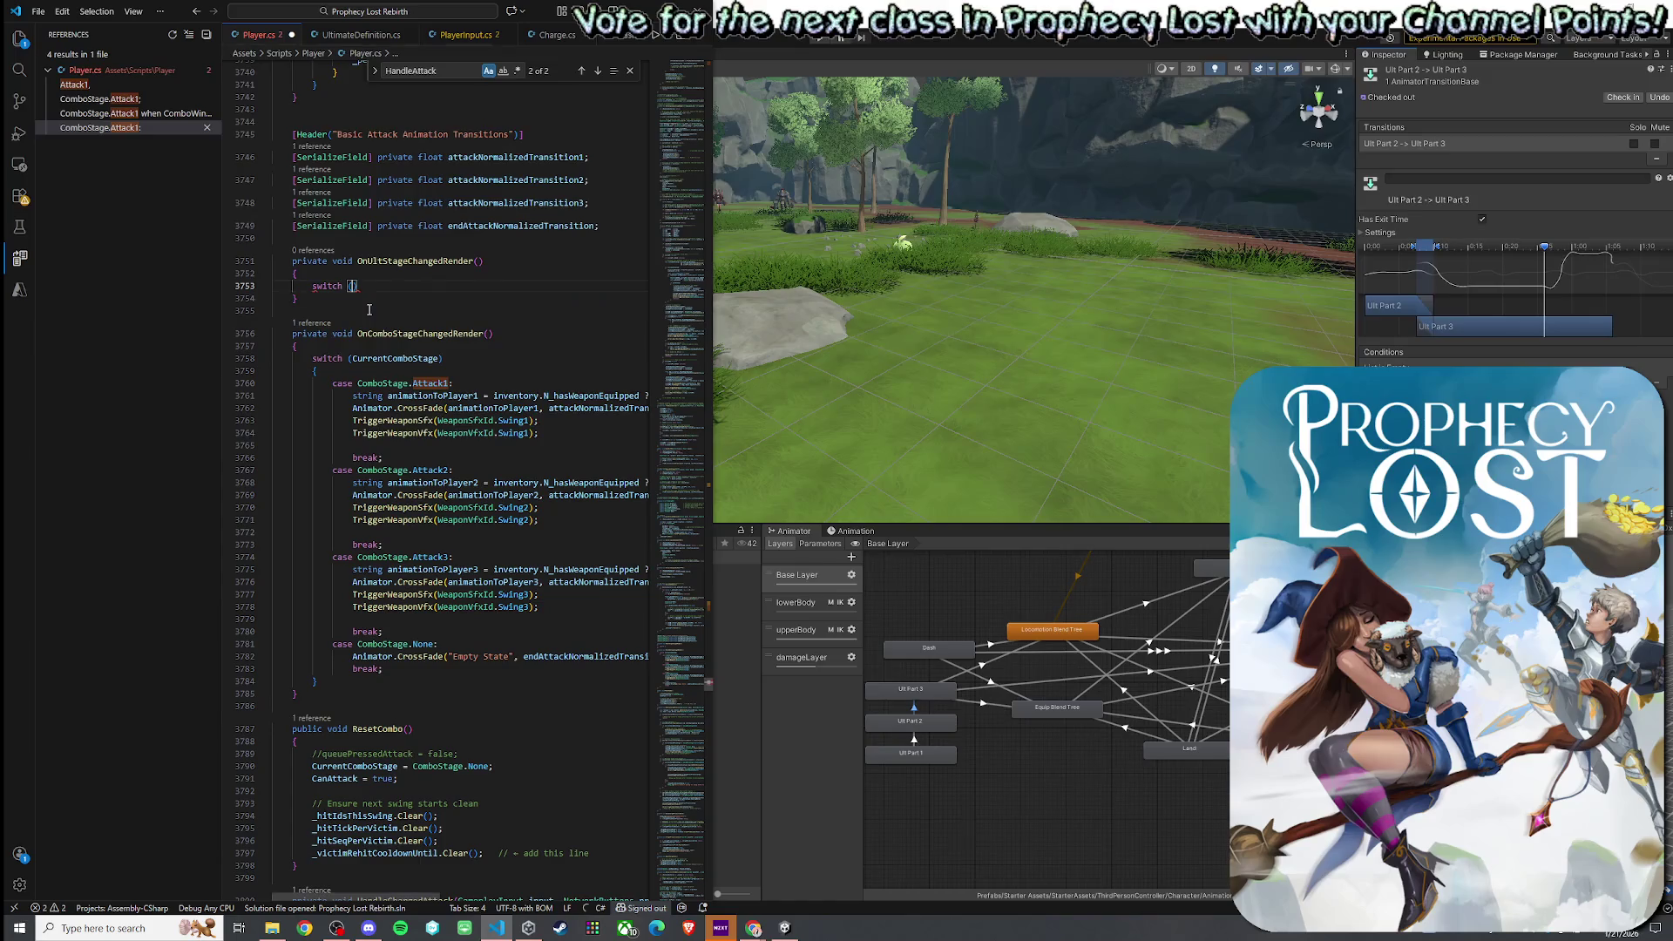
type("UltStage")
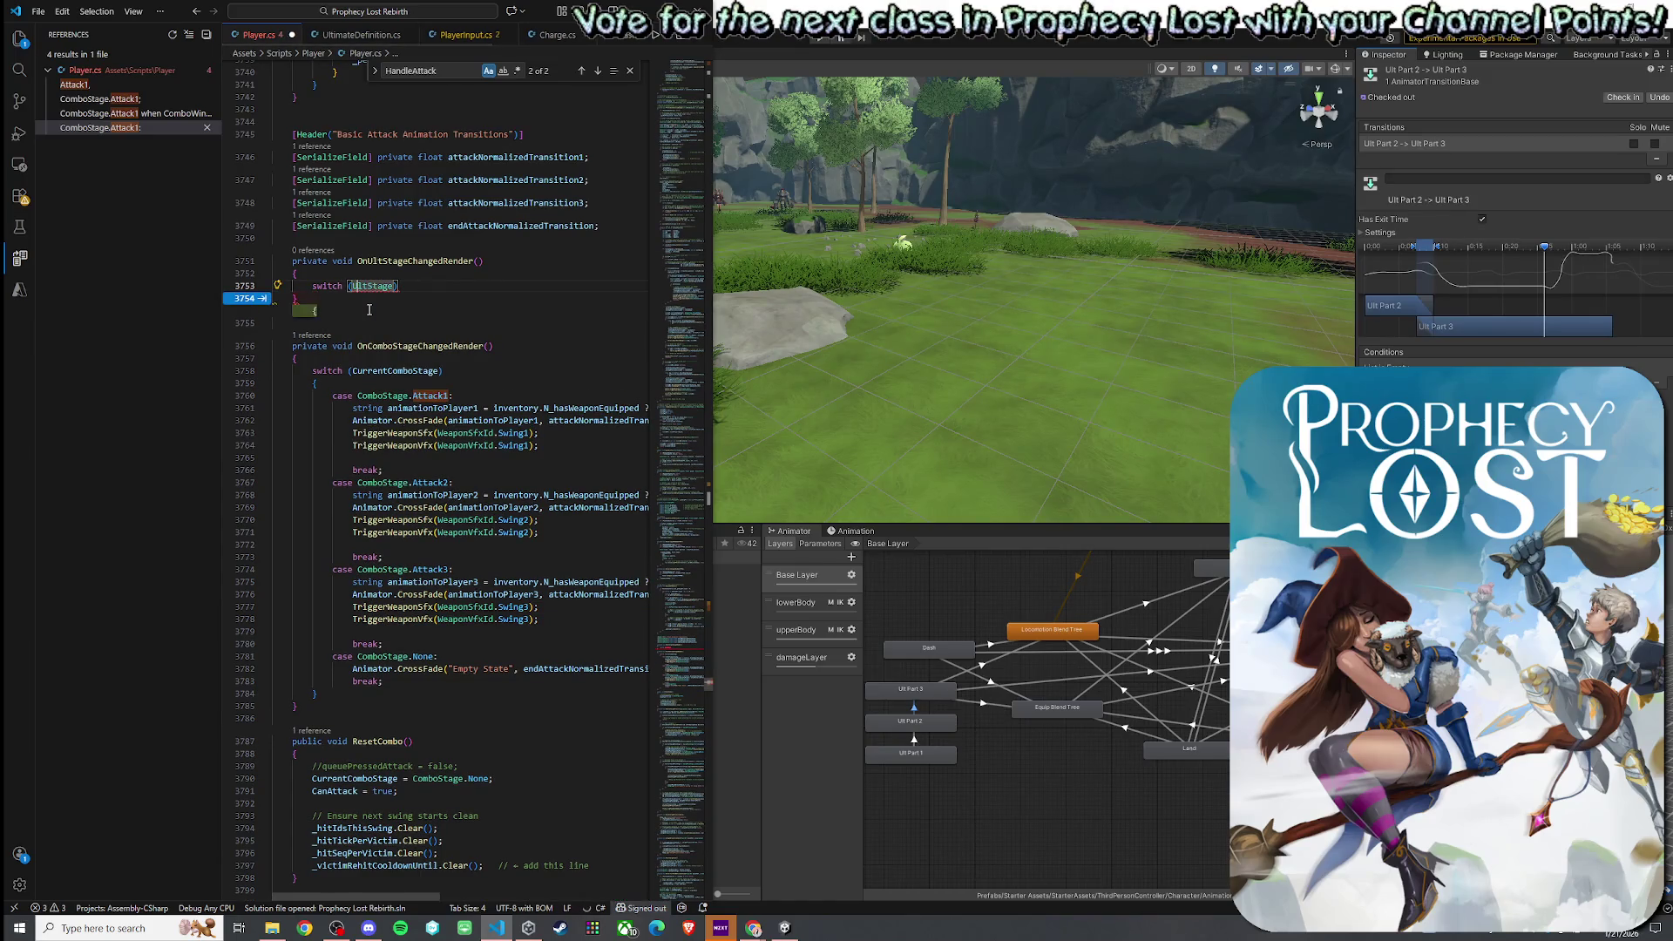
key("Tab")
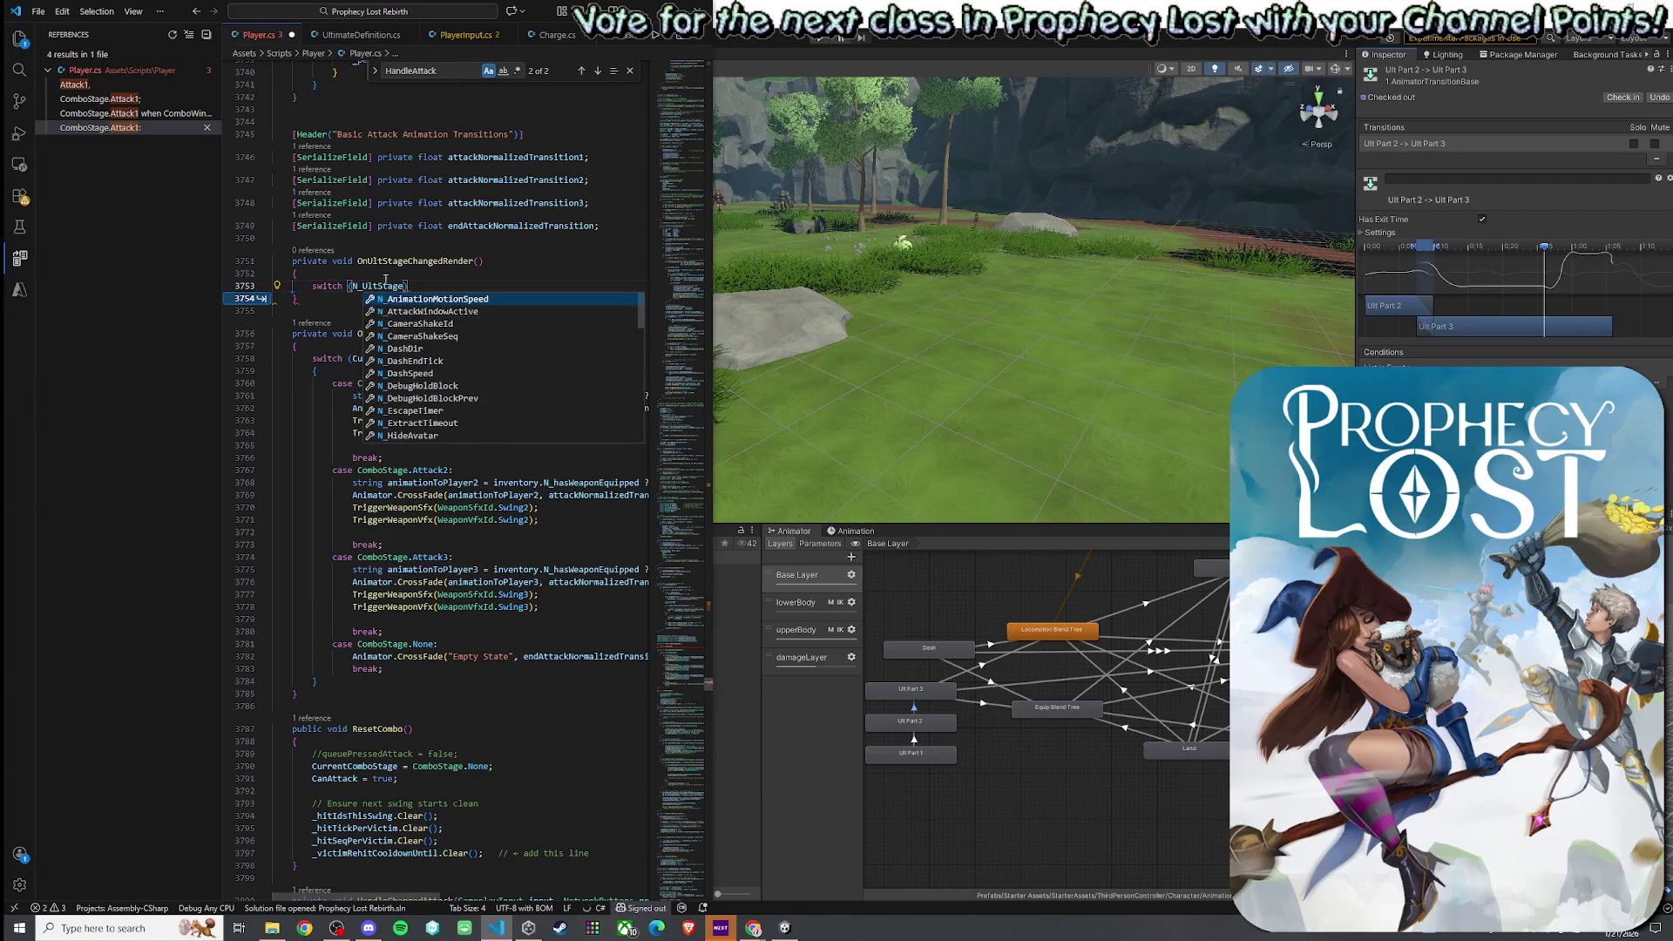
key("Tab")
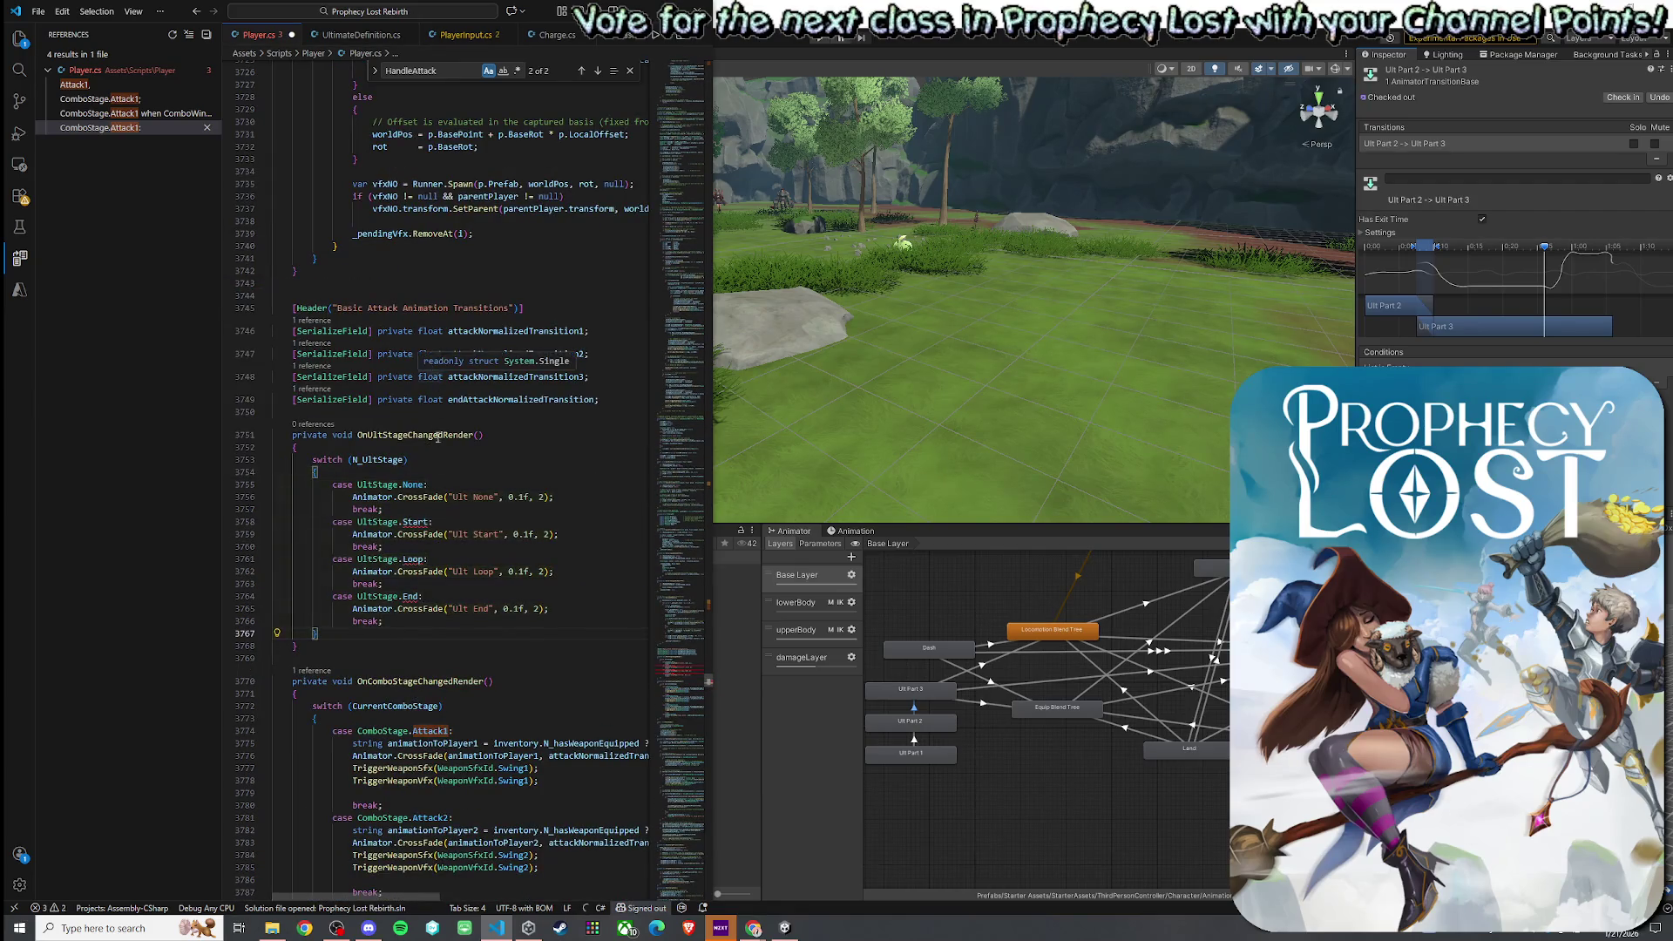
- Look up the UltStage enum definition to see its stage names
mouse_move(422, 523)
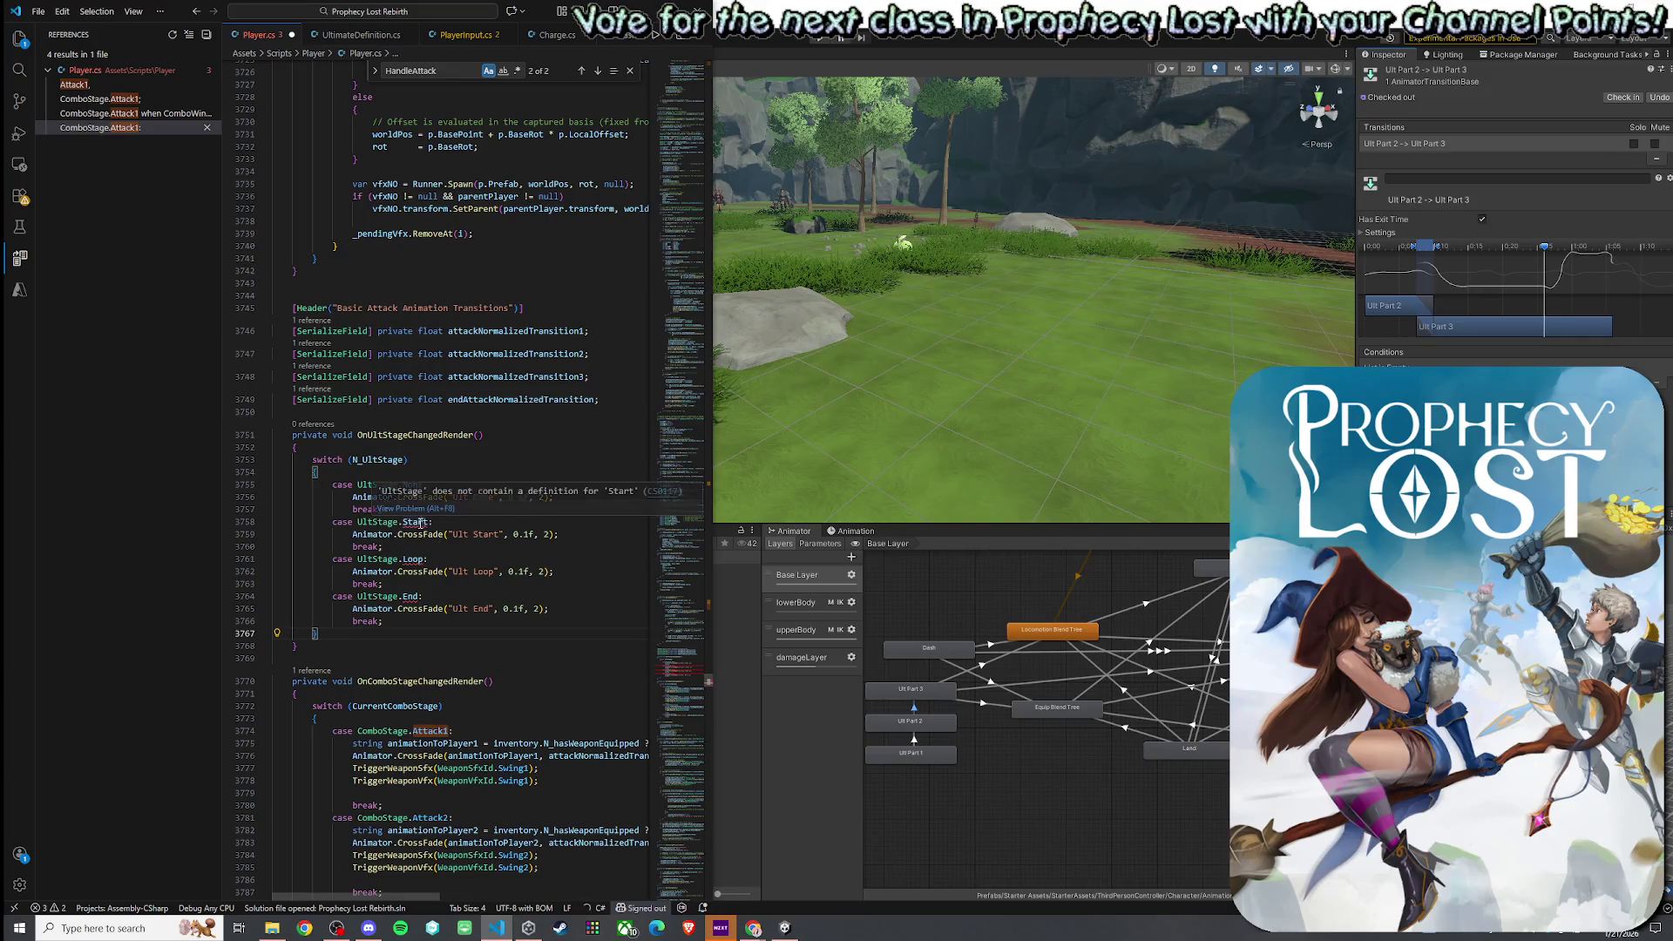
right_click(386, 523)
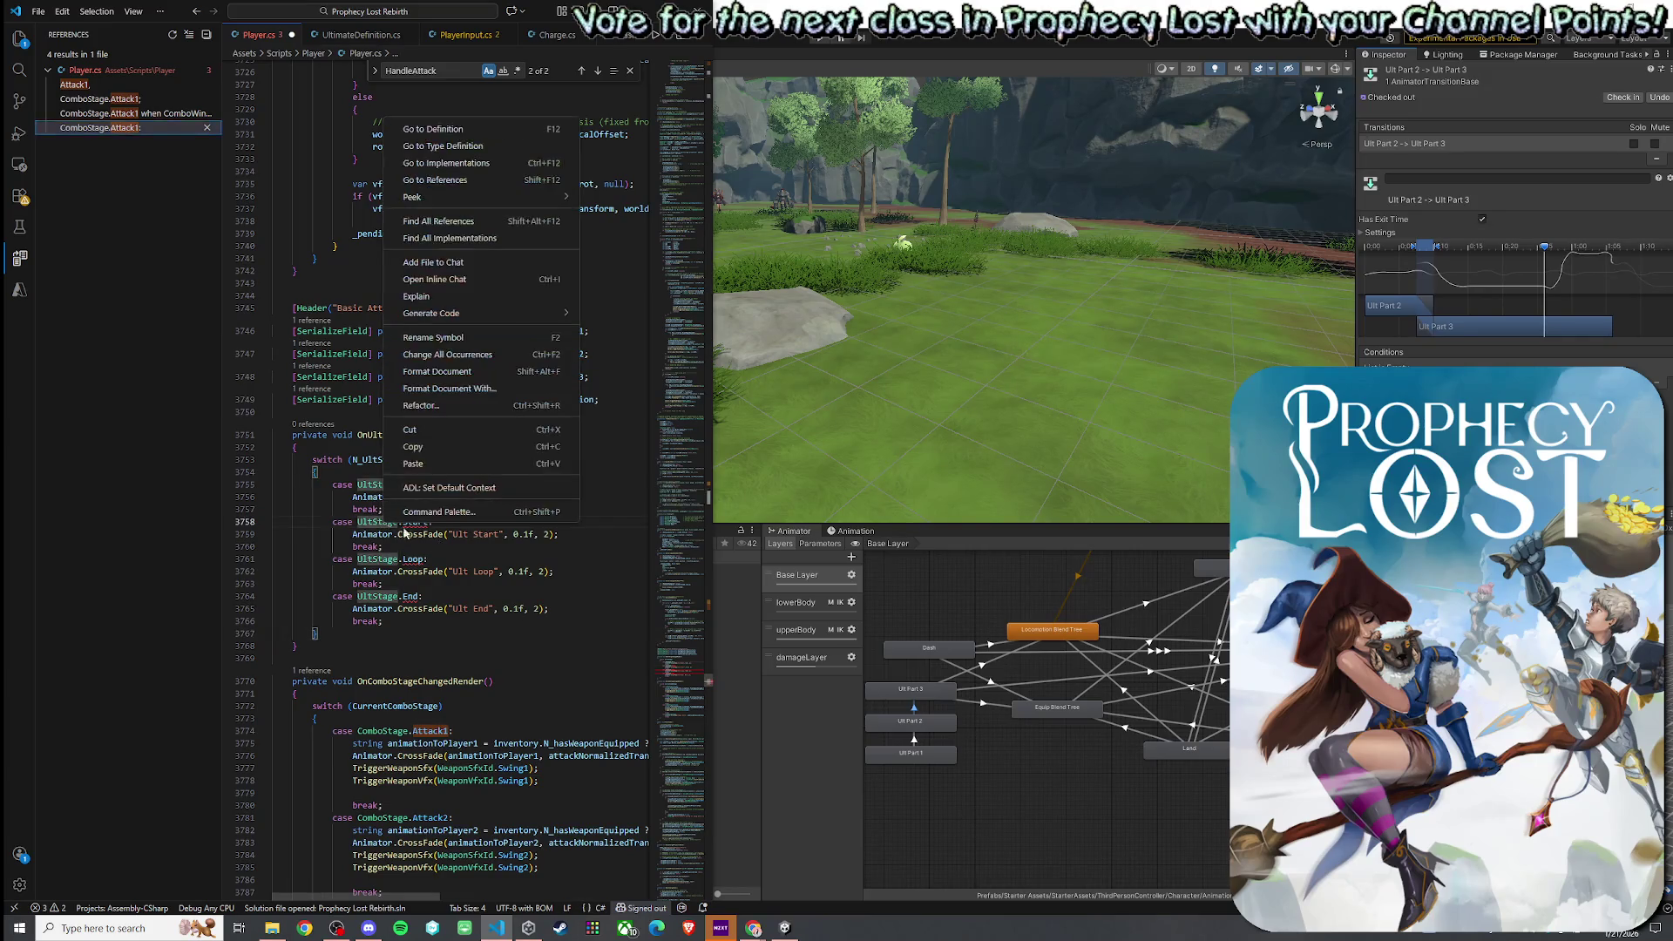
left_click(392, 131)
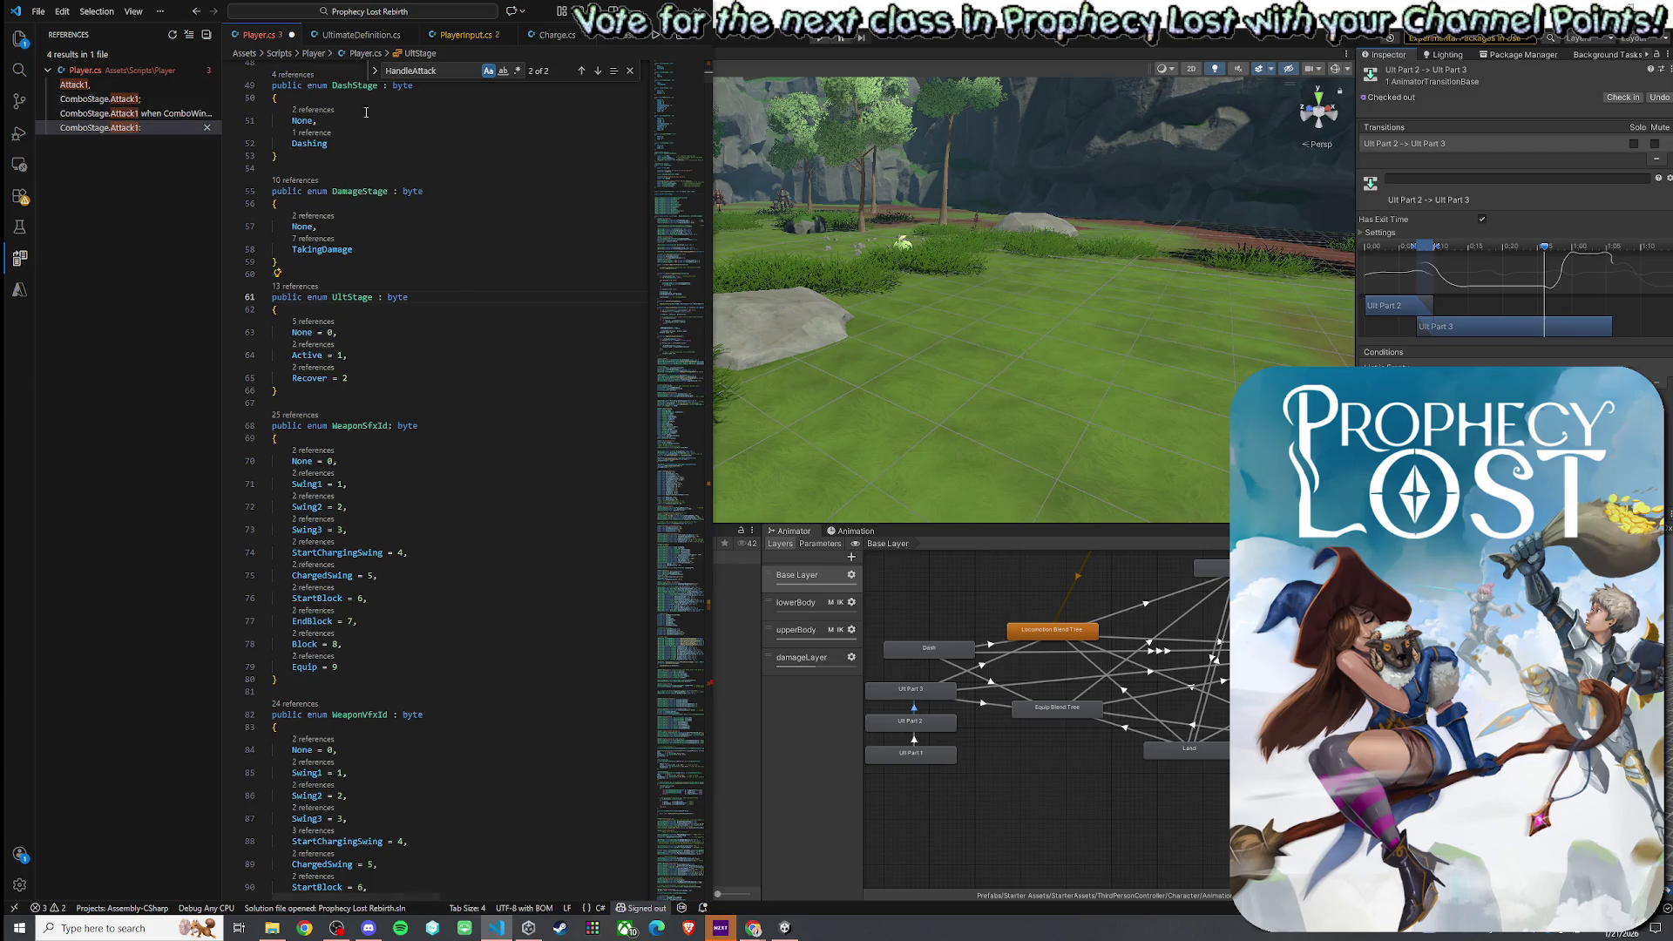
type("UltS")
key("Return")
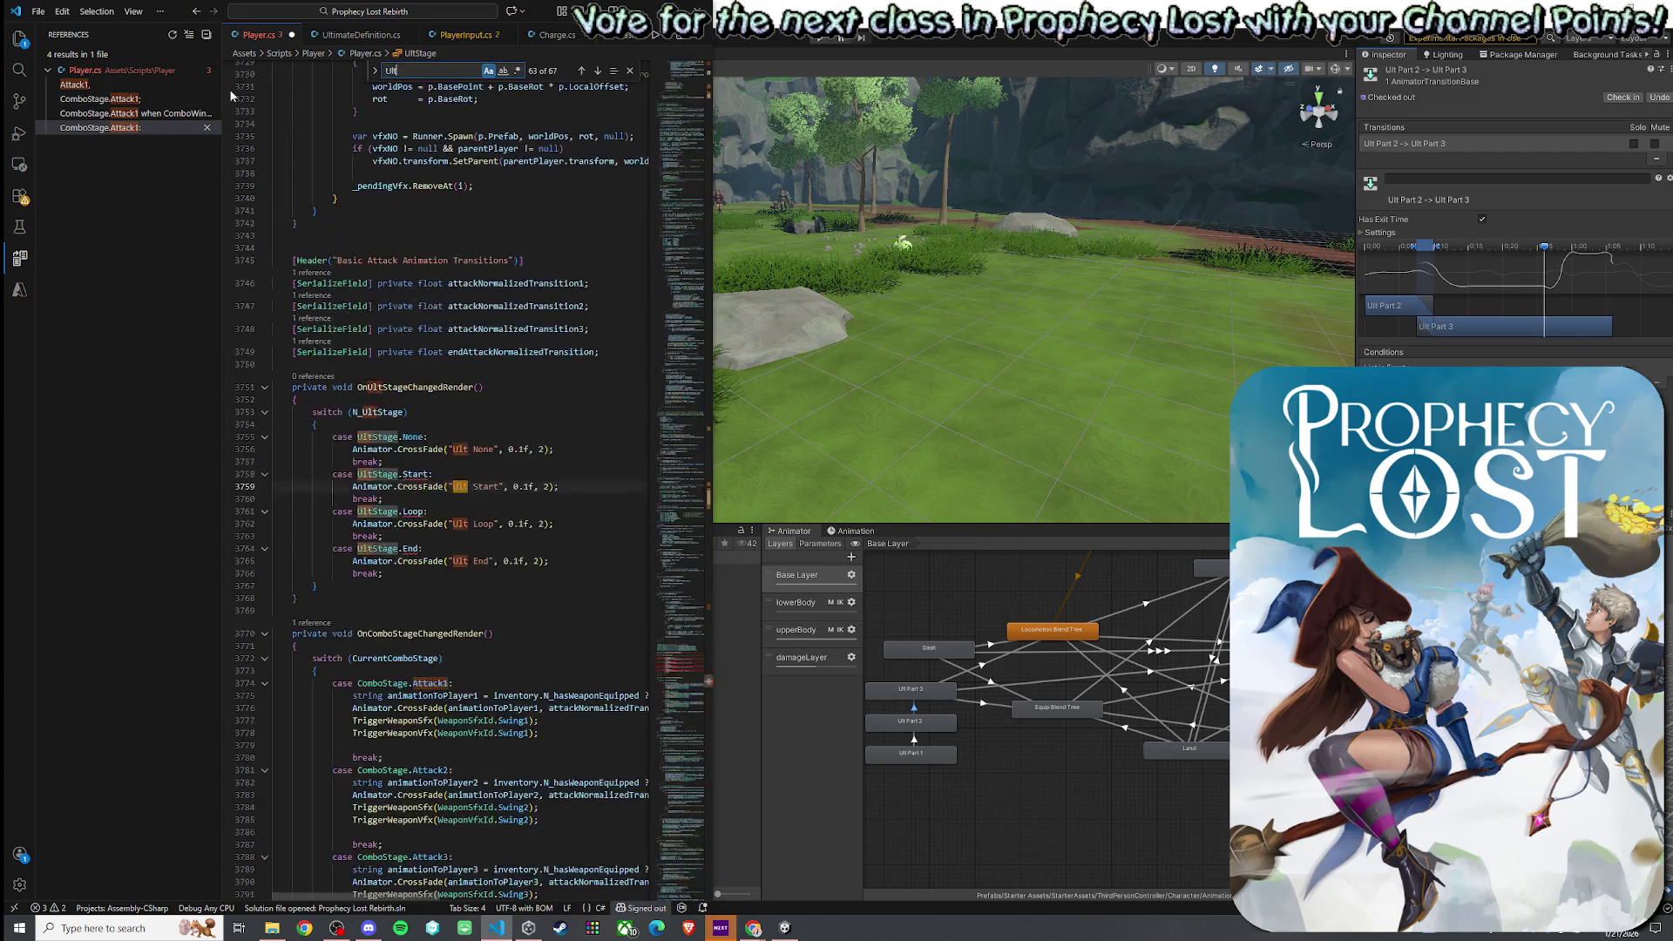
type("Stagew")
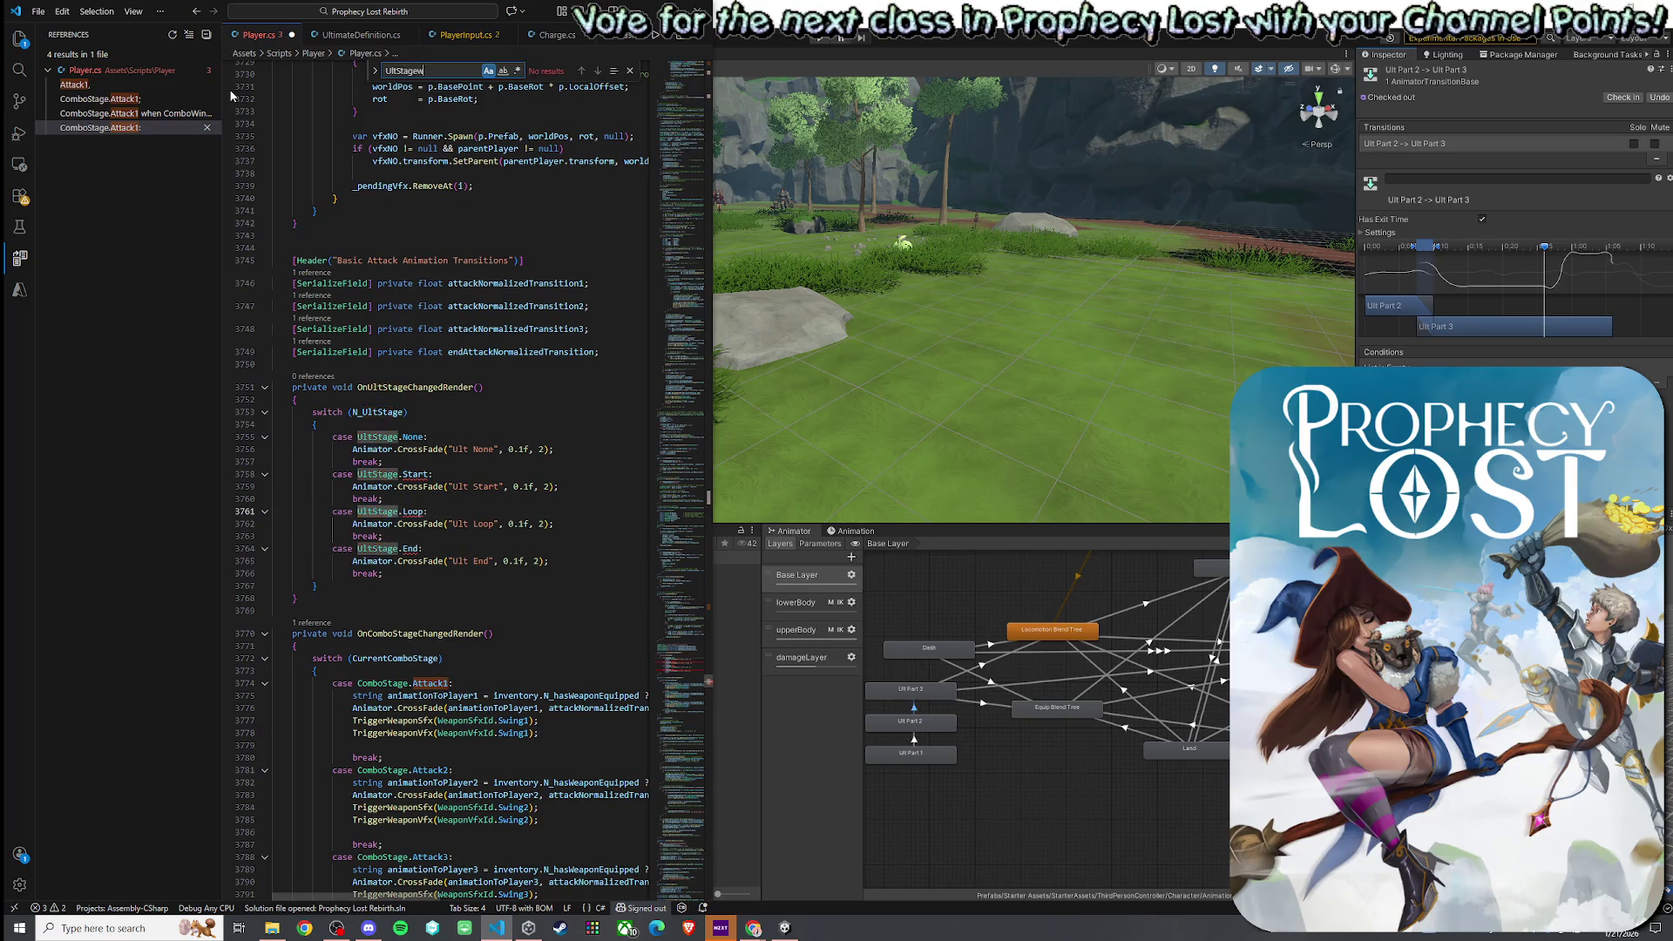
key("BackSpace")
- Rename the Start and Loop cases to Active and Recover
double_click(415, 474)
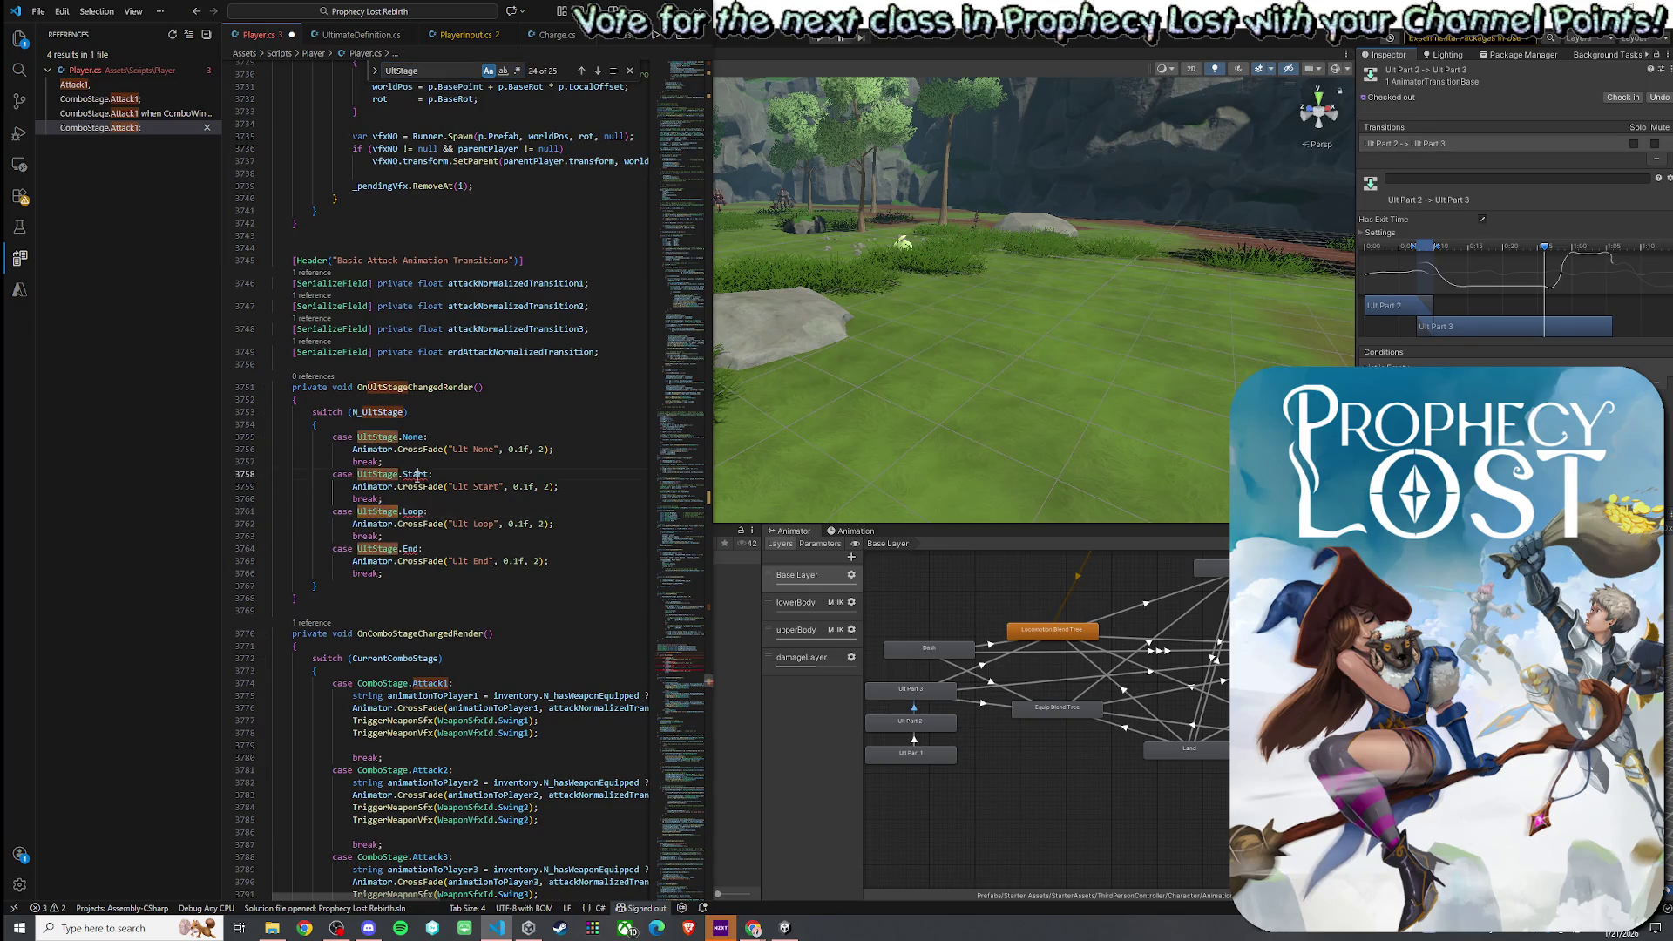
type("Active")
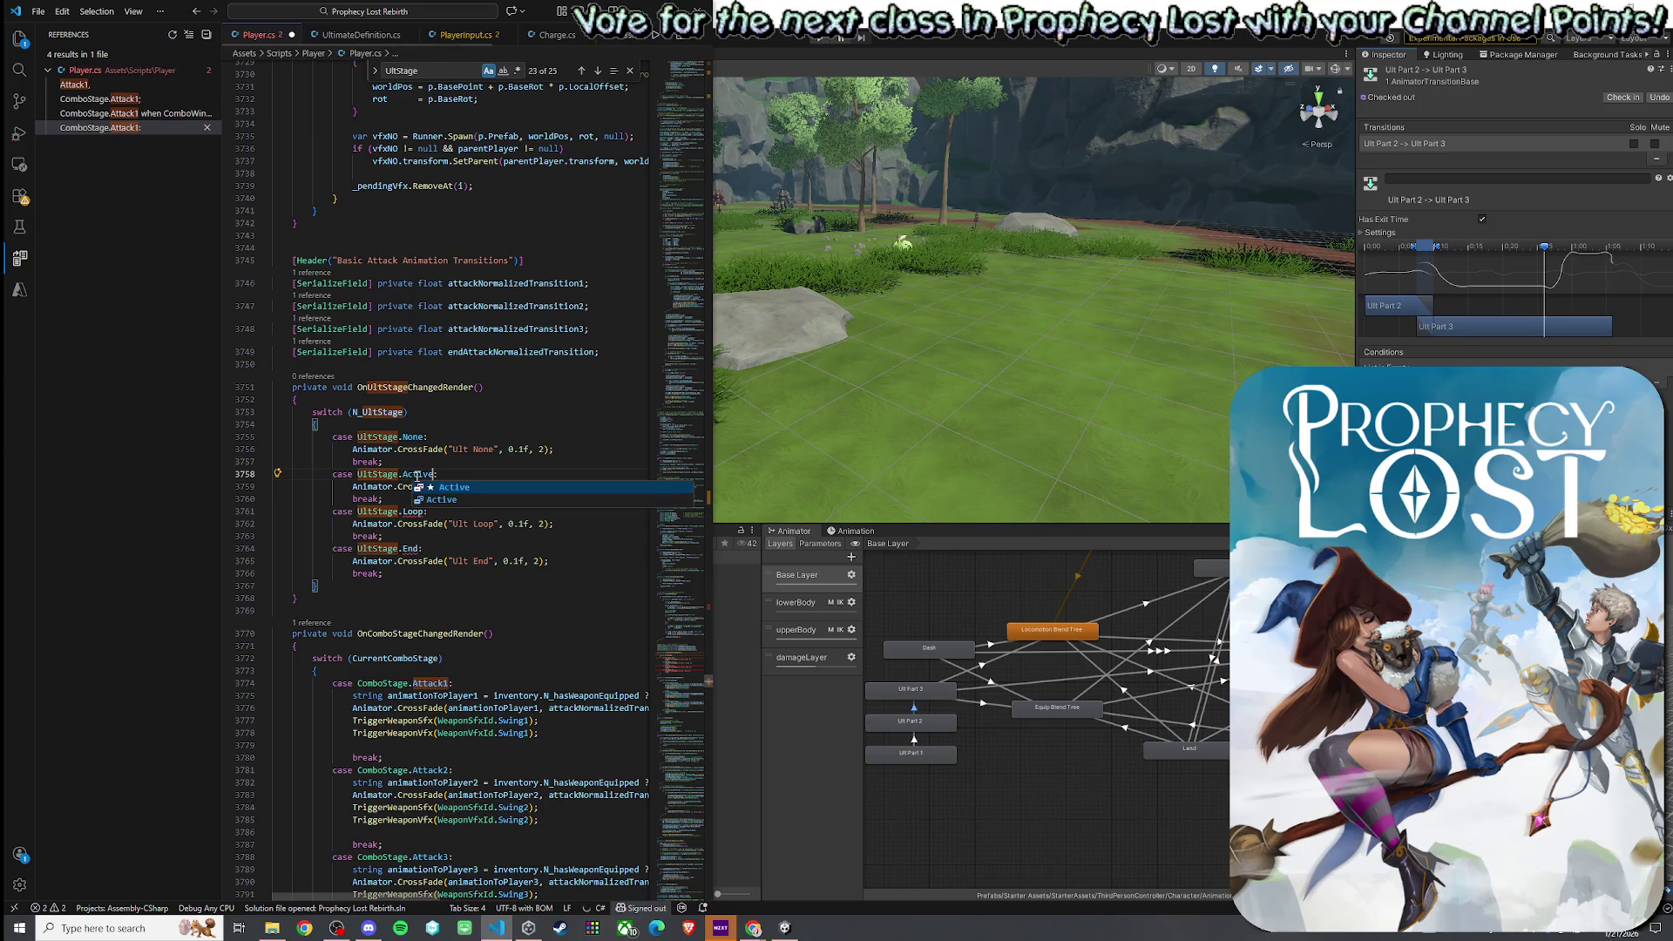
key("Tab")
double_click(415, 512)
type("Recover")
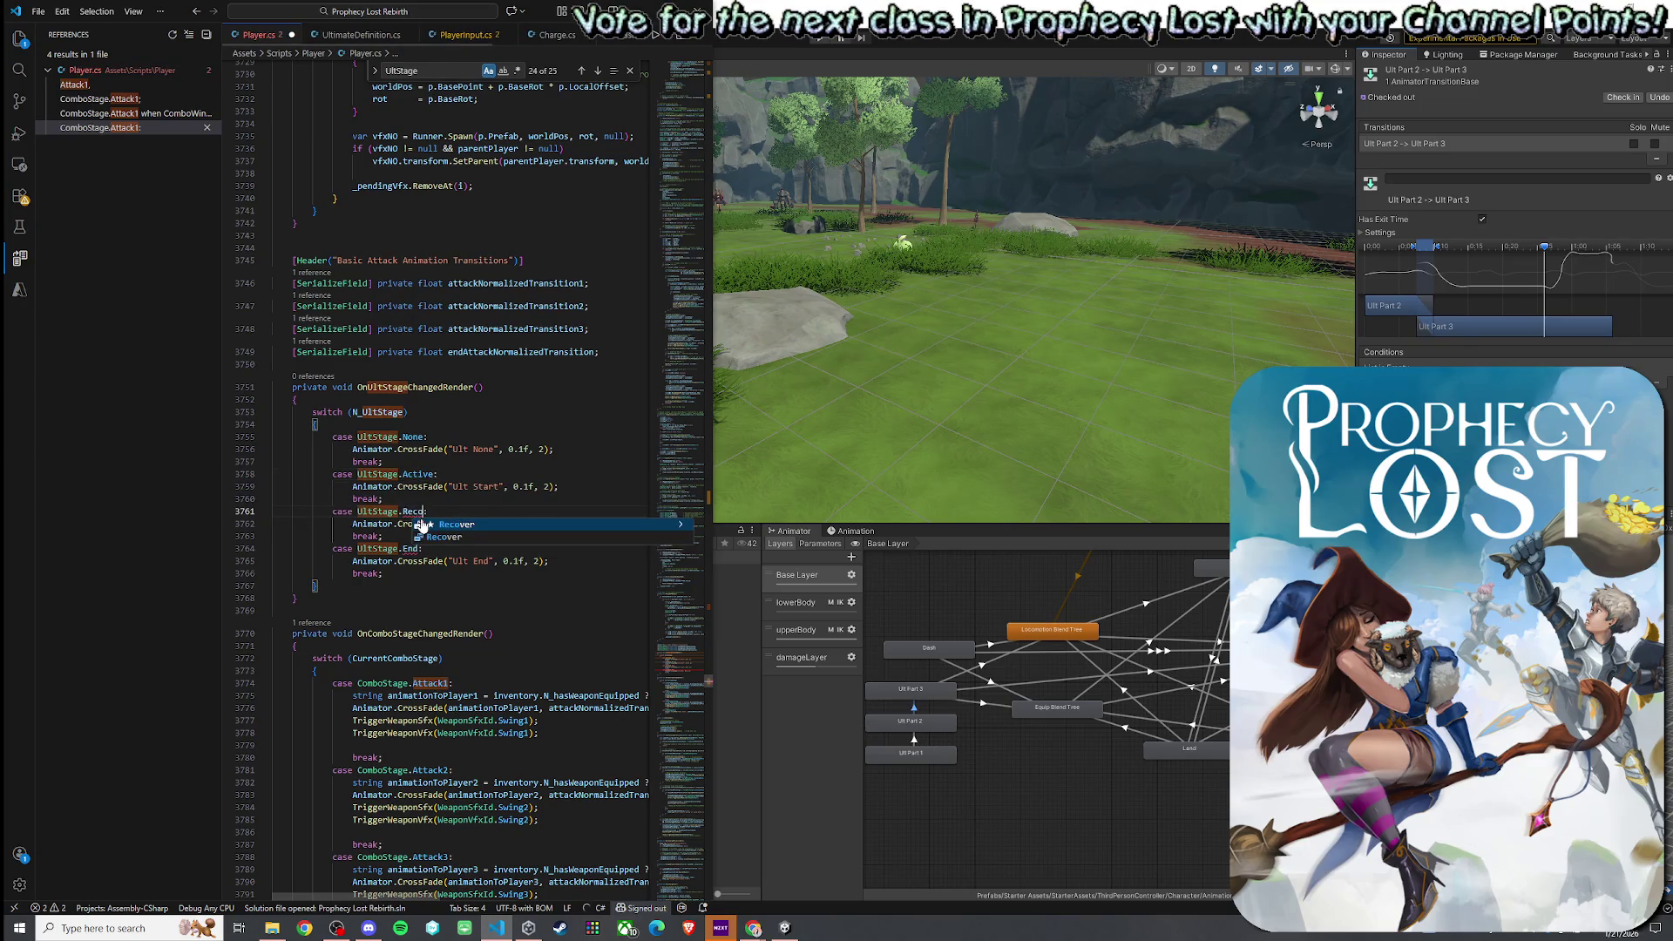
- Delete the End case and the Ult Loop and Ult None crossfade lines
left_click(398, 576)
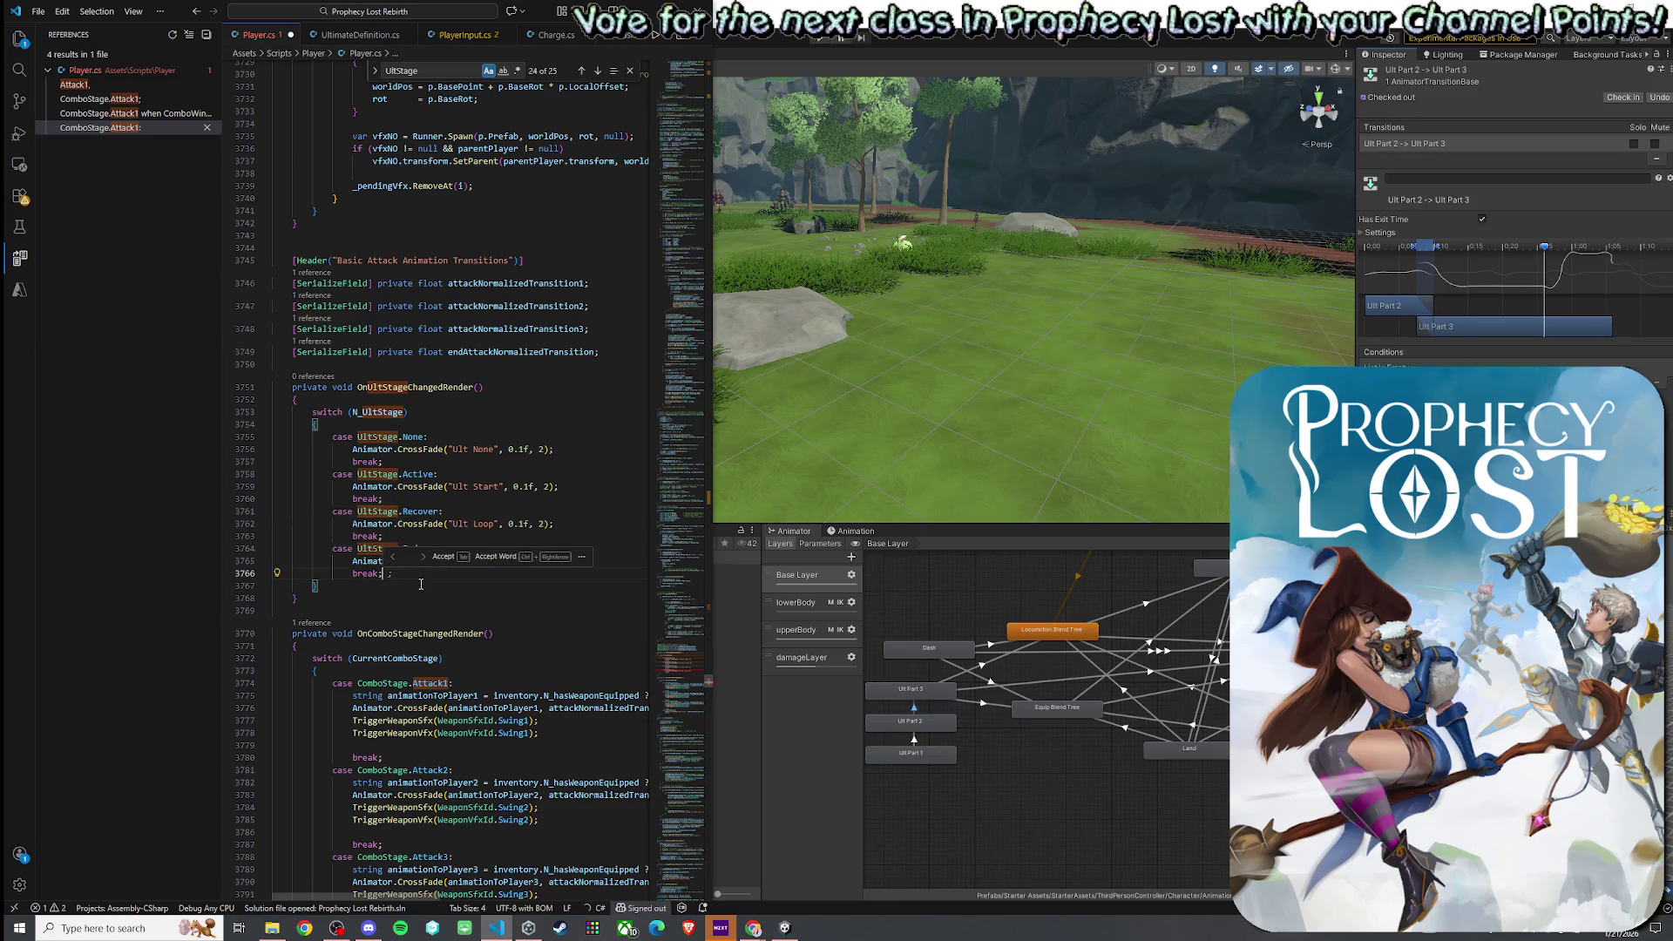
left_click_drag(391, 574, 384, 536)
key("BackSpace")
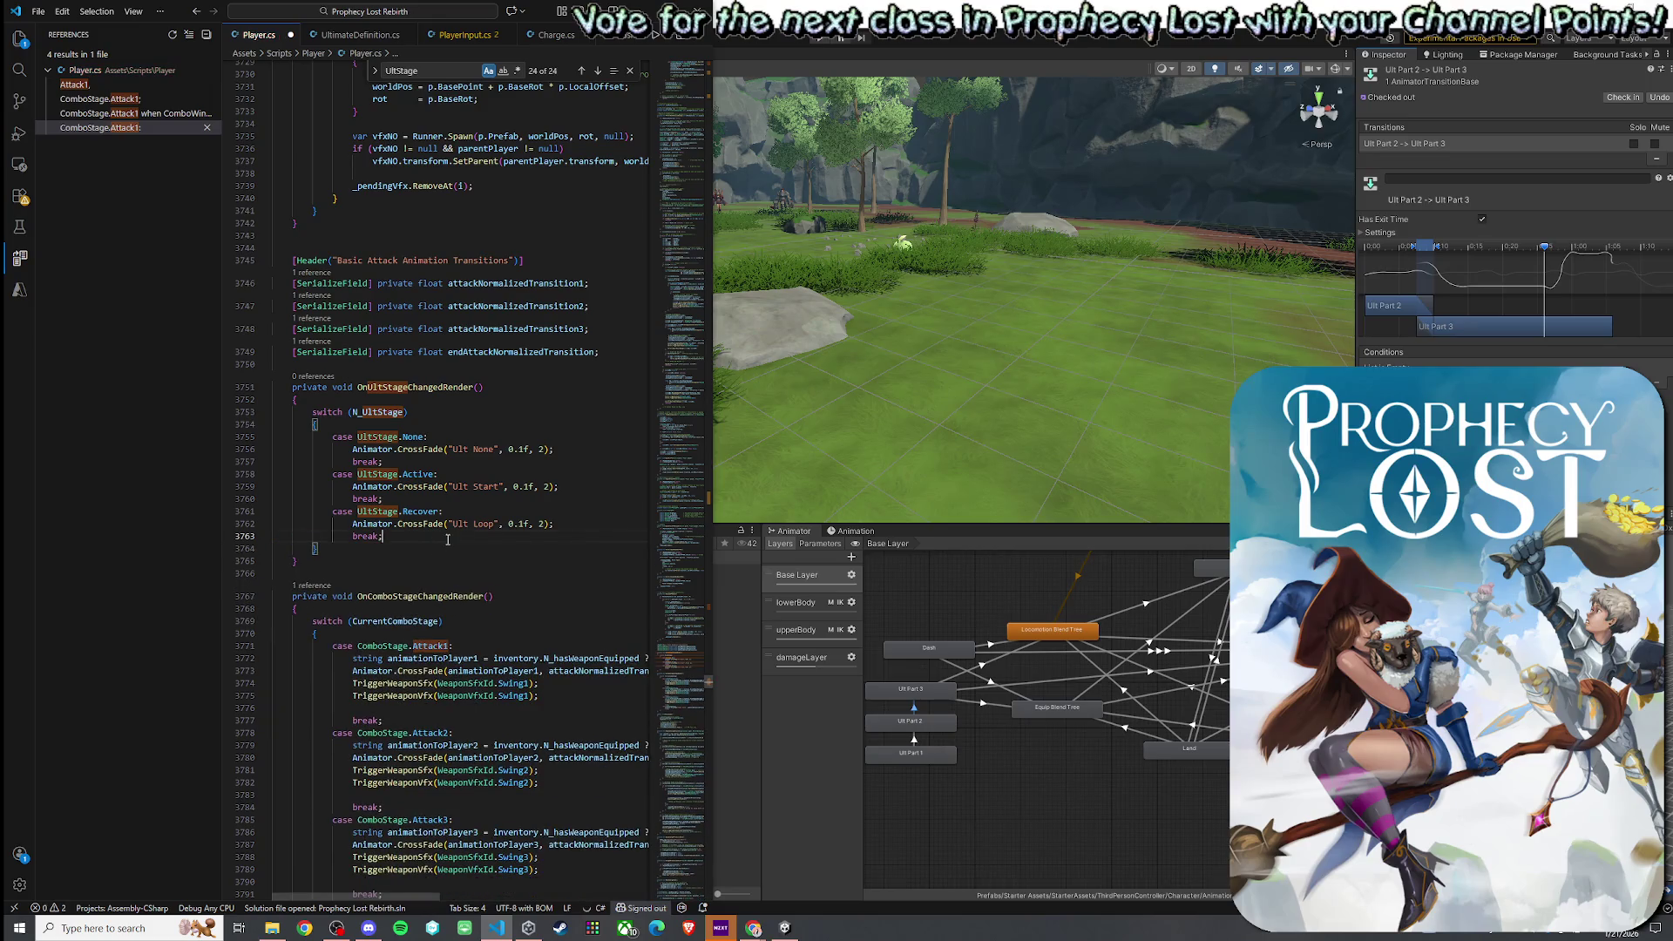
left_click_drag(555, 524, 356, 523)
key("BackSpace")
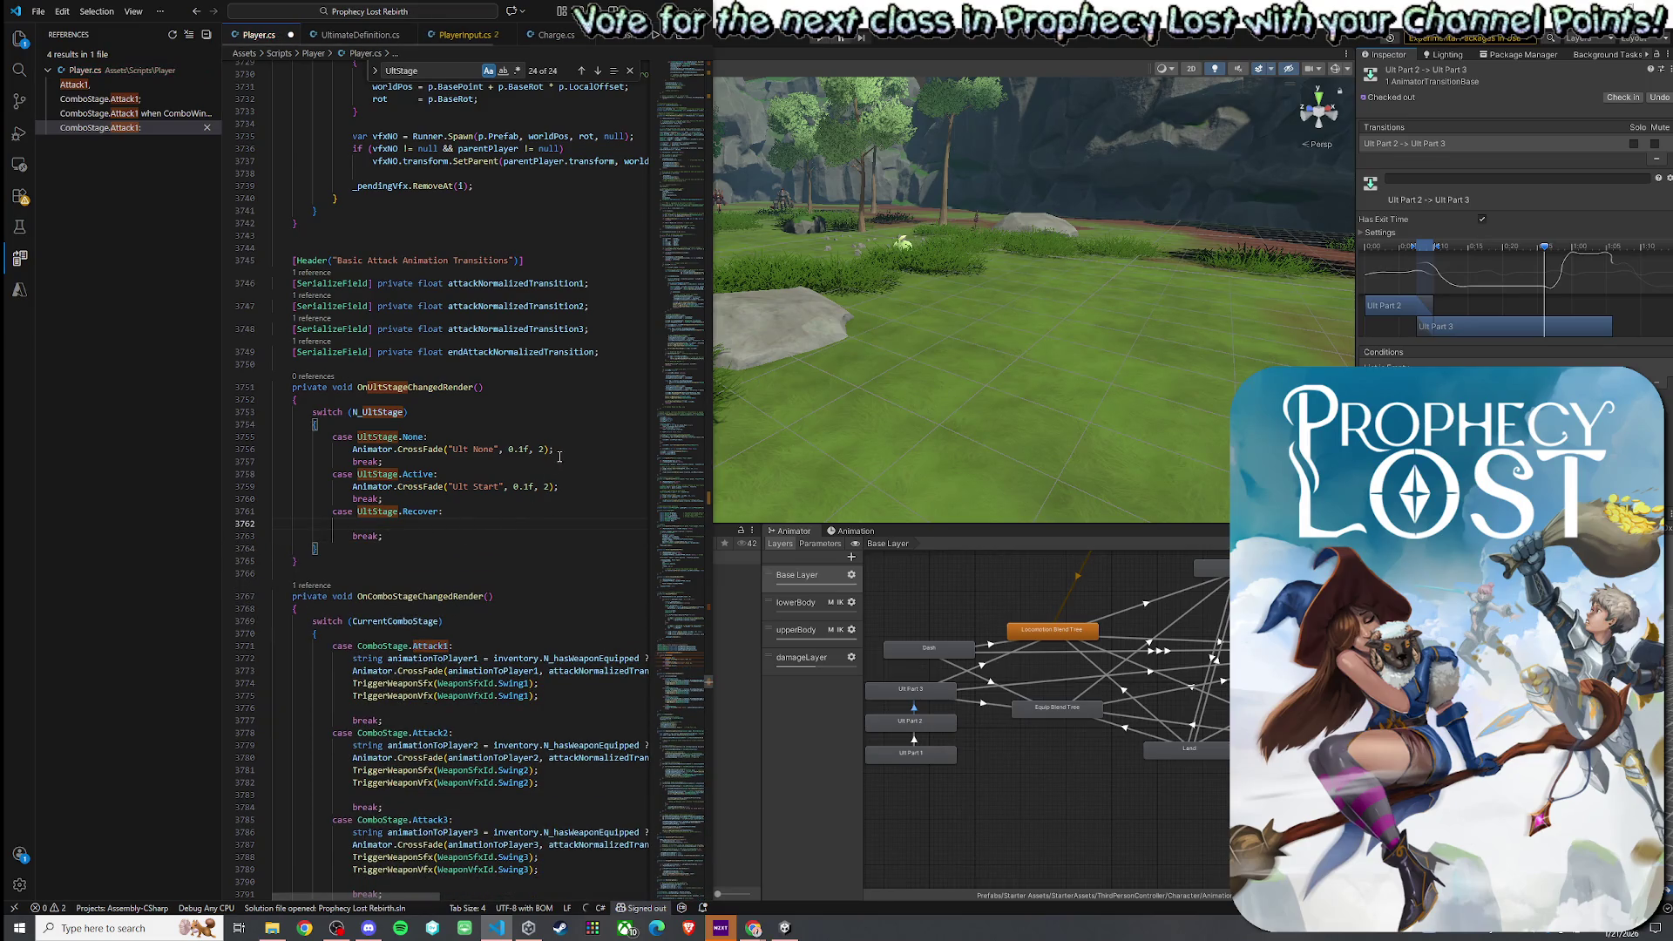
left_click_drag(554, 449, 353, 449)
key("BackSpace")
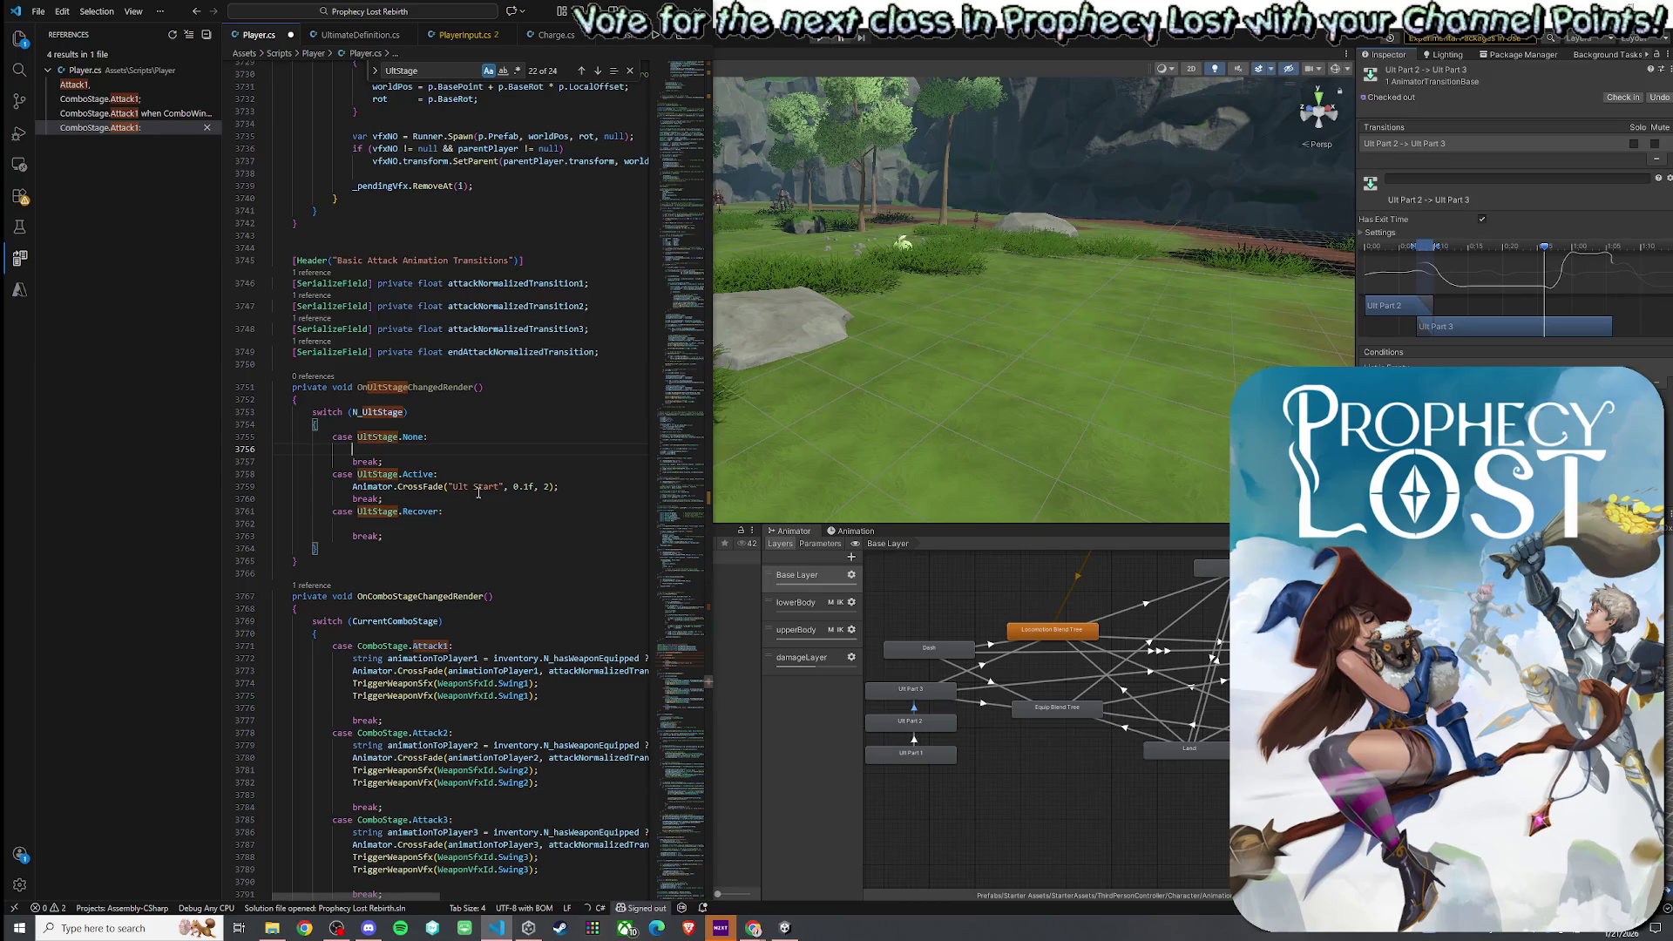
- Change the Active case's animation from 'Ult Start' to 'Ult Part 1'
double_click(482, 487)
type("Part ")
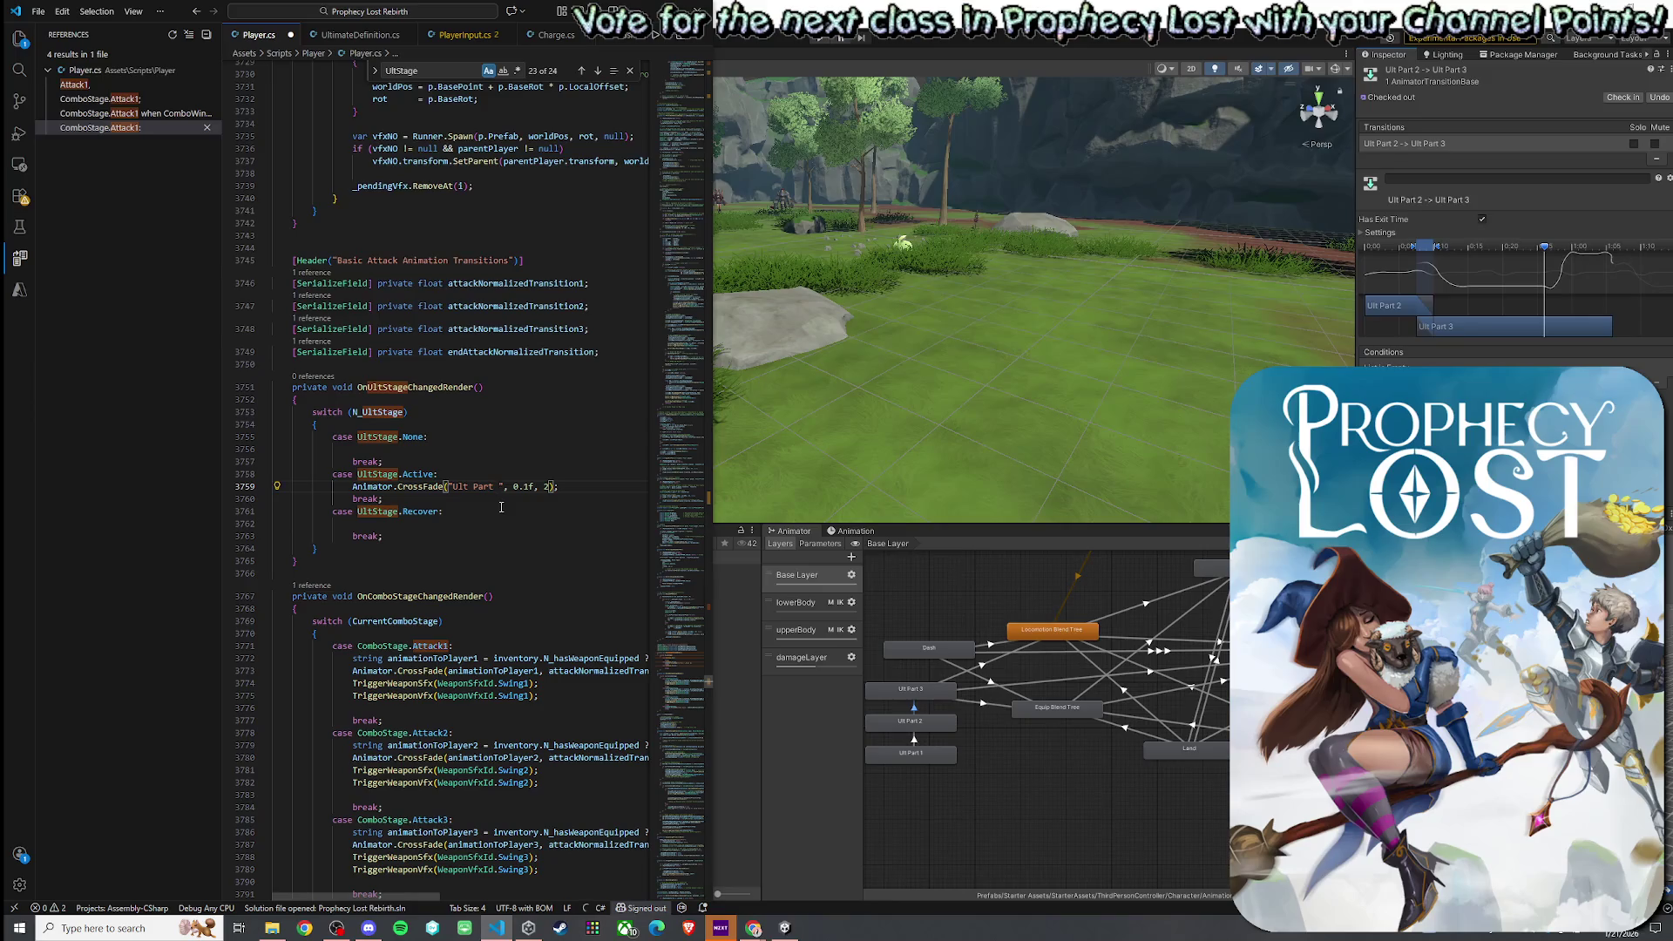
type("1")
scroll(547, 567, "up", 3)
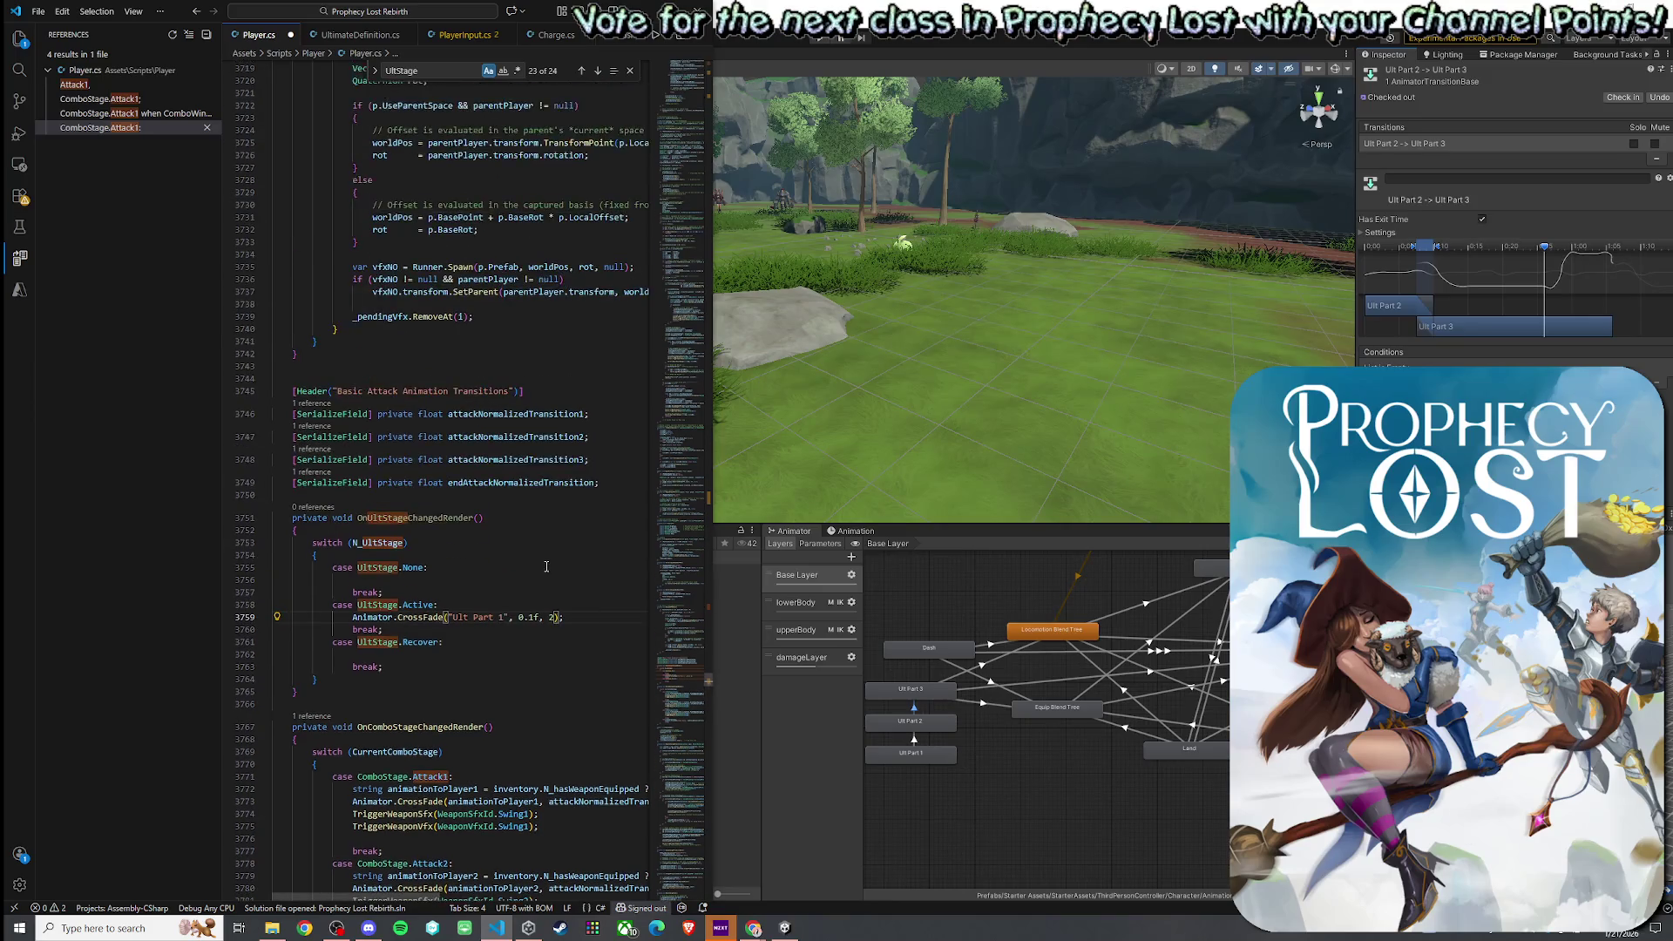
left_click(915, 754)
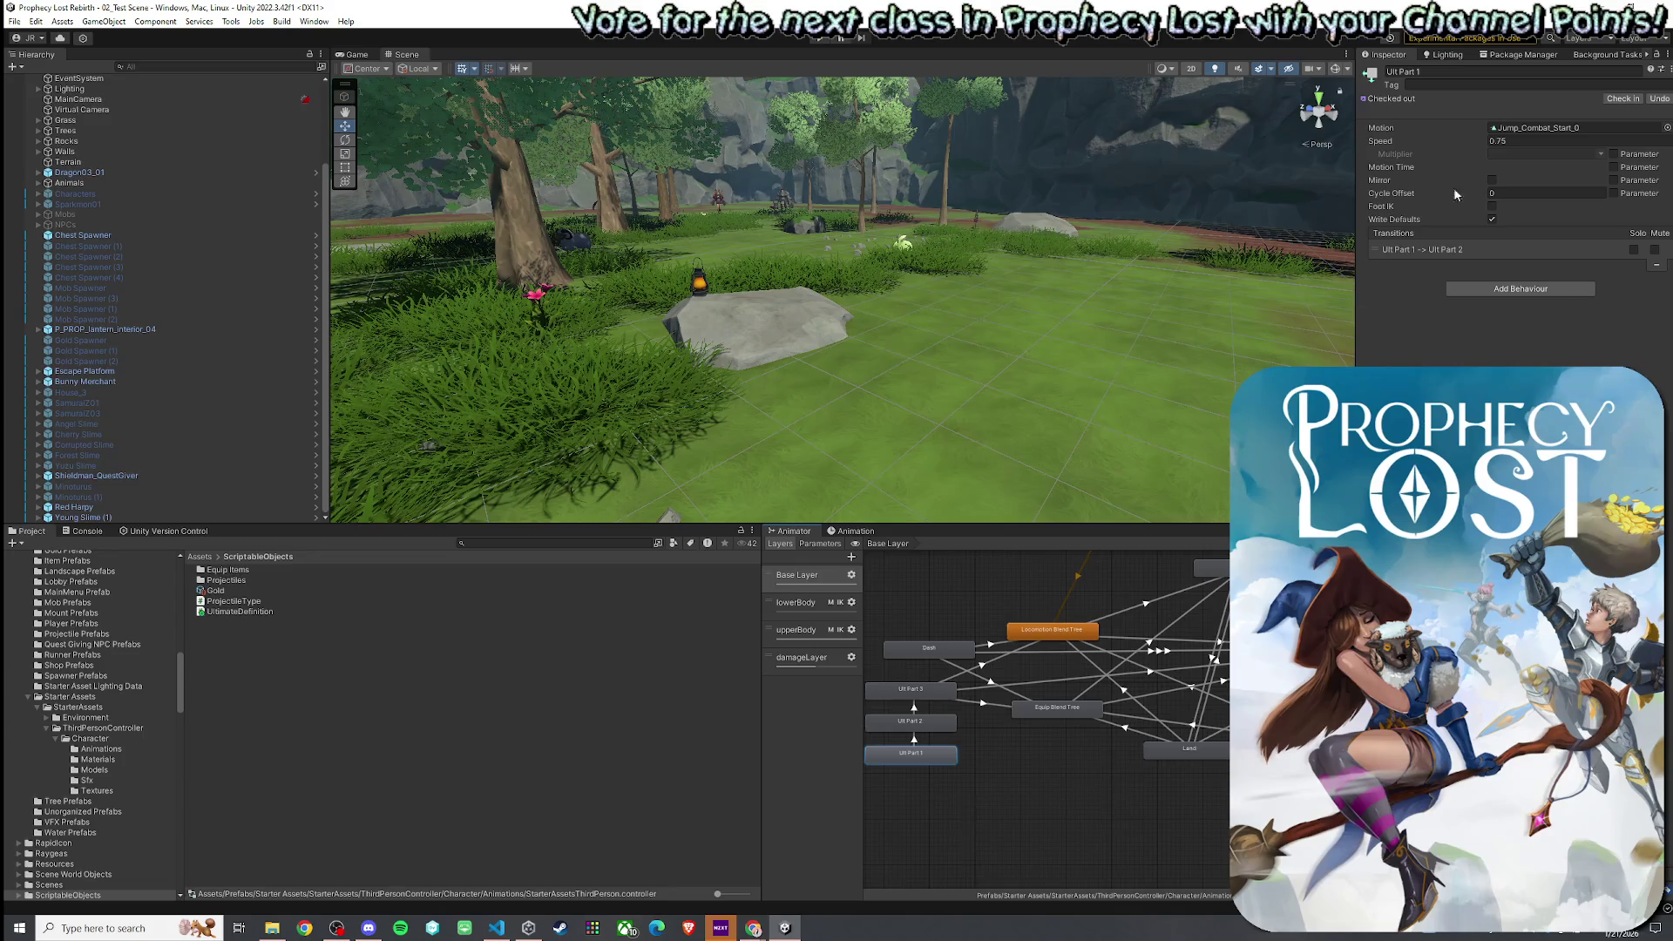
- Ping Ult Part 1's Jump_Combat_Start_0 motion clip in the Project window, then return to VS Code
left_click(1534, 127)
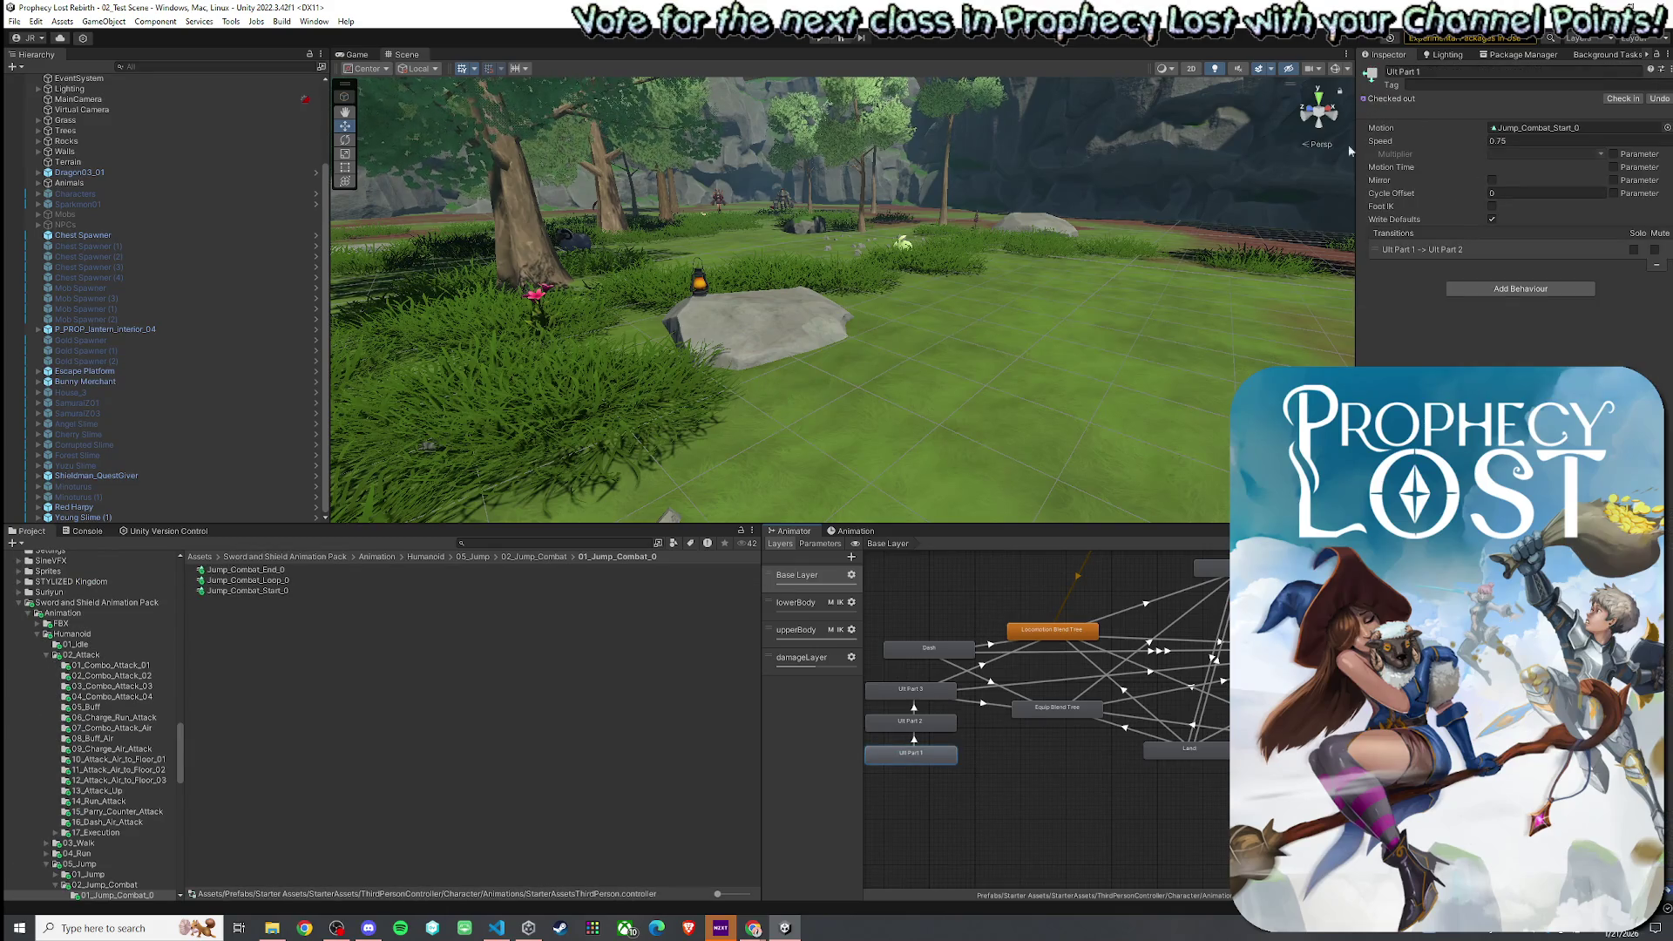
key("alt+Tab")
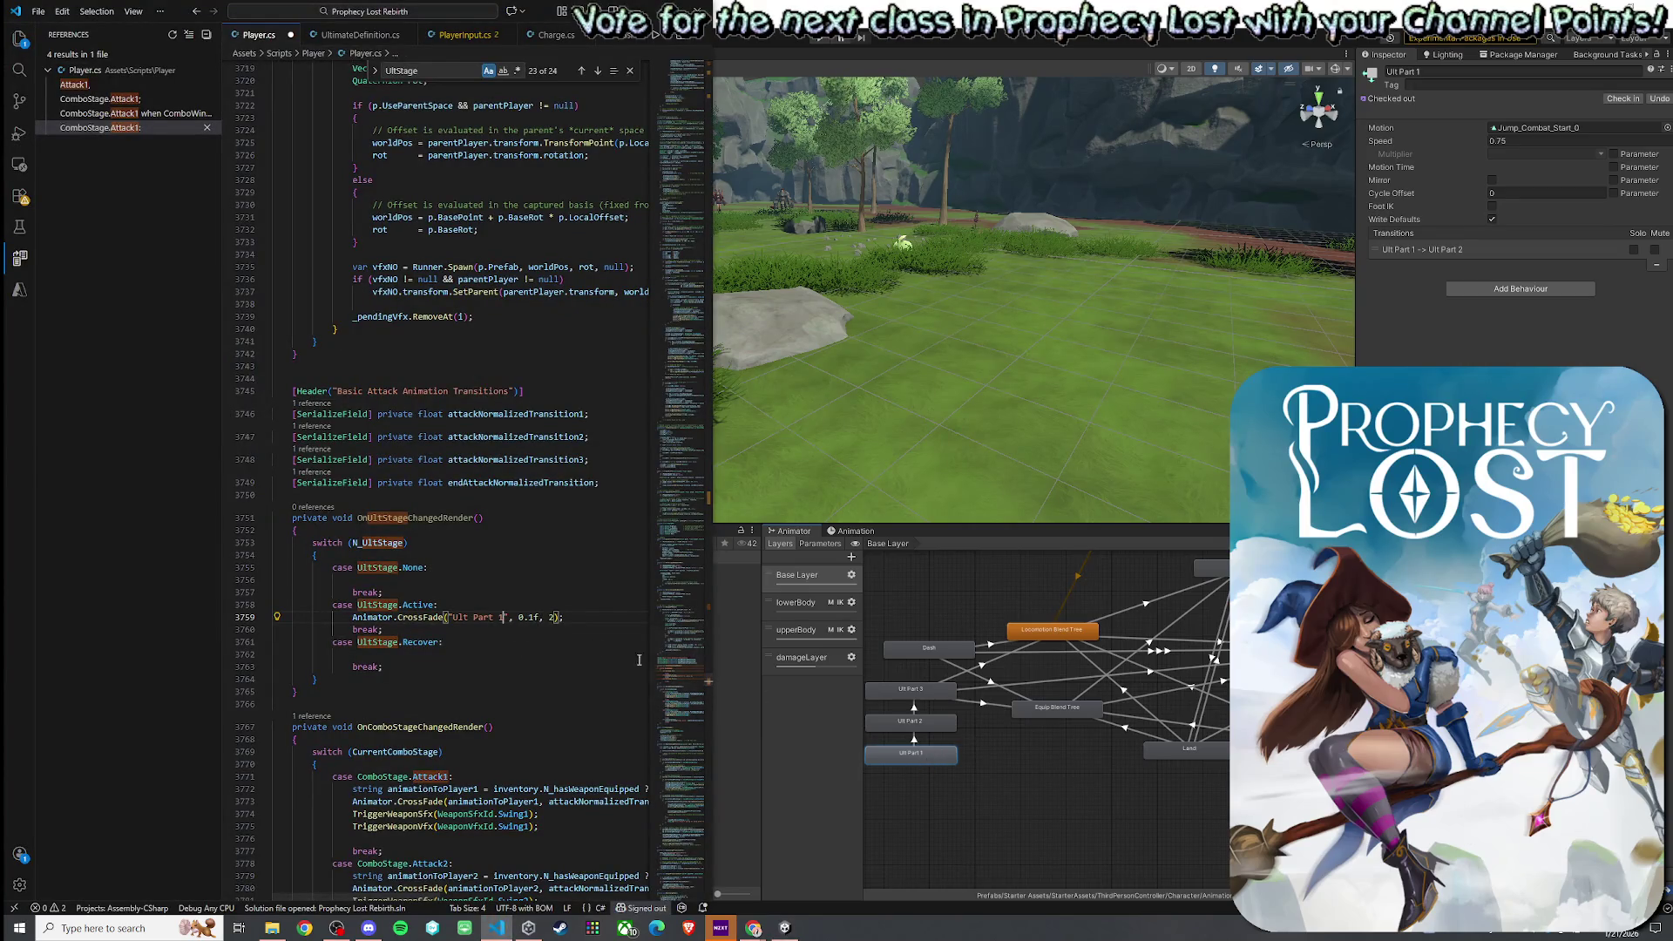
type("1")
- Save Player.cs, select the OnUltStageChangedRender method name, and scroll up to N_UltStage on line 212
left_click(39, 12)
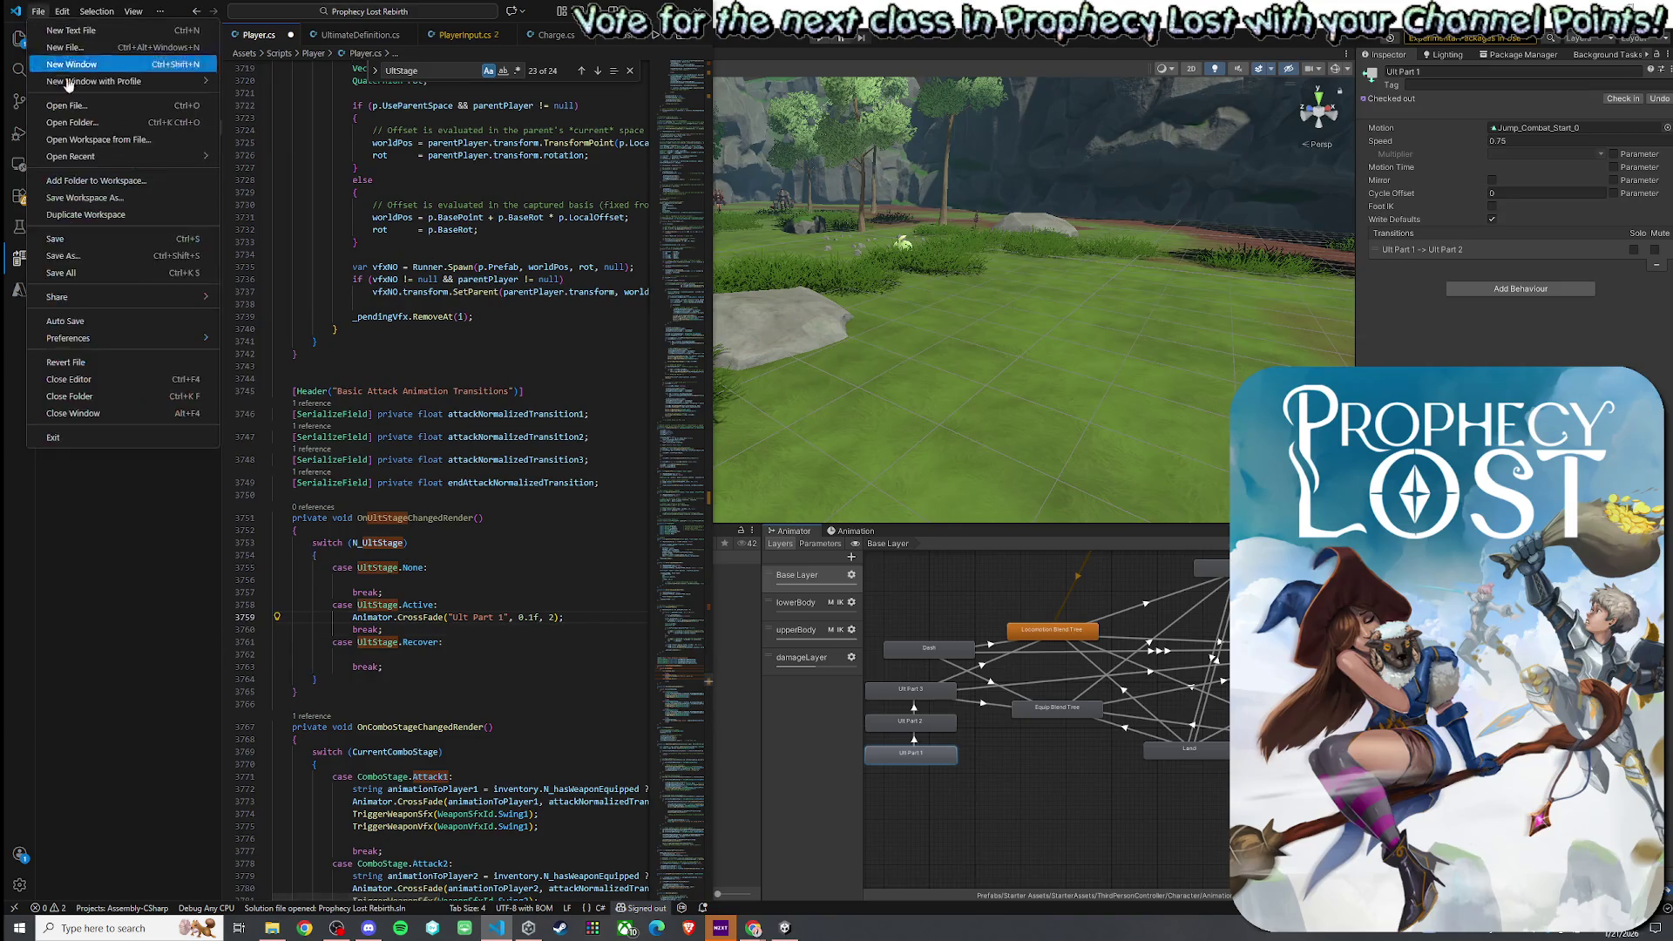
left_click(102, 269)
double_click(417, 517)
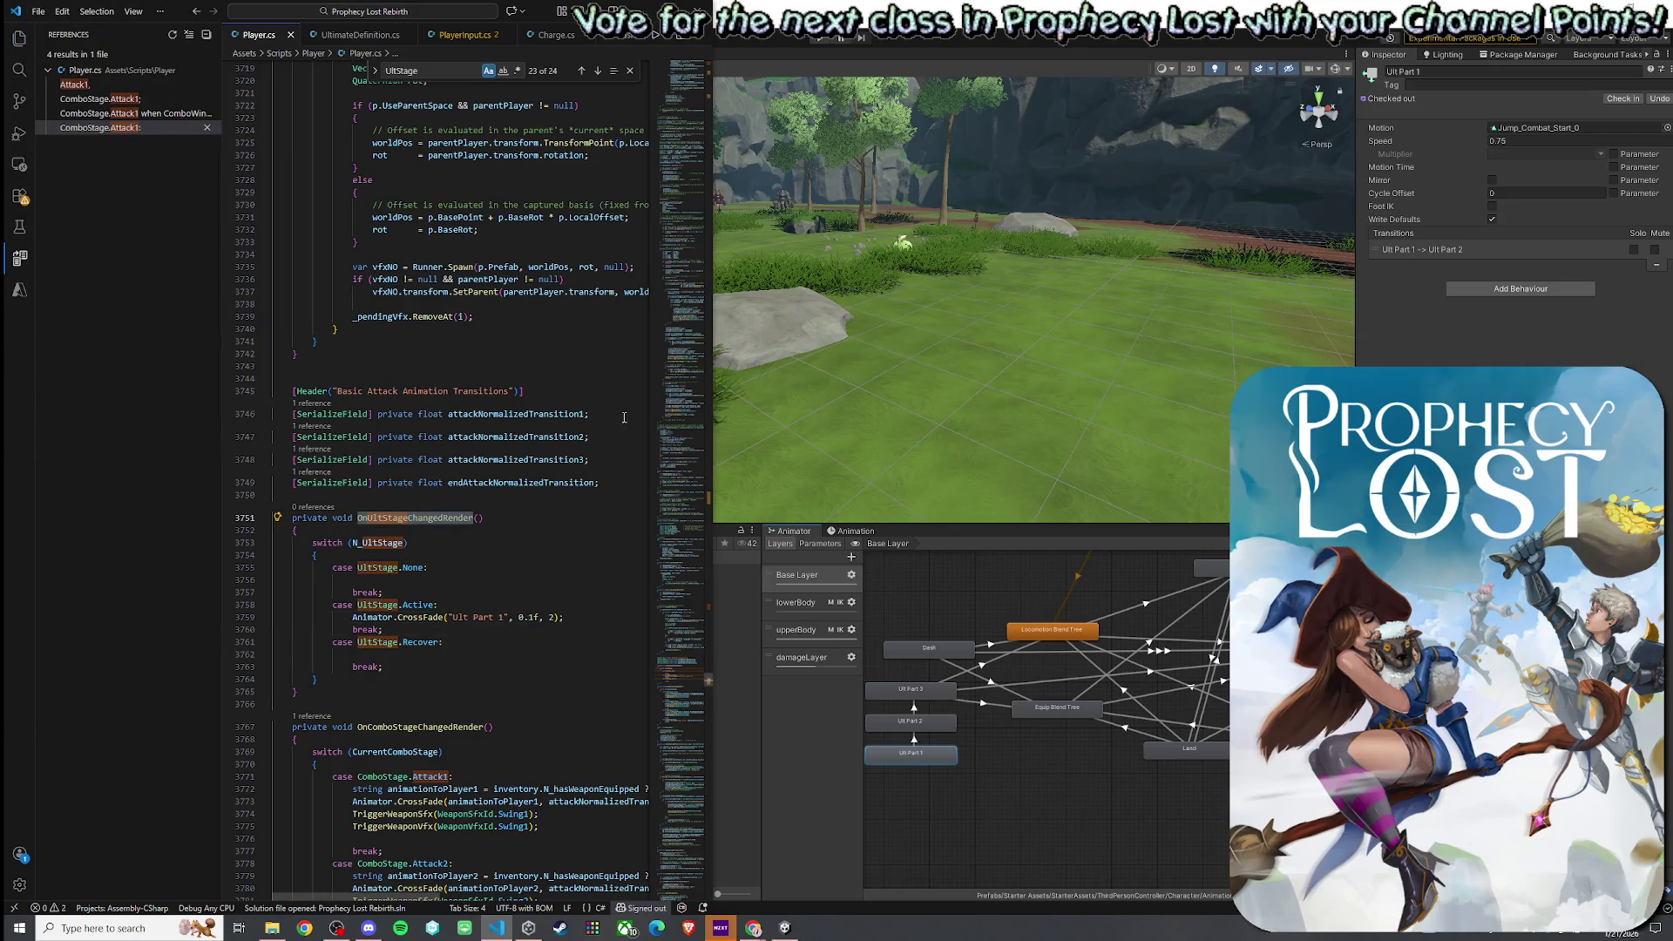
left_click_drag(678, 410, 669, 96)
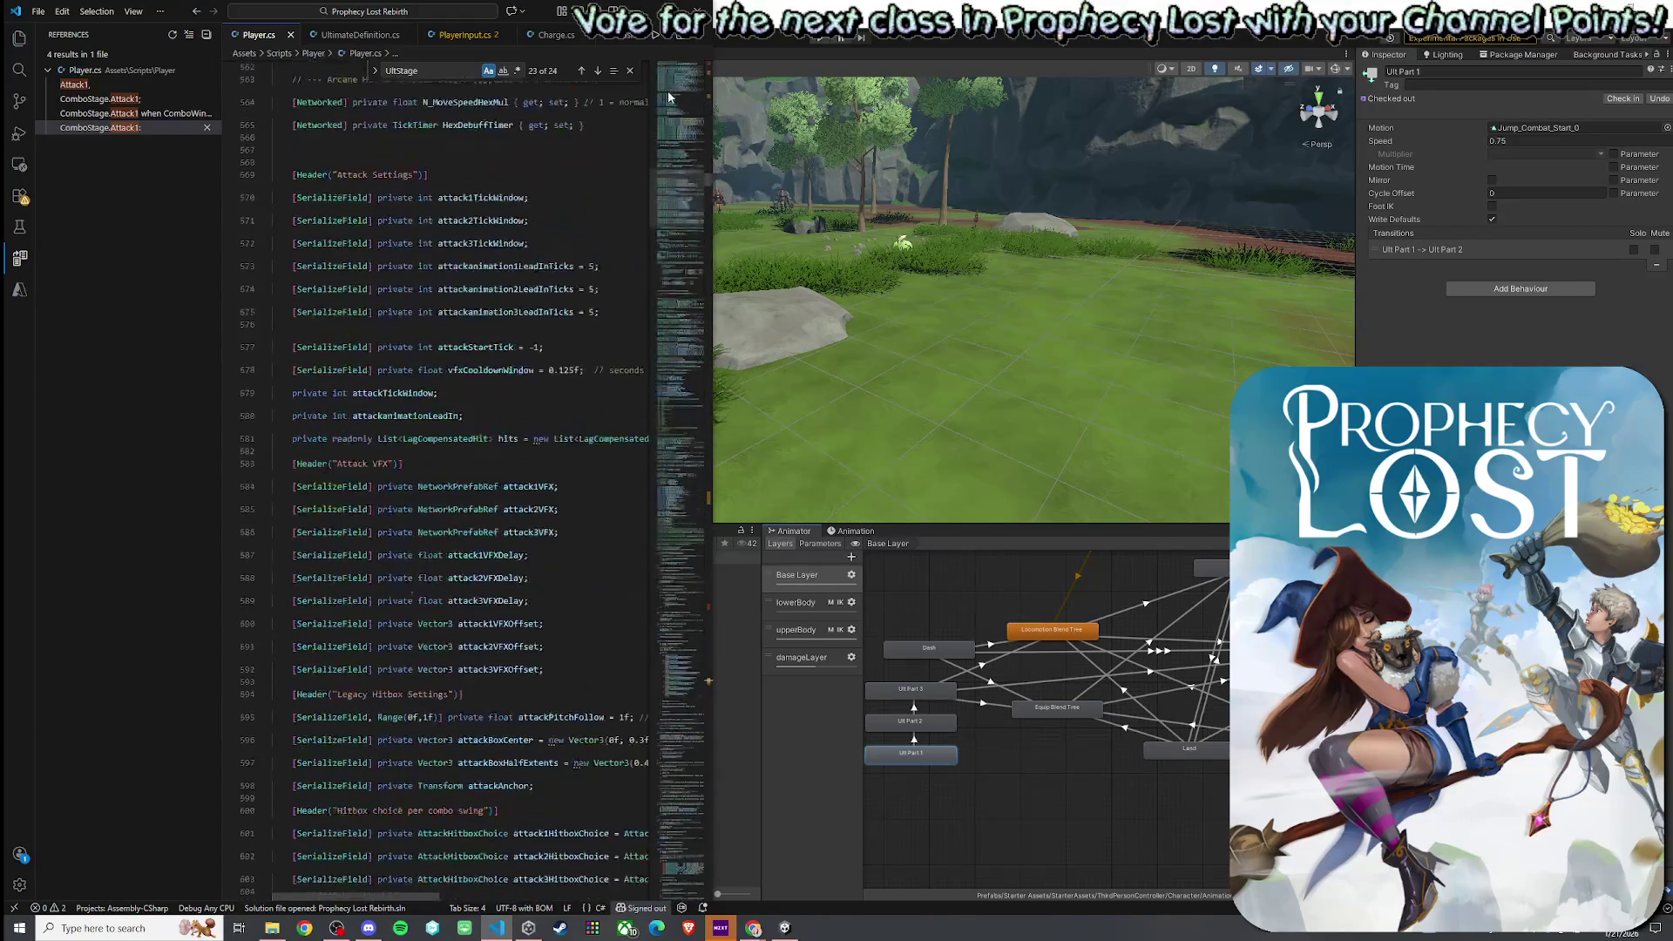
scroll(495, 527, "up", 5)
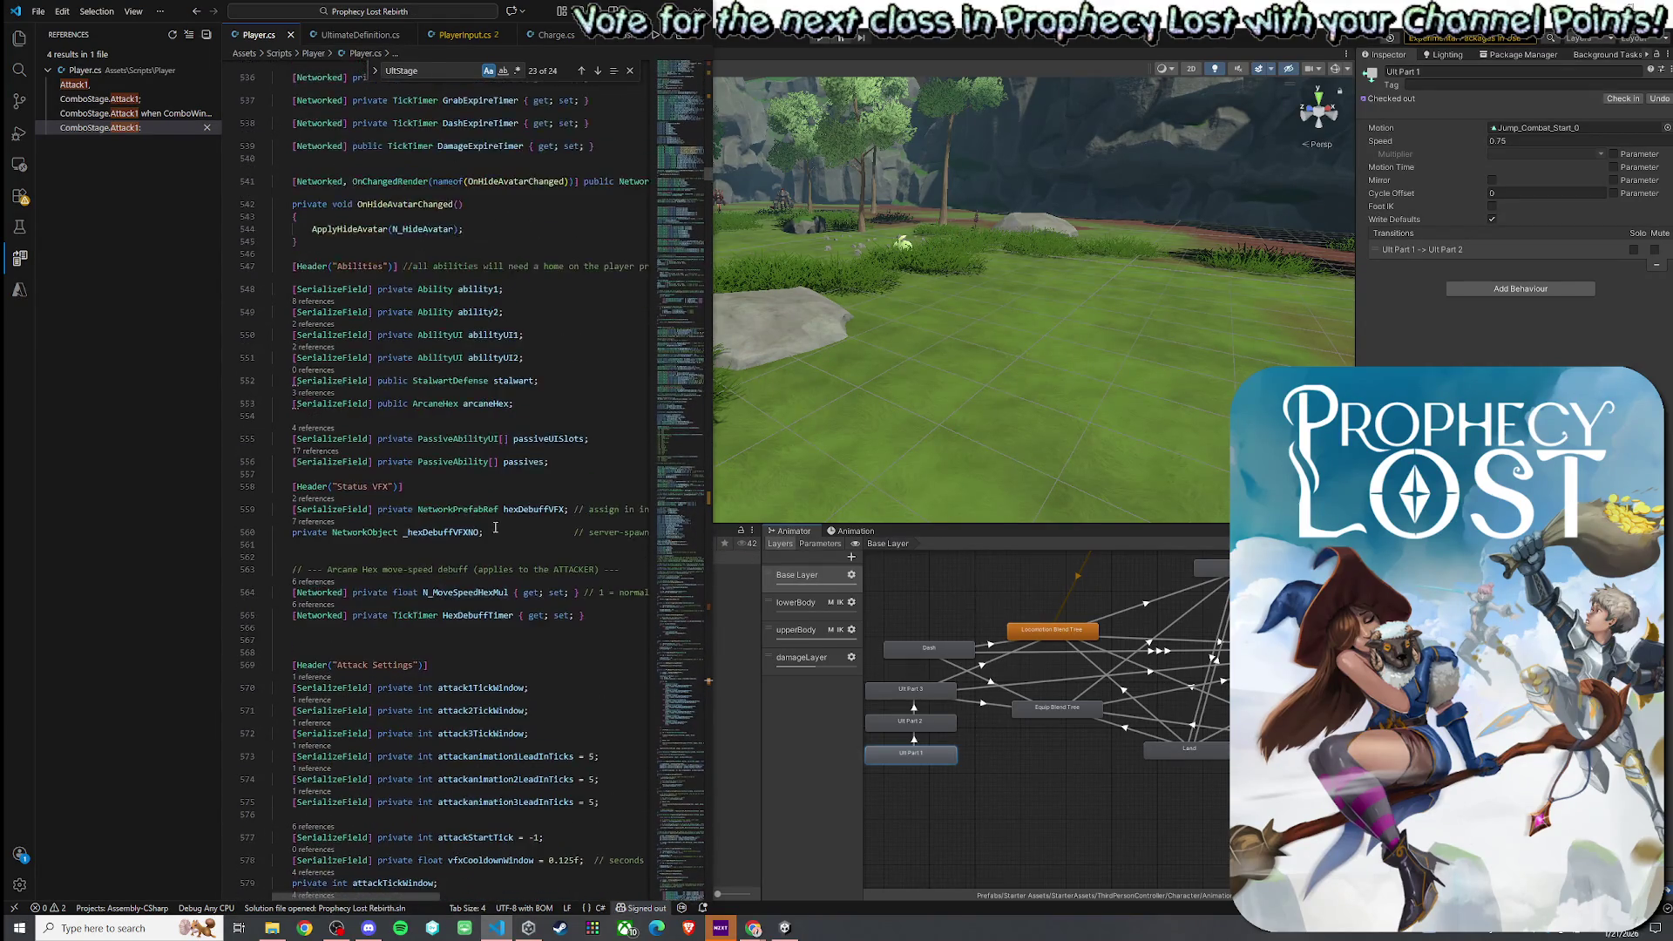
scroll(495, 528, "up", 15)
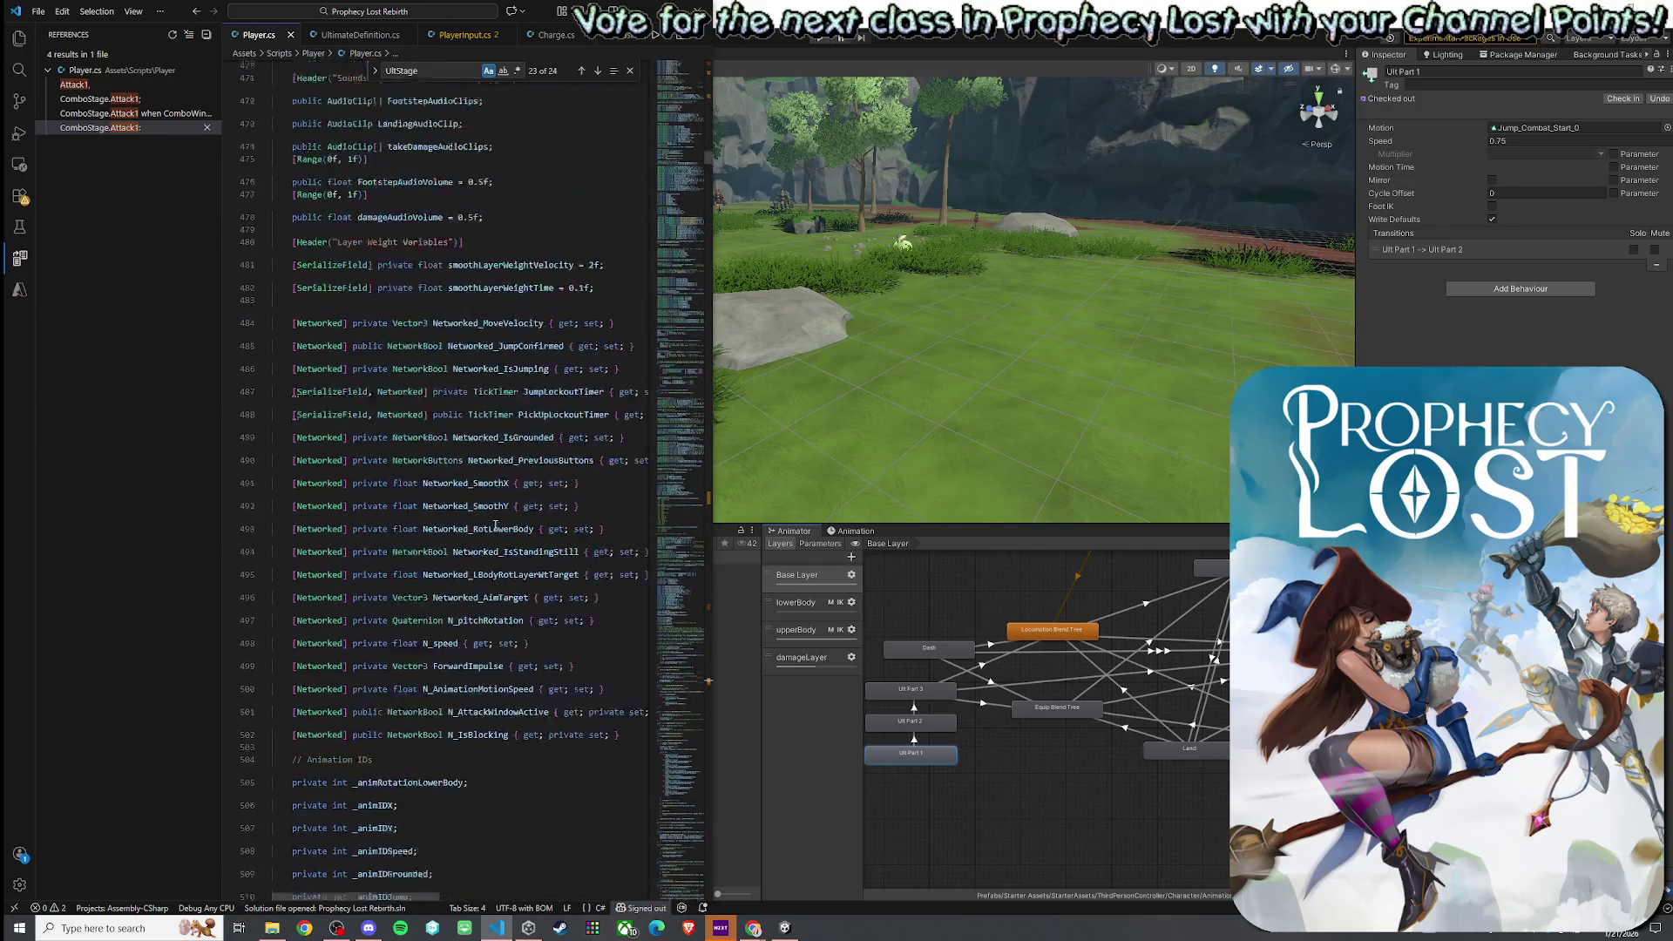
scroll(495, 526, "up", 18)
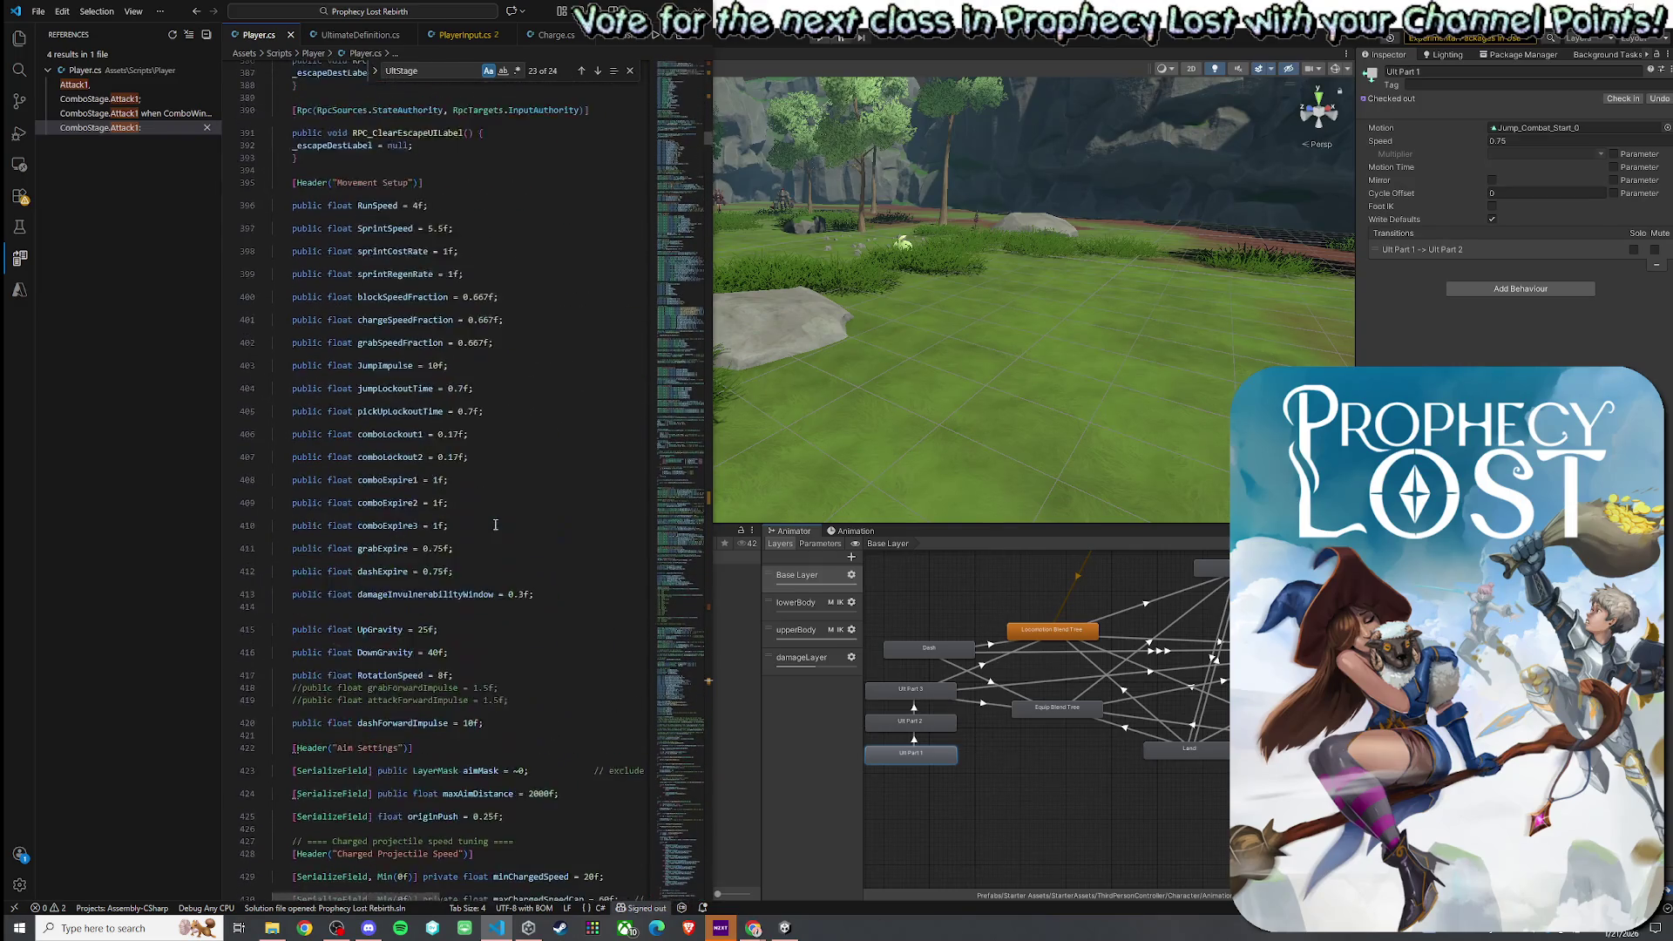
scroll(495, 526, "up", 15)
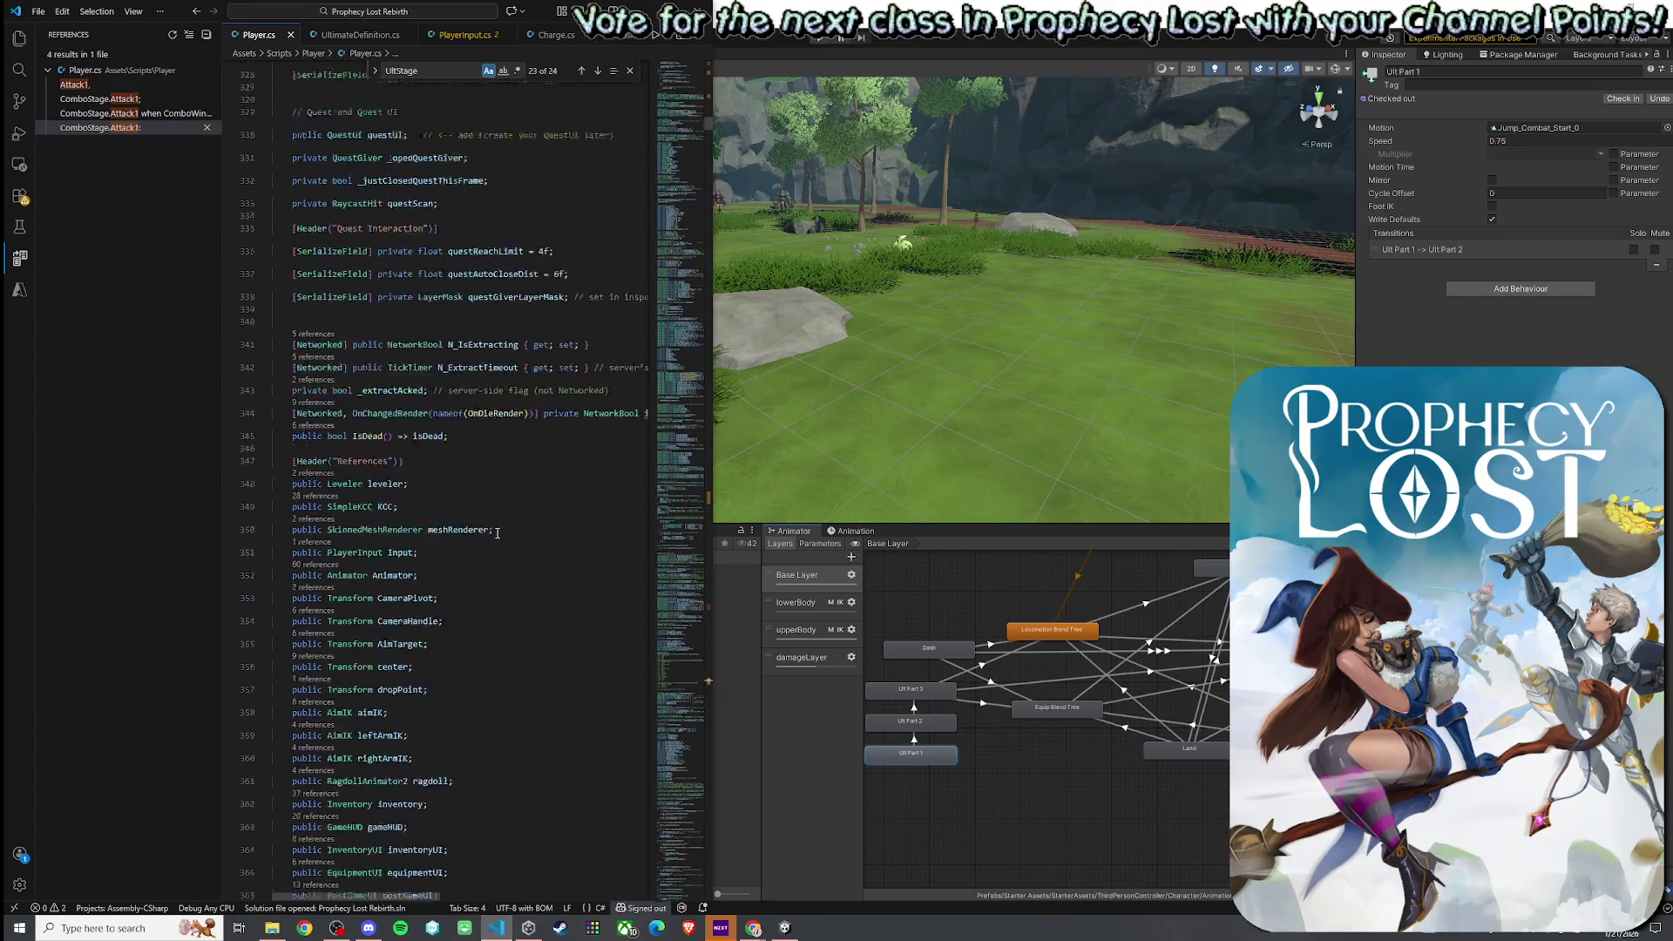
scroll(497, 533, "up", 8)
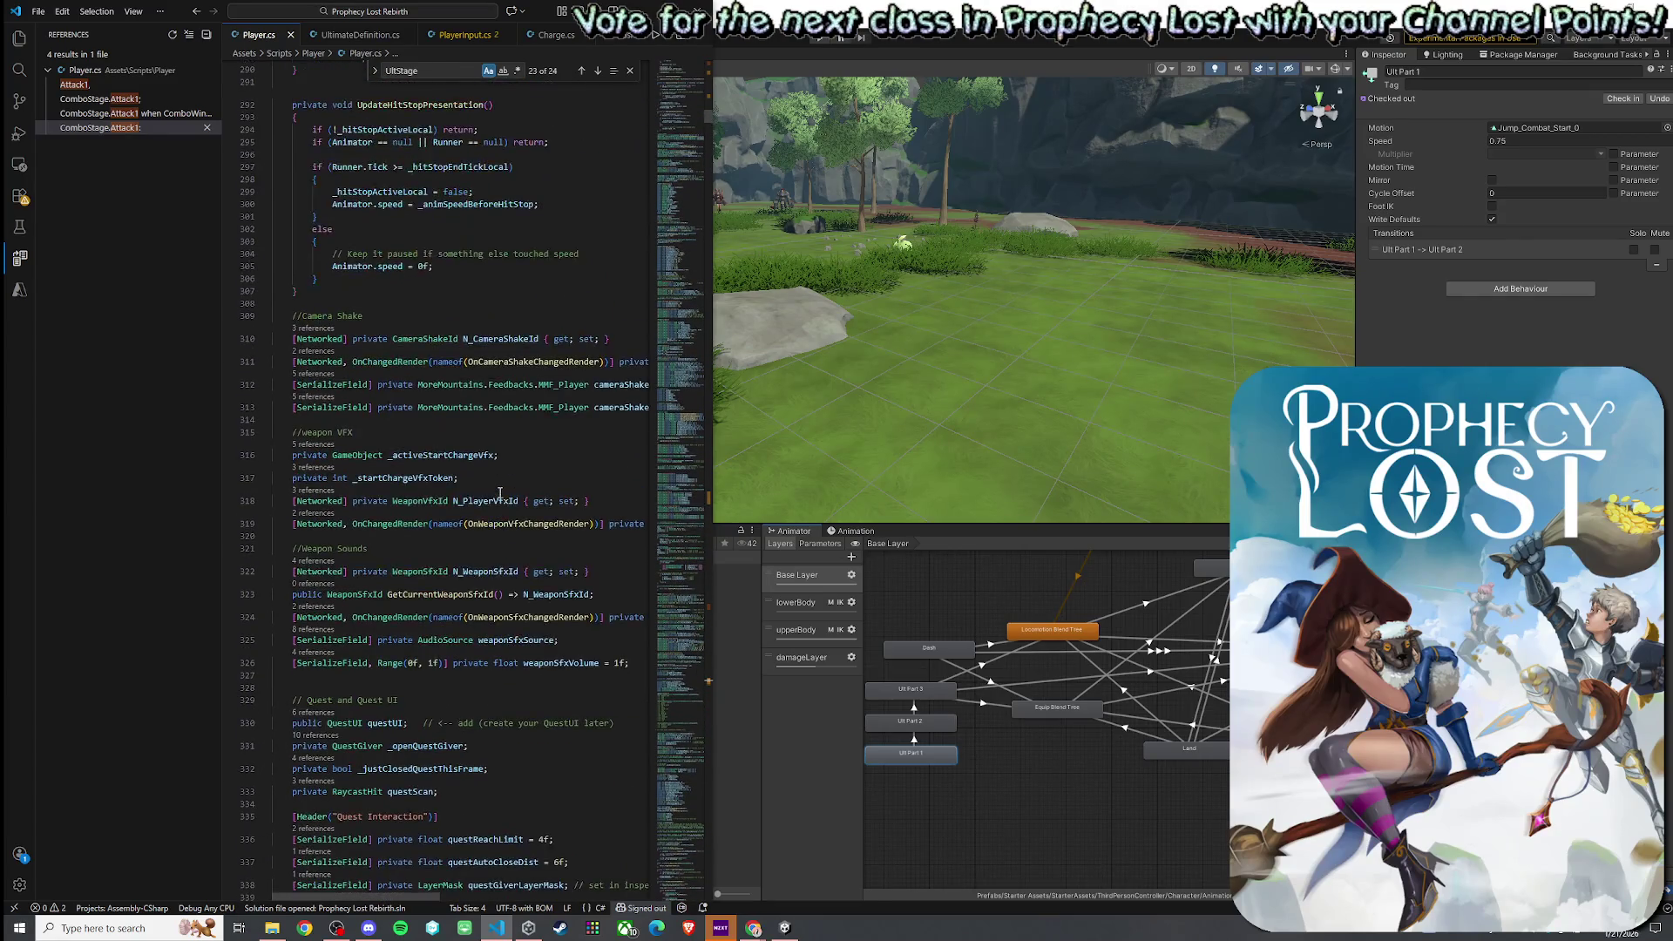
scroll(500, 494, "up", 18)
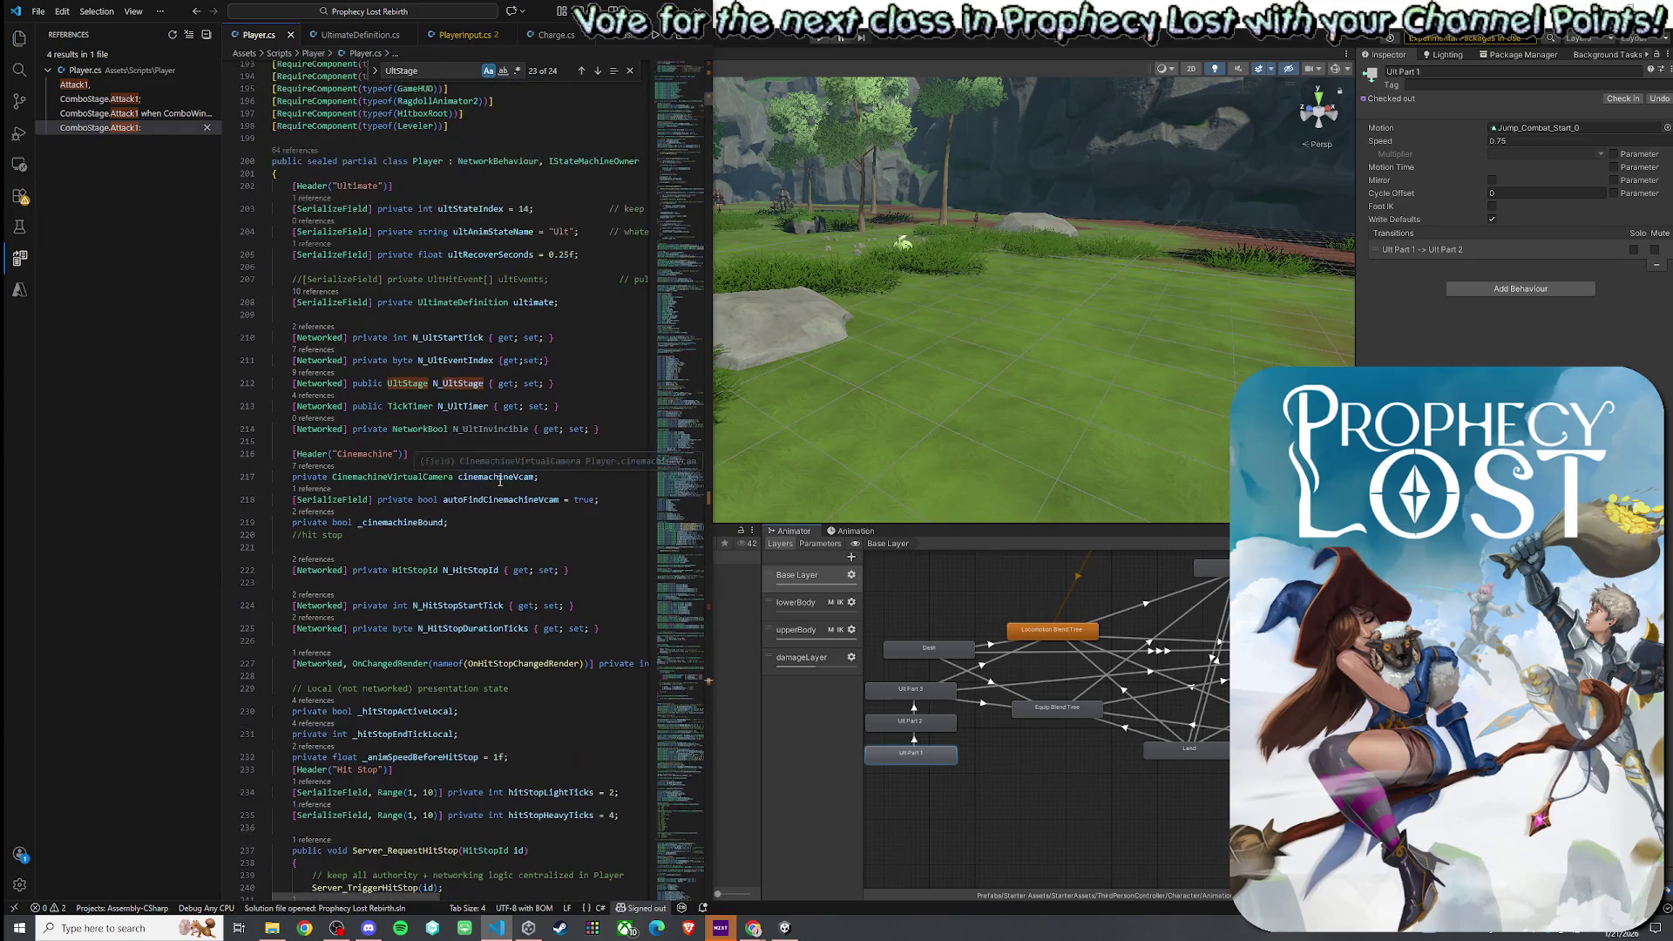
scroll(500, 480, "down", 1)
scroll(462, 428, "up", 5)
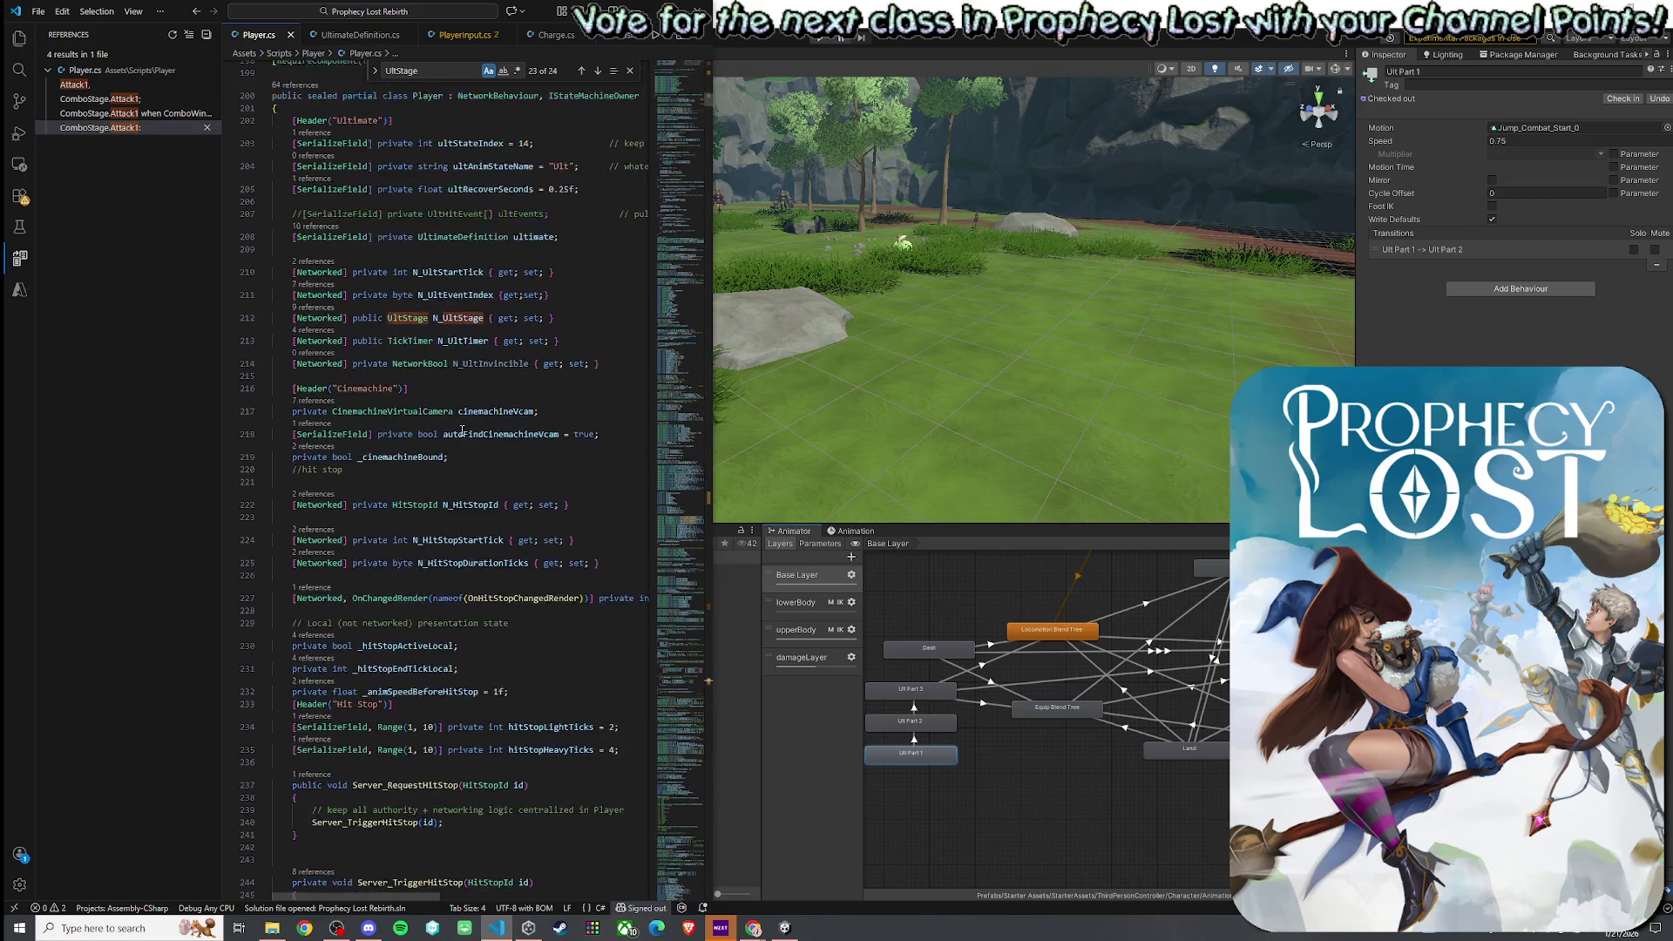
- Change N_UltStage's attribute to [Networked, OnChangedRender(nameof(OnUltStageChangedRender))], copying line 227's syntax
left_click(343, 319)
type("OnUltStageChangedRender")
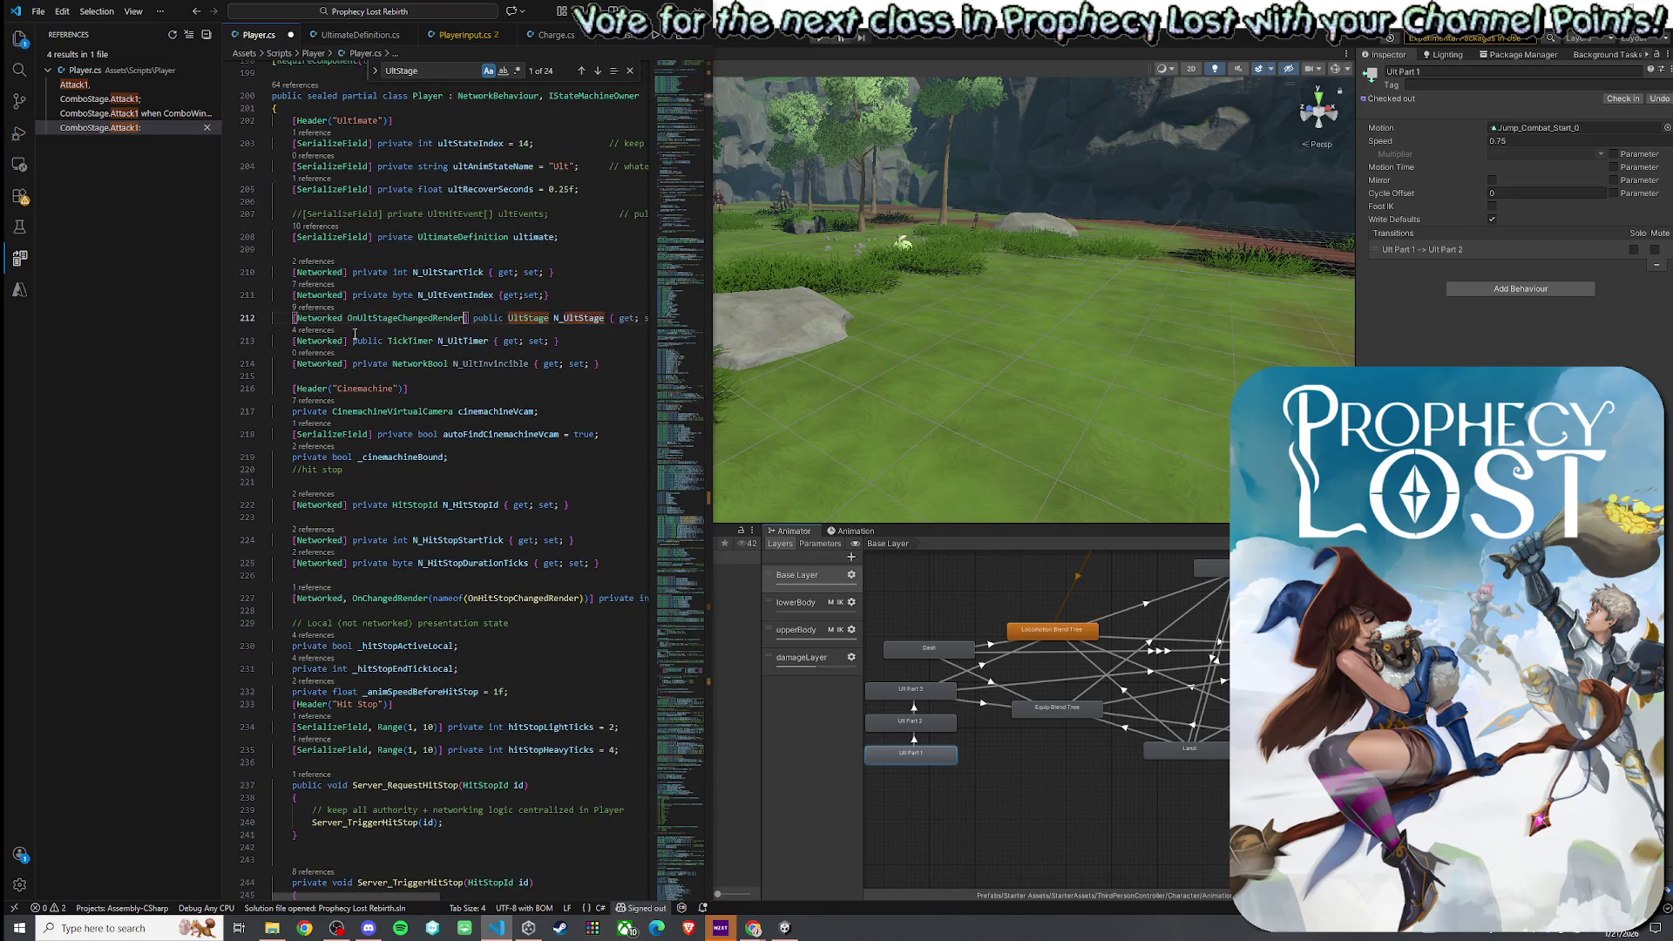
left_click_drag(345, 598, 465, 598)
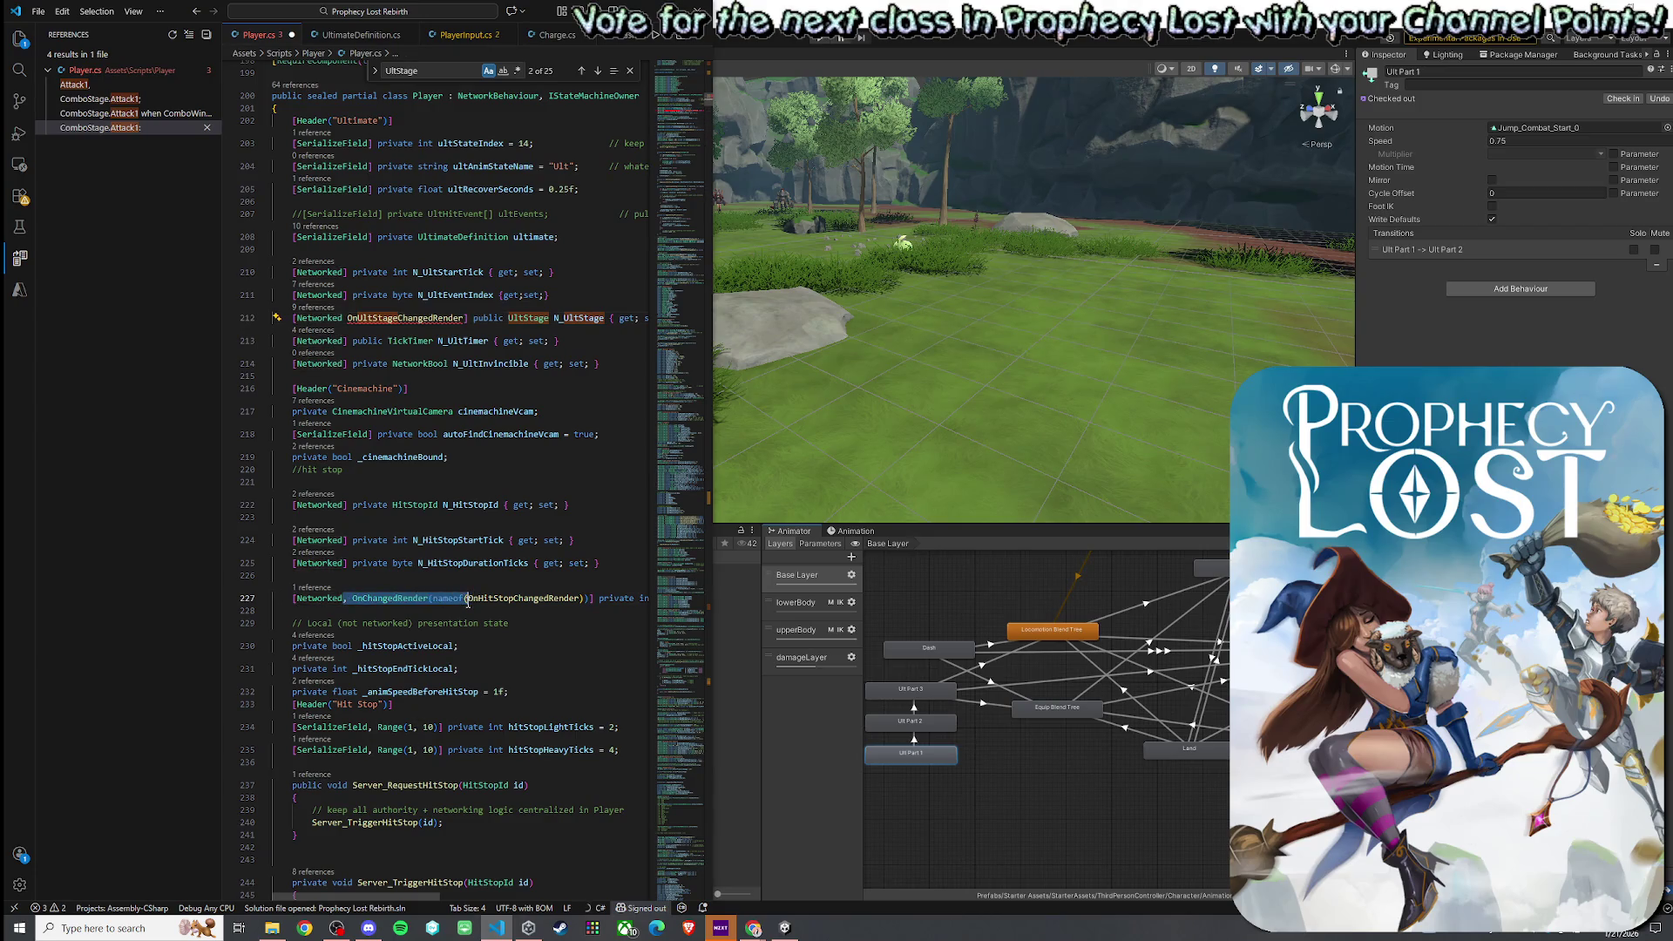
key("ctrl+c")
left_click(346, 318)
key("ctrl+v")
key("Tab")
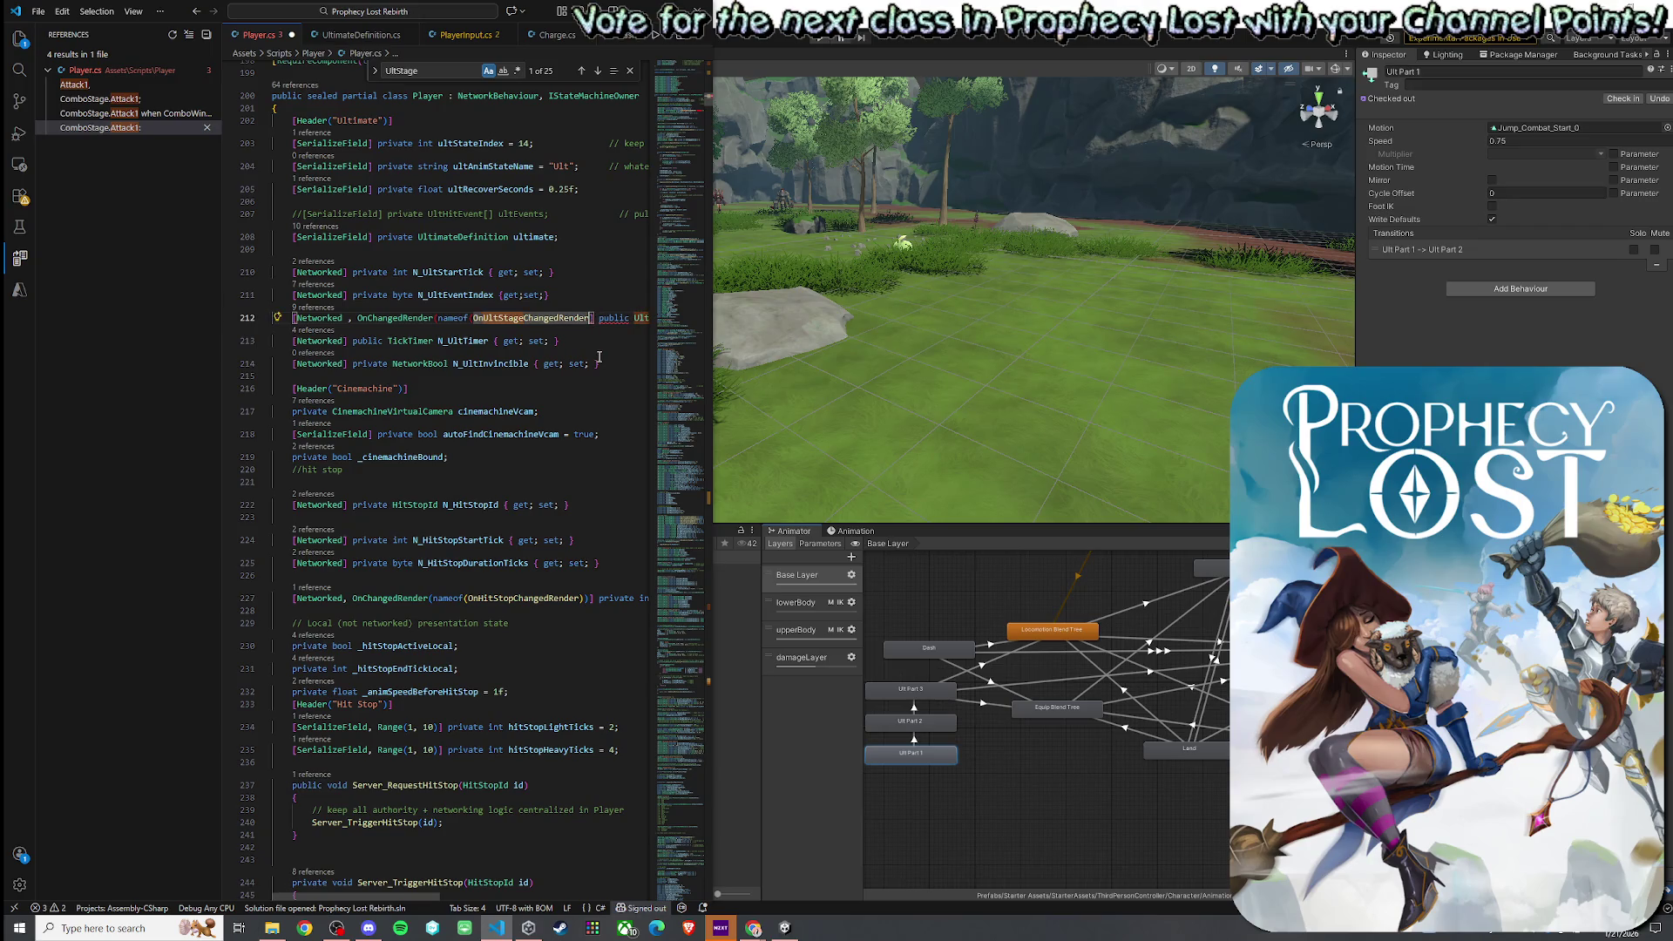
type(")")
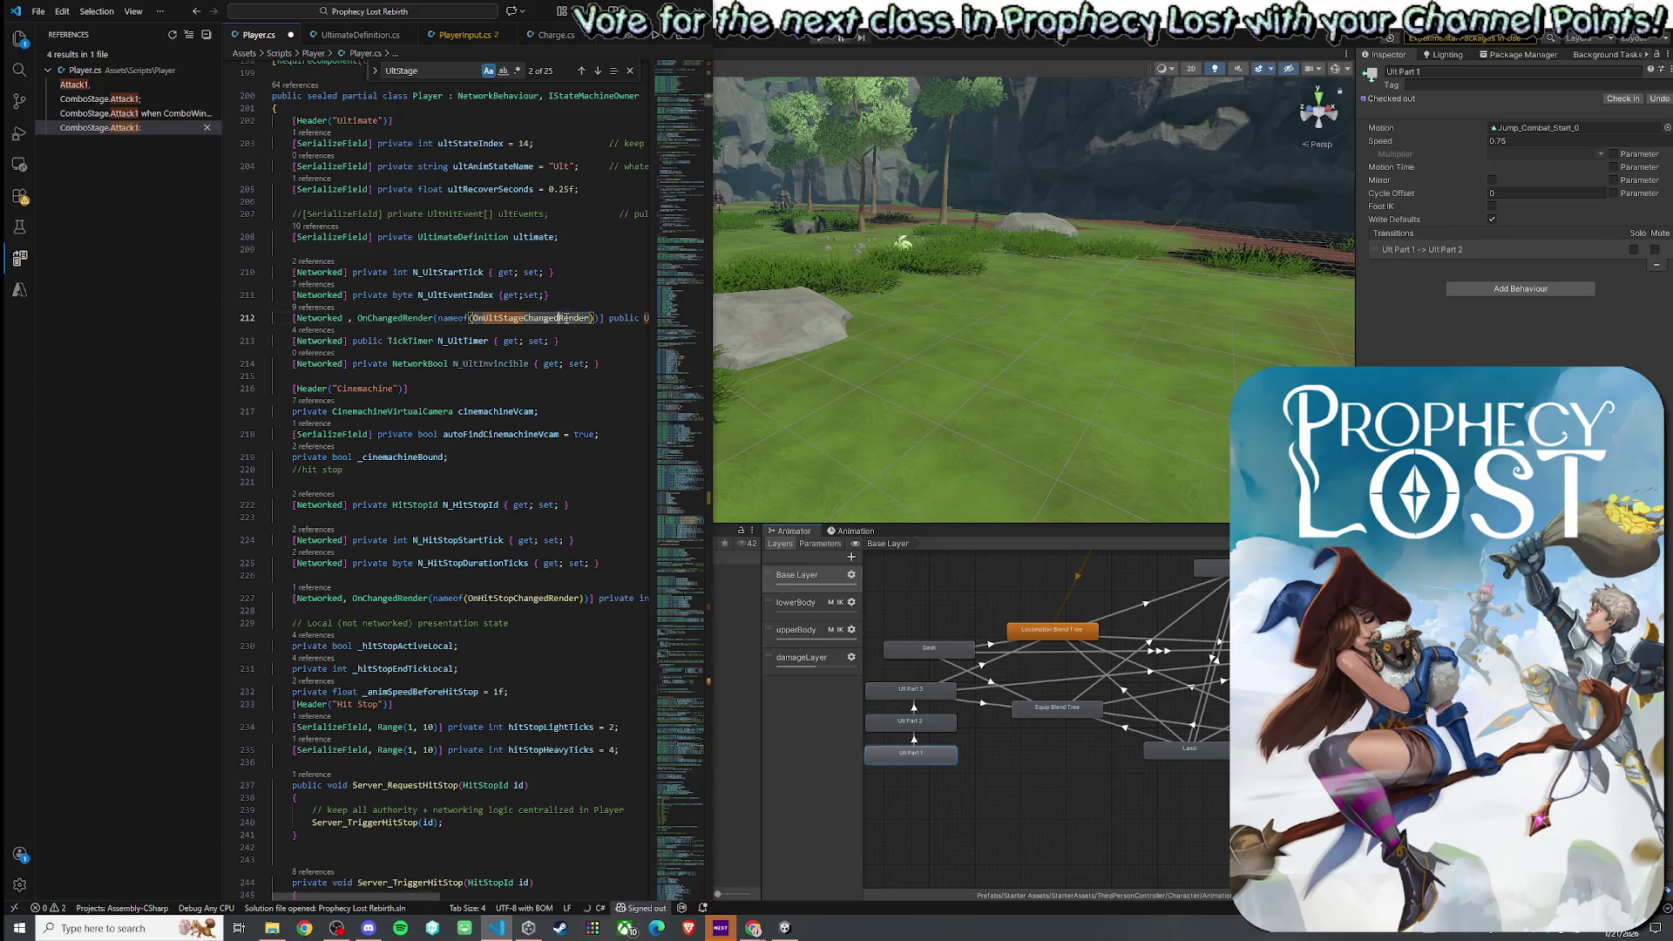
key("shift+End")
key("Right")
key("Right")
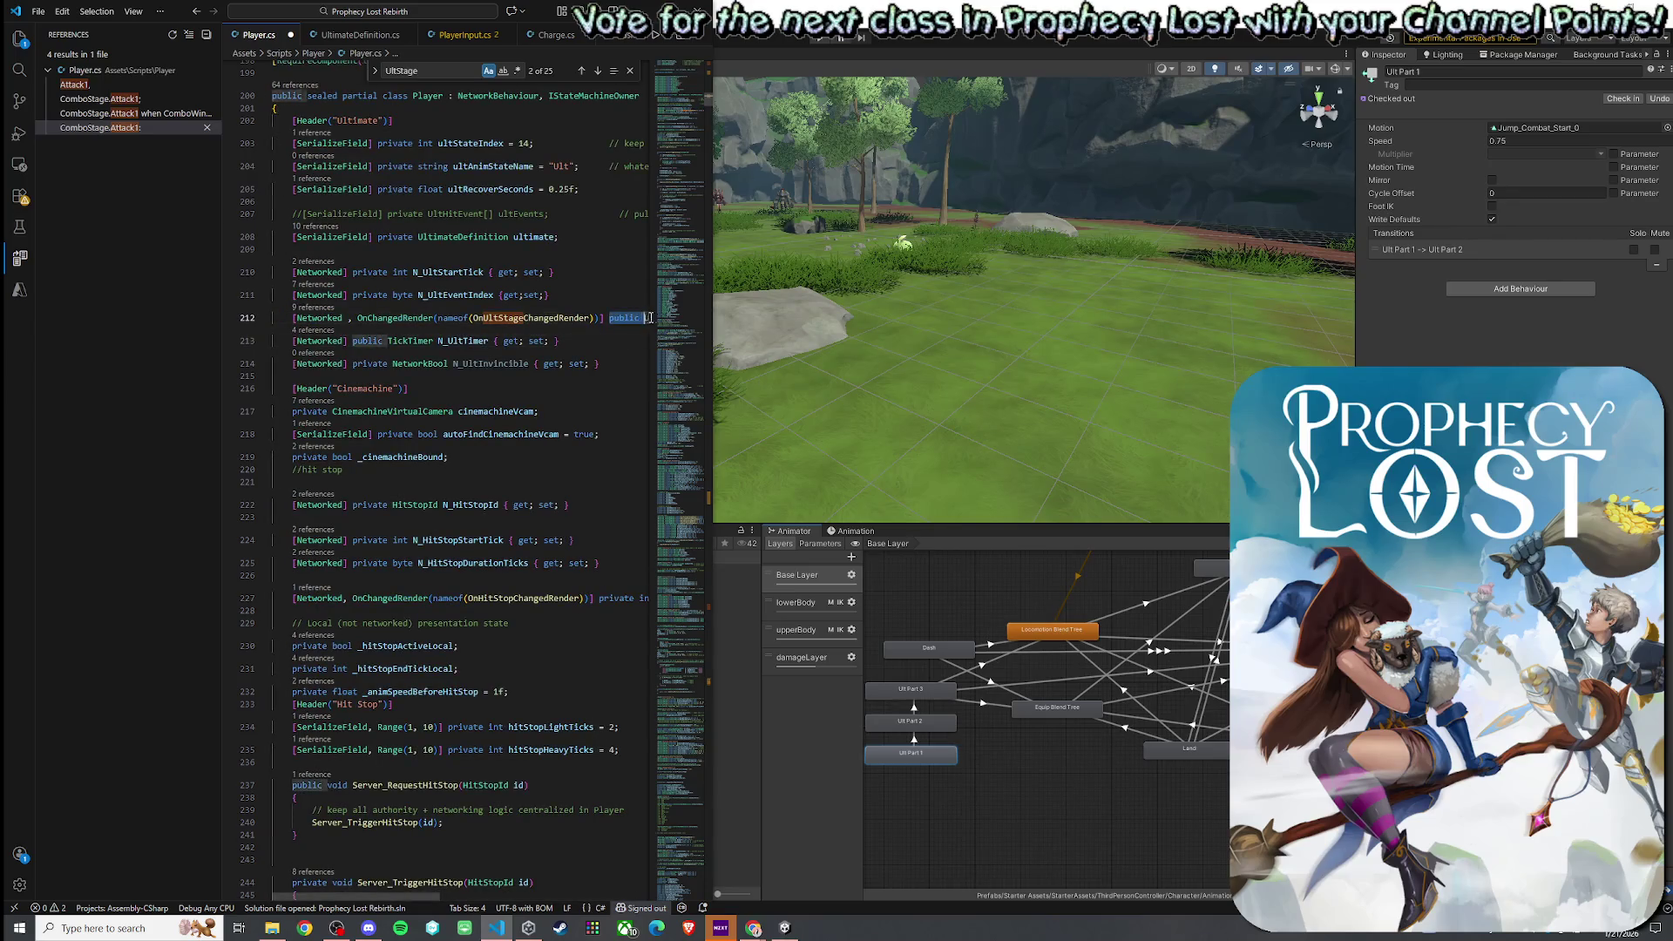
left_click(645, 318)
- Run Find All References on N_UltStage to list its 10 references
right_click(608, 319)
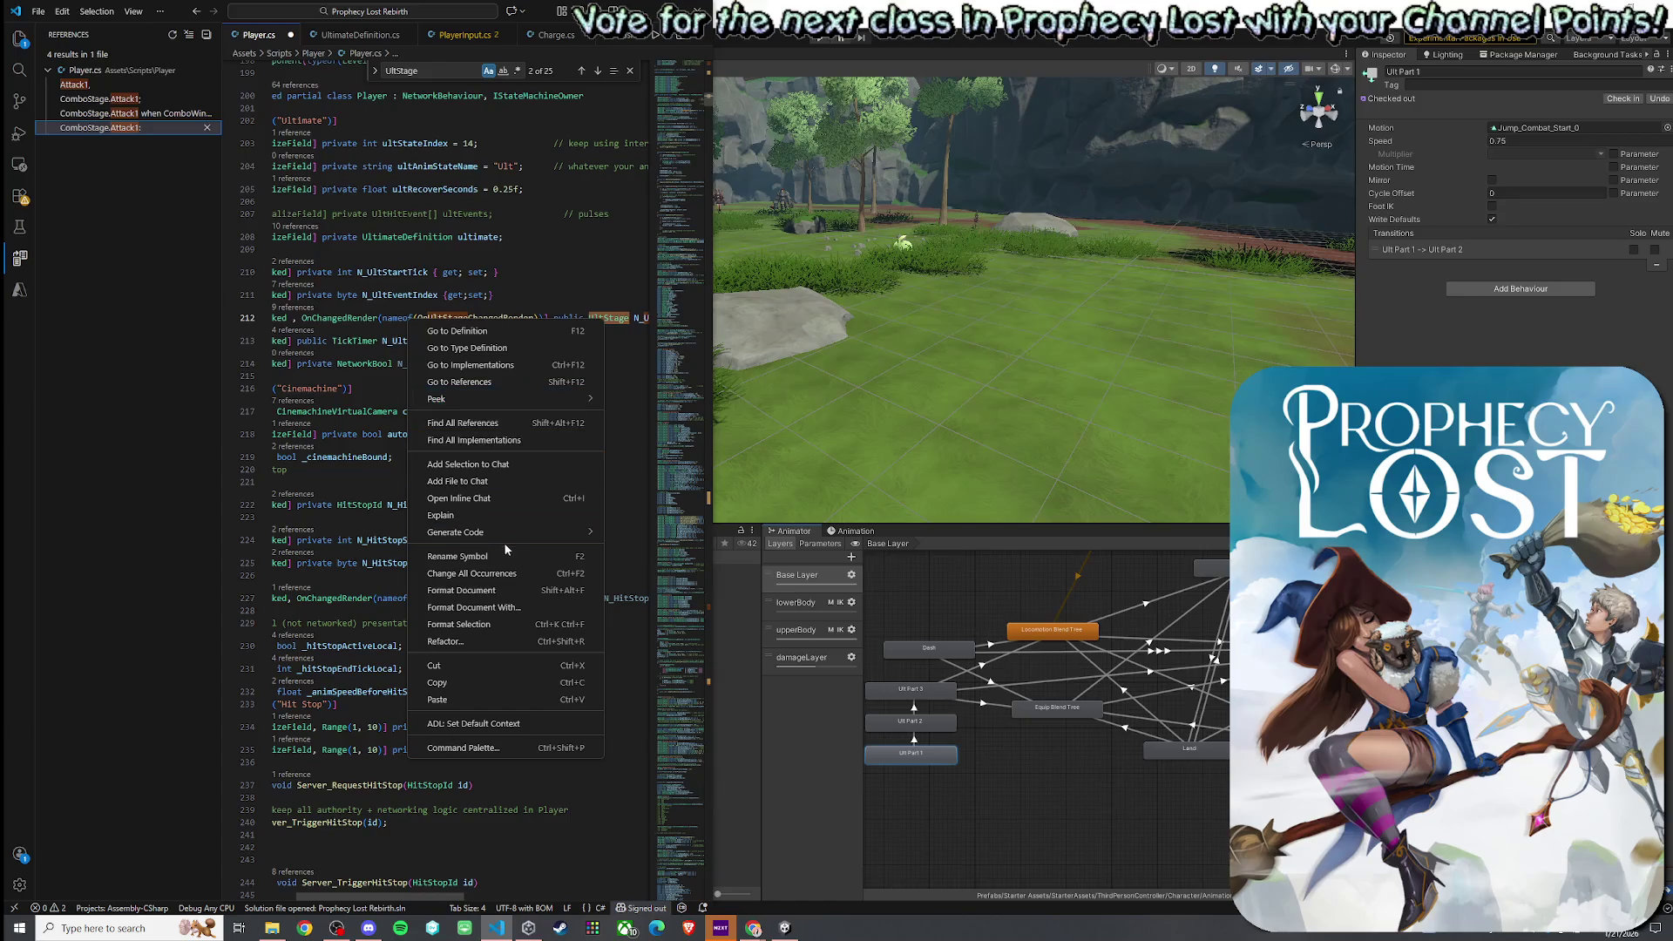
left_click(638, 319)
left_click(639, 319)
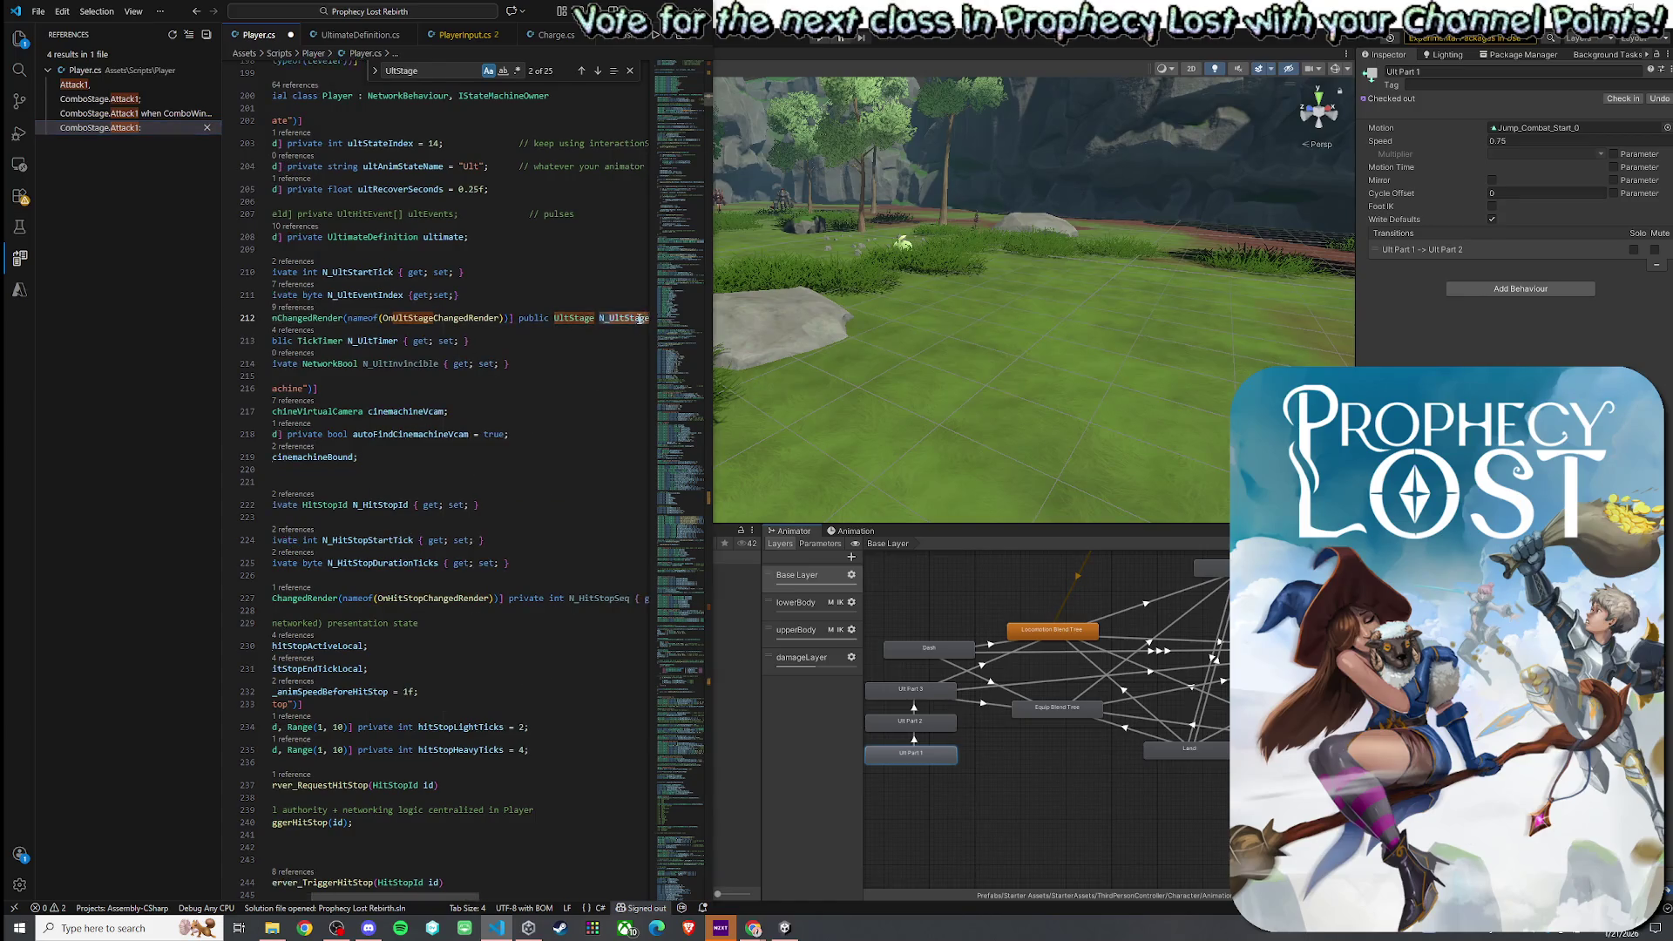
right_click(641, 319)
left_click(562, 424)
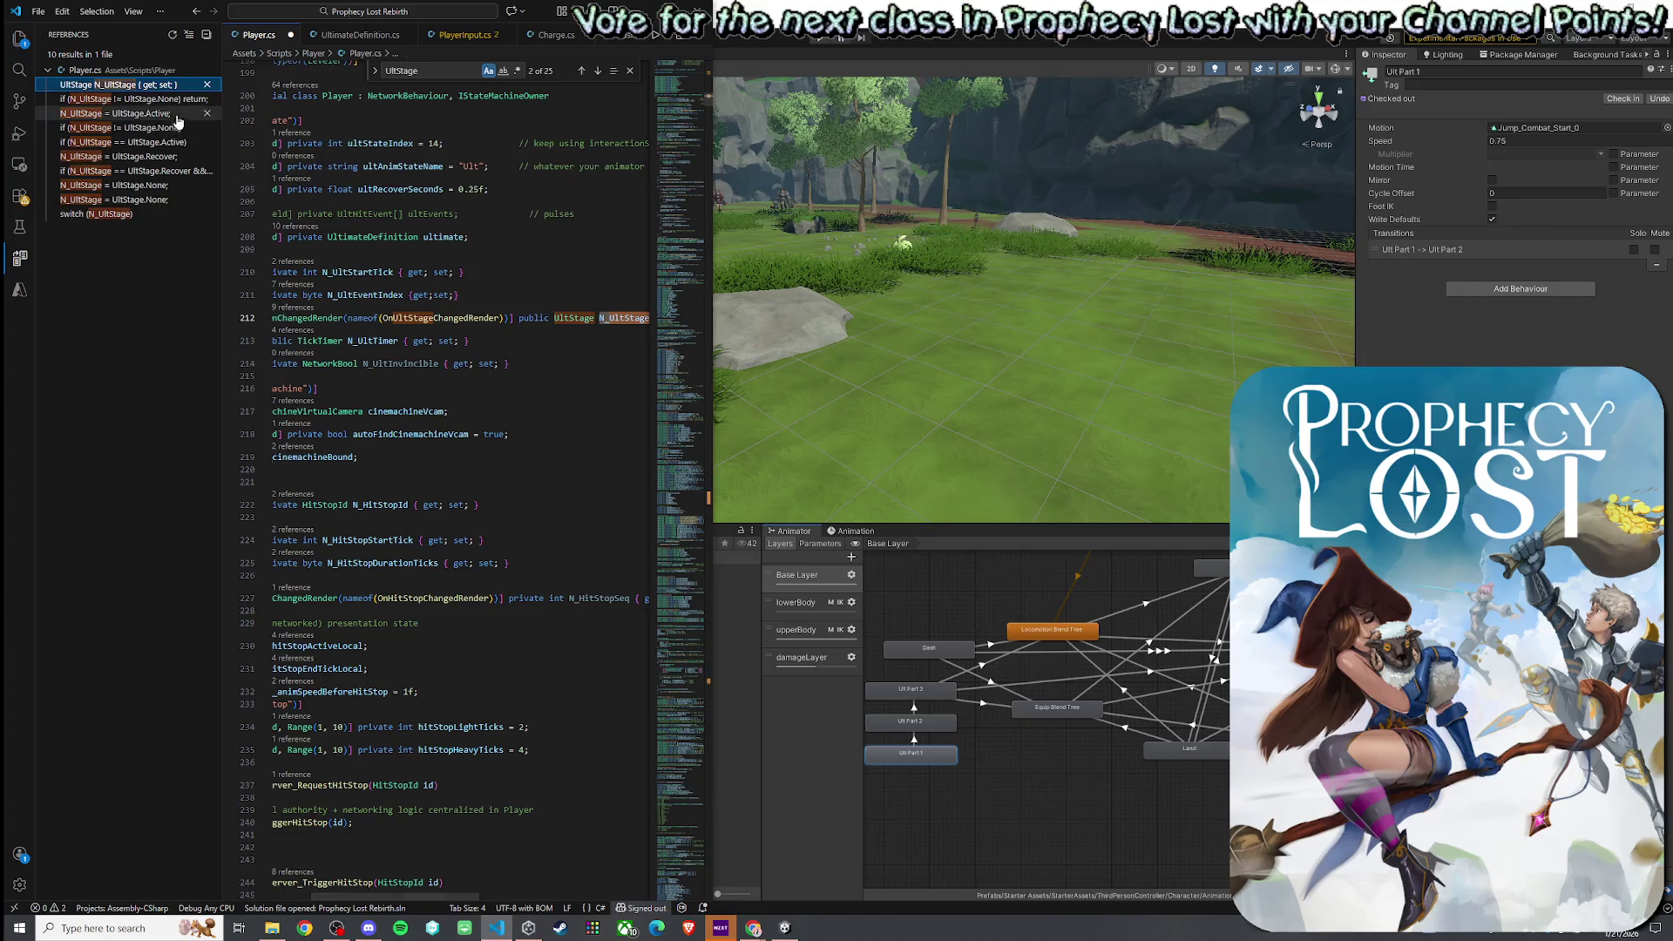
- Review where N_UltStage becomes Active, becomes Recover, is checked for timer expiry, and resets to None
left_click(140, 113)
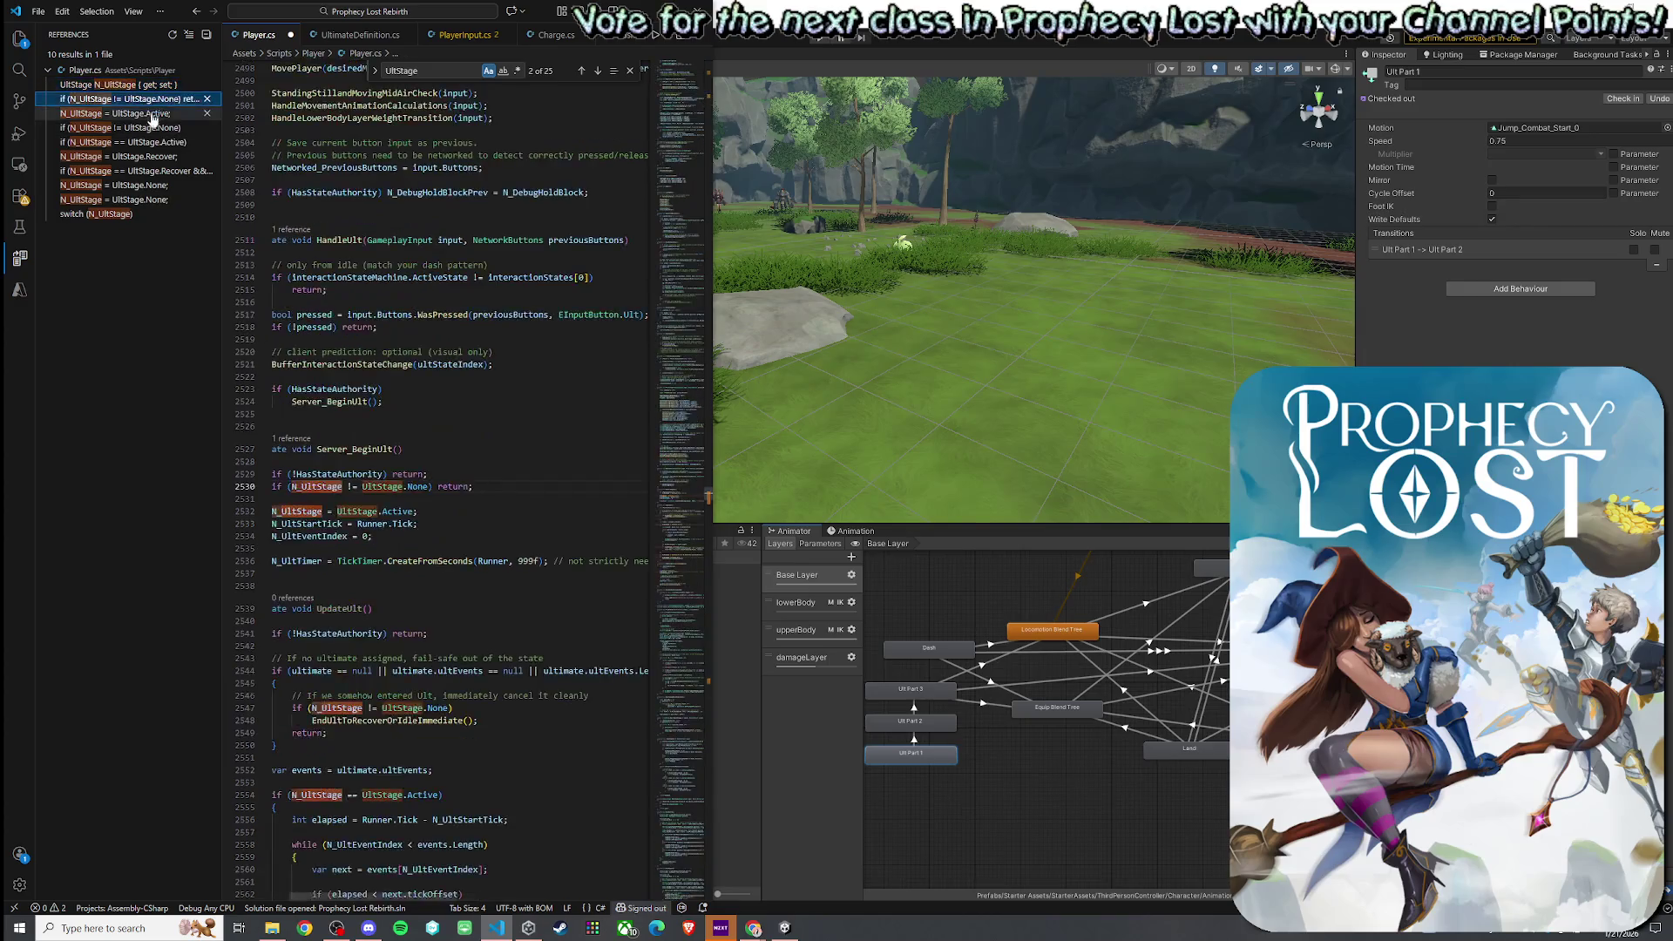
left_click(146, 156)
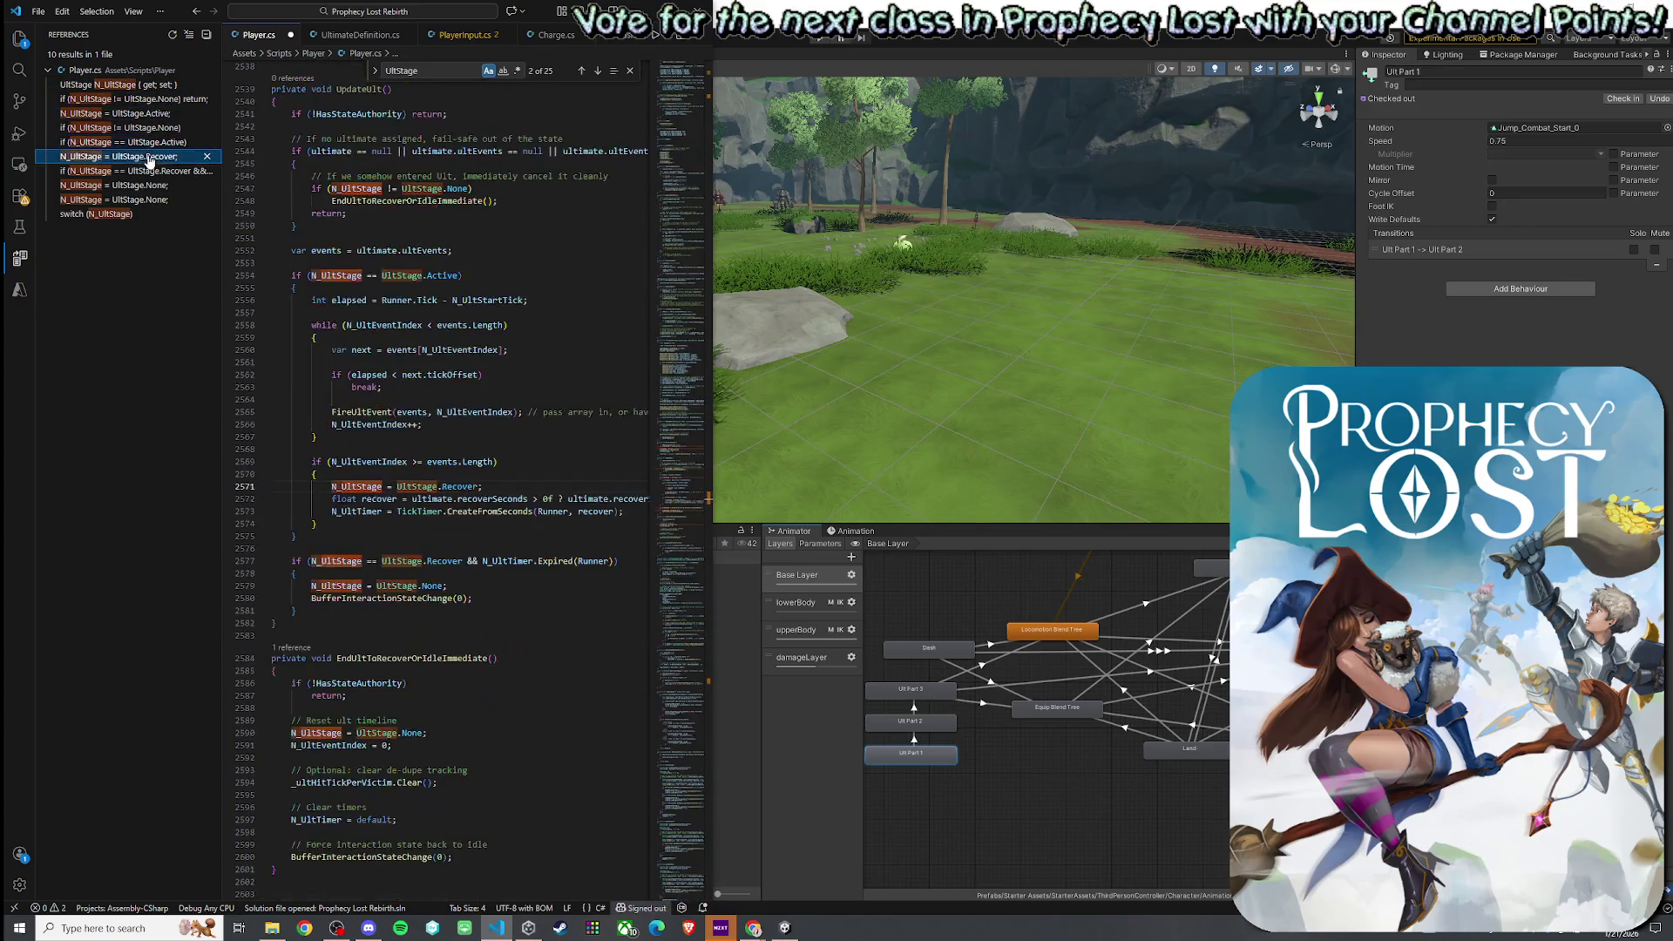
left_click(144, 170)
left_click(143, 185)
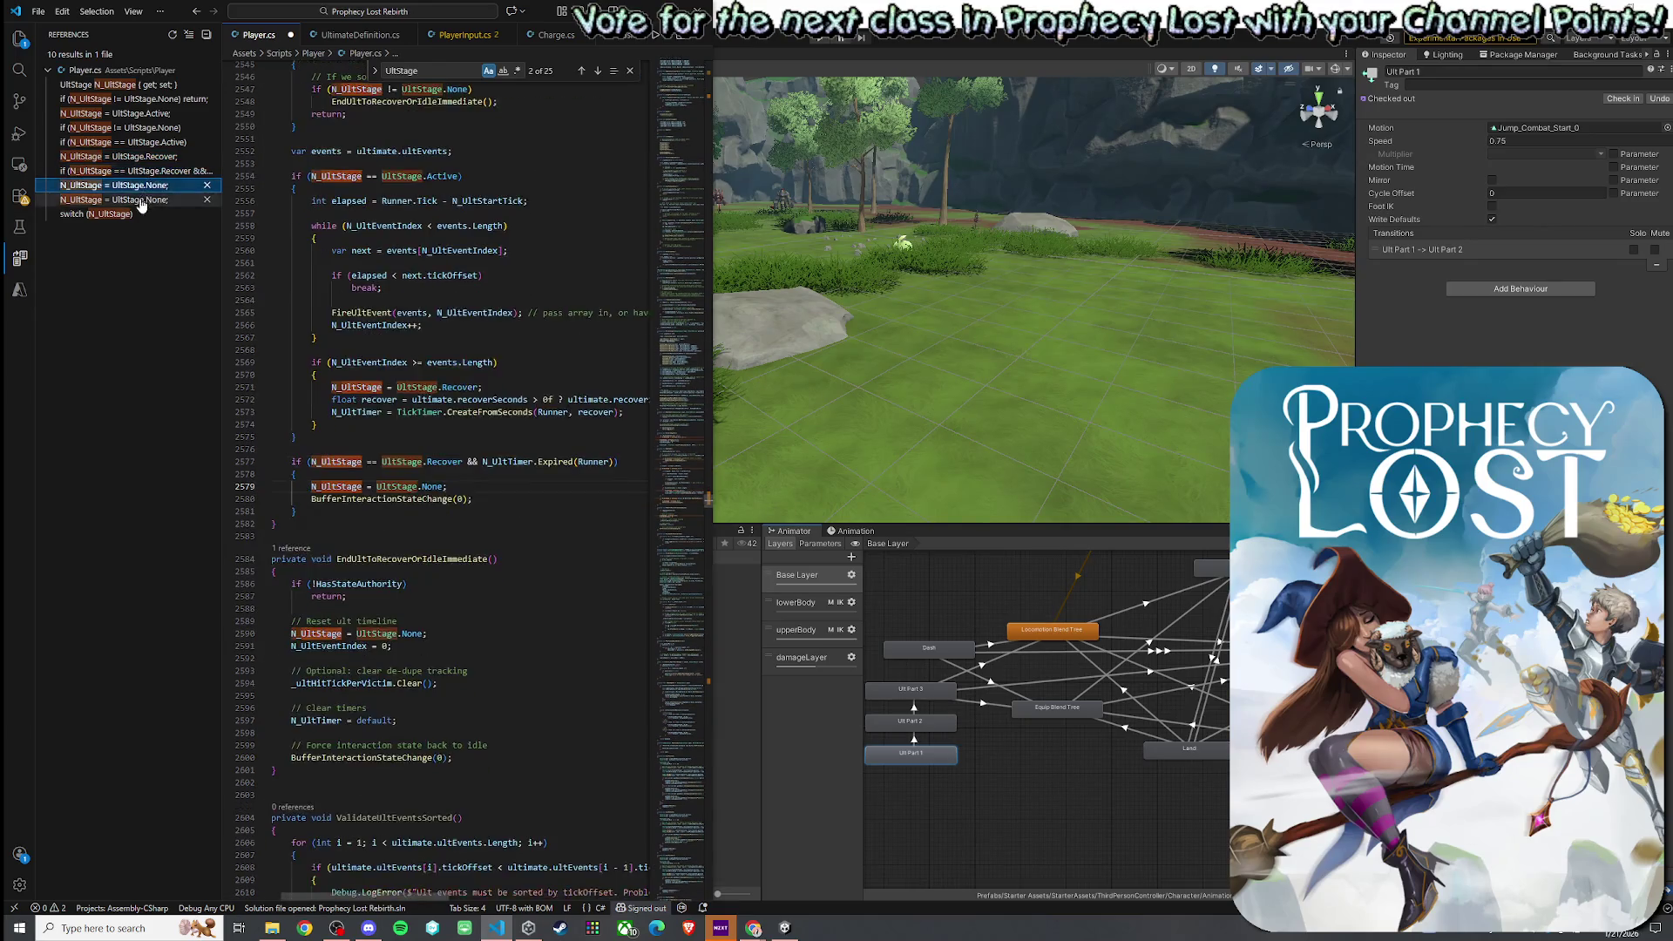
- Check the other reset of N_UltStage to None, save all scripts, and switch to Unity
left_click(141, 200)
left_click(38, 11)
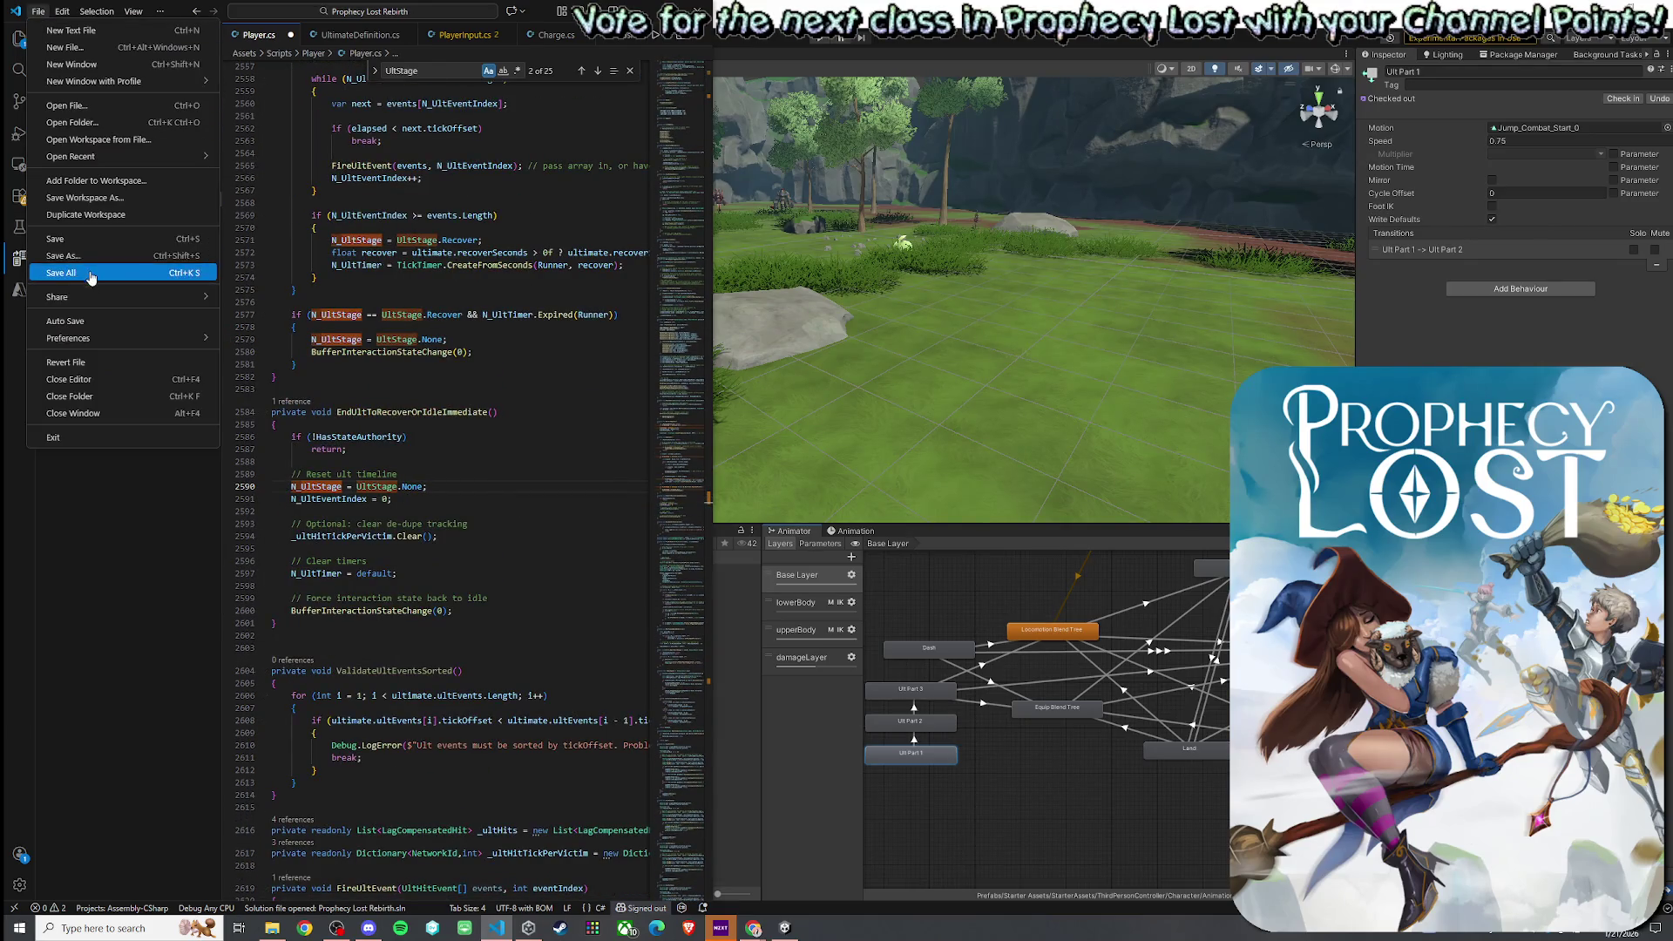
left_click(91, 277)
left_click(890, 315)
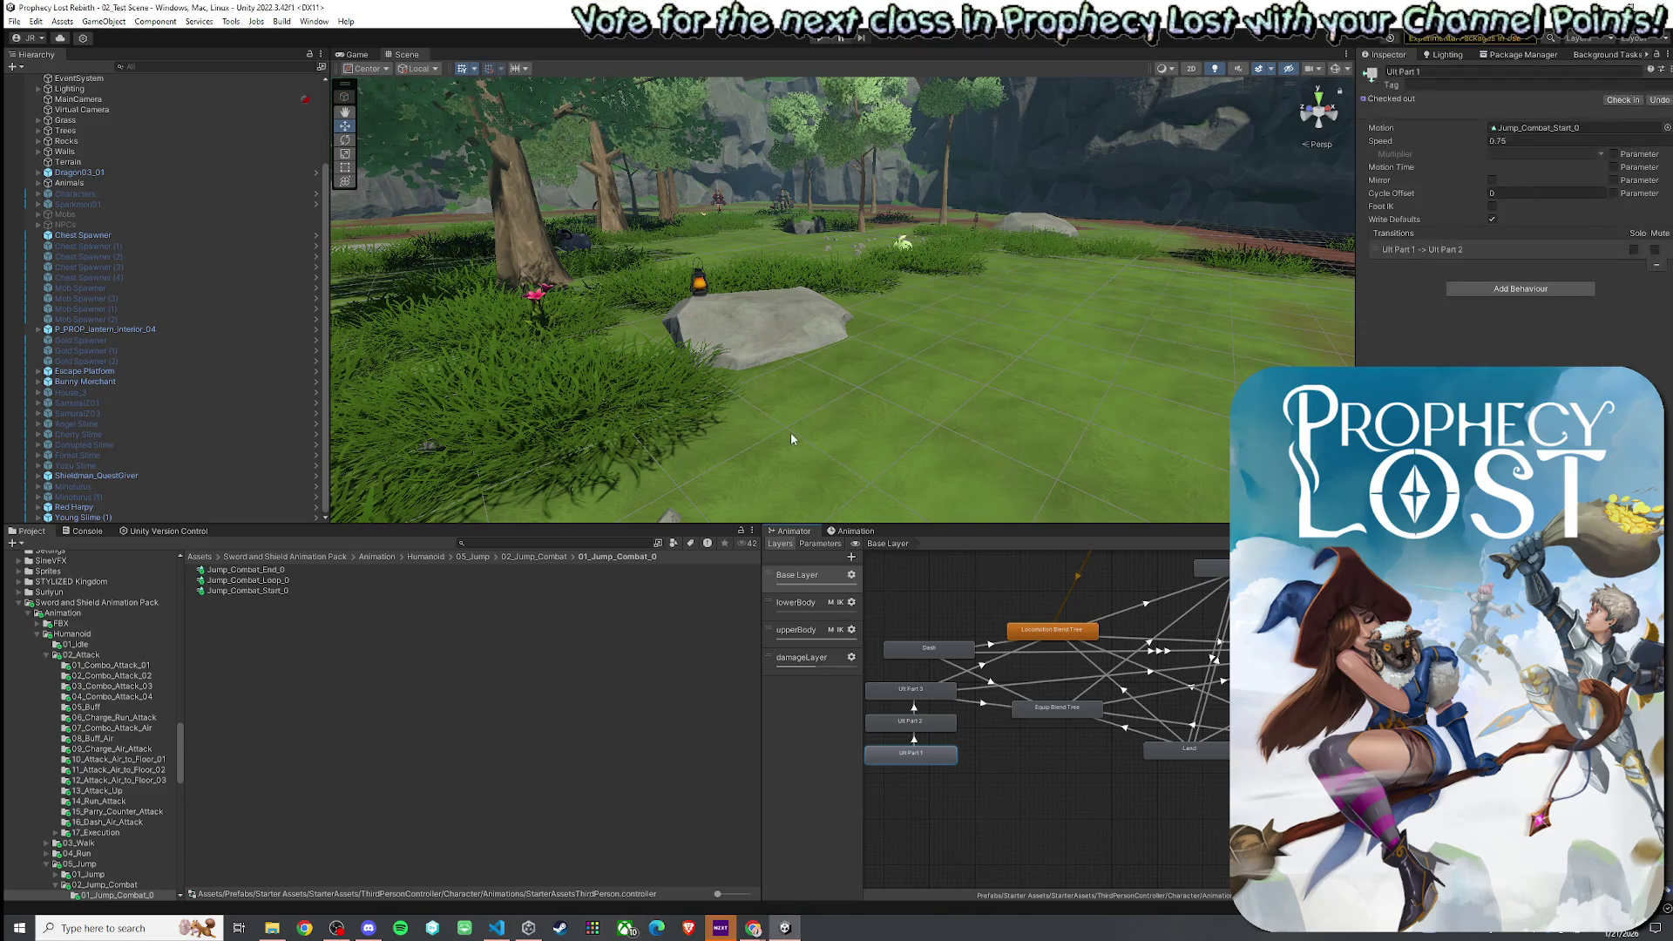
- Open the recent 01_Main Menu scene and start a 02_Test Scene match in Play mode
left_click(18, 22)
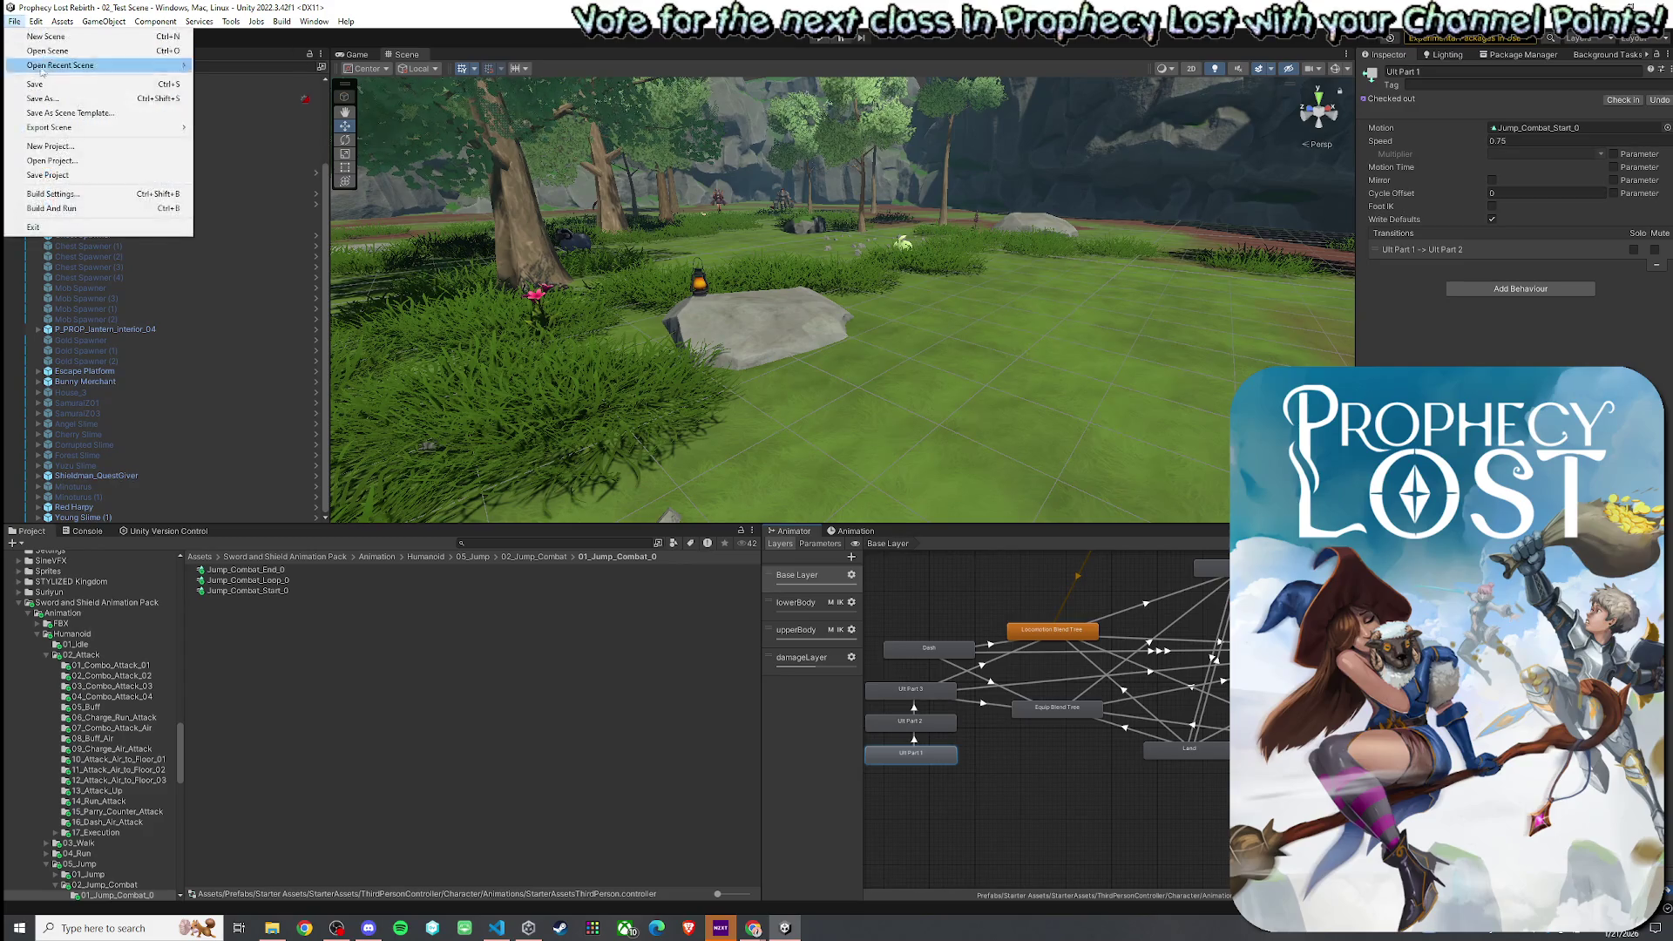
left_click(44, 84)
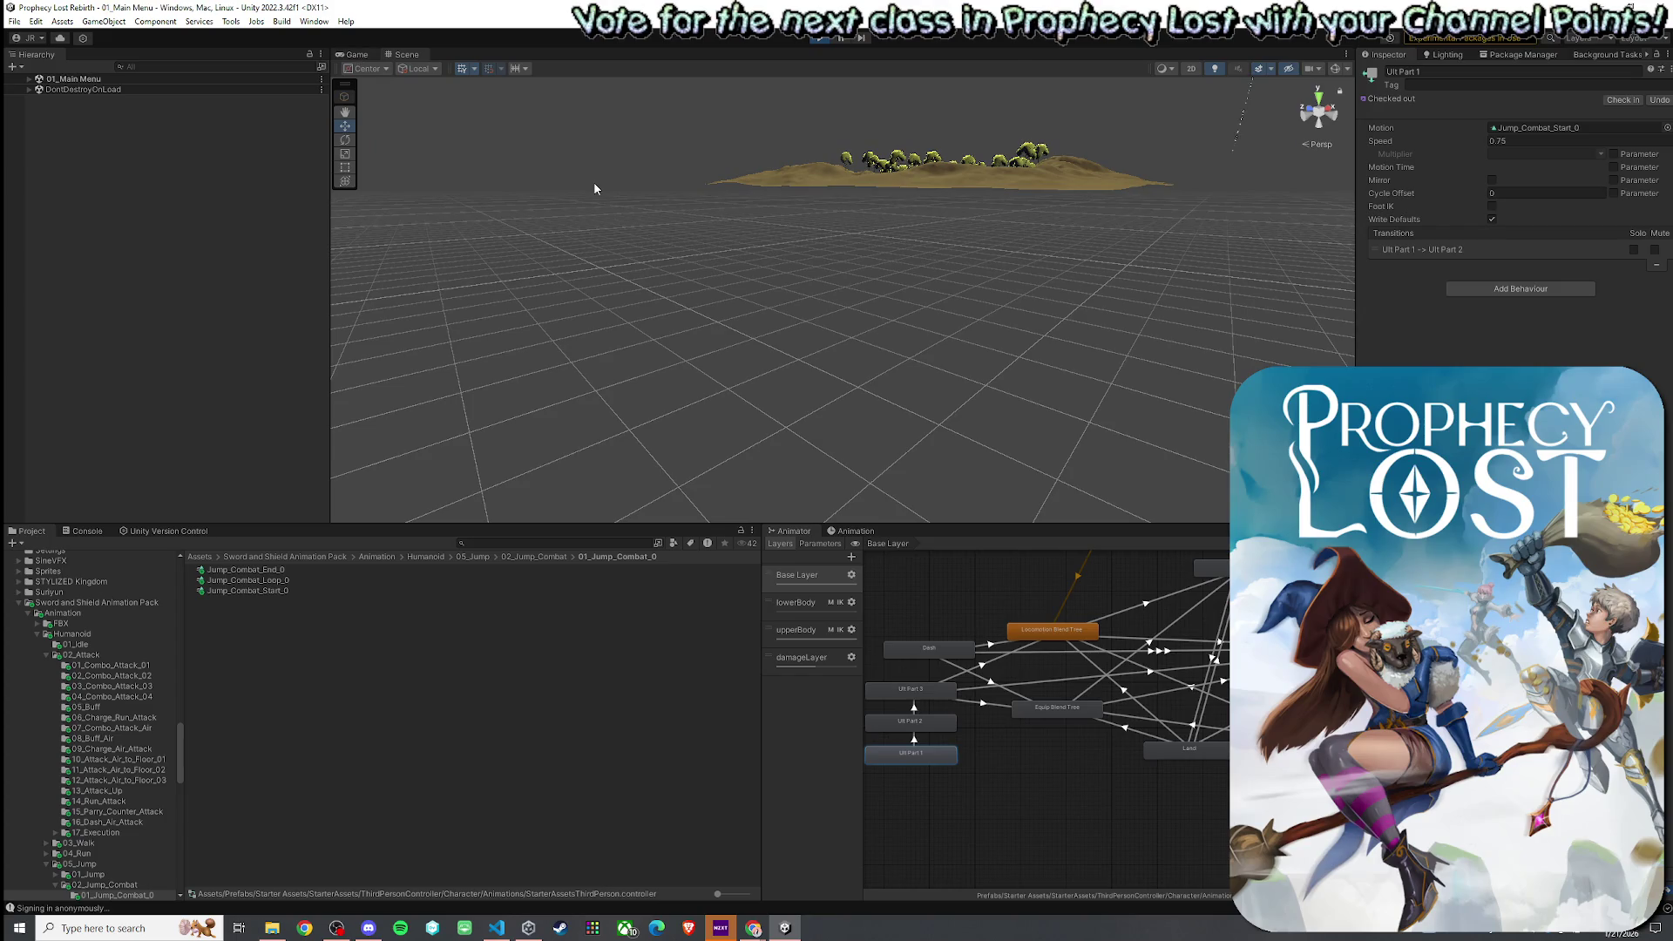
left_click(586, 102)
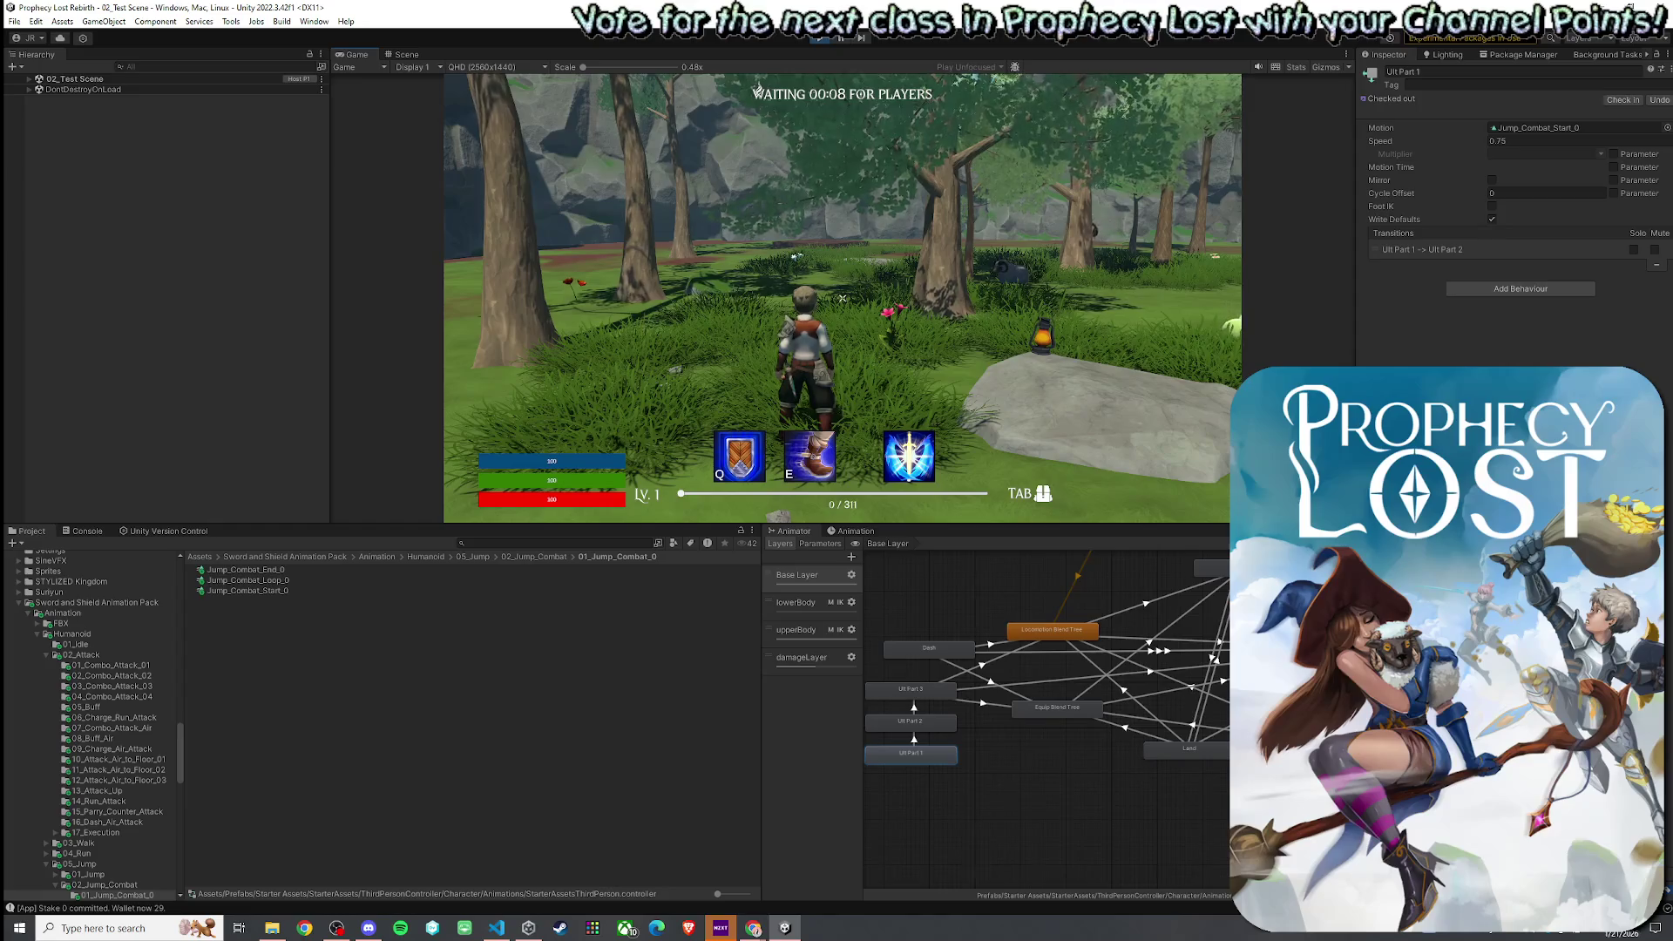
- Run the player forward, release the game view, and select Player(Clone) in the hierarchy
key("w")
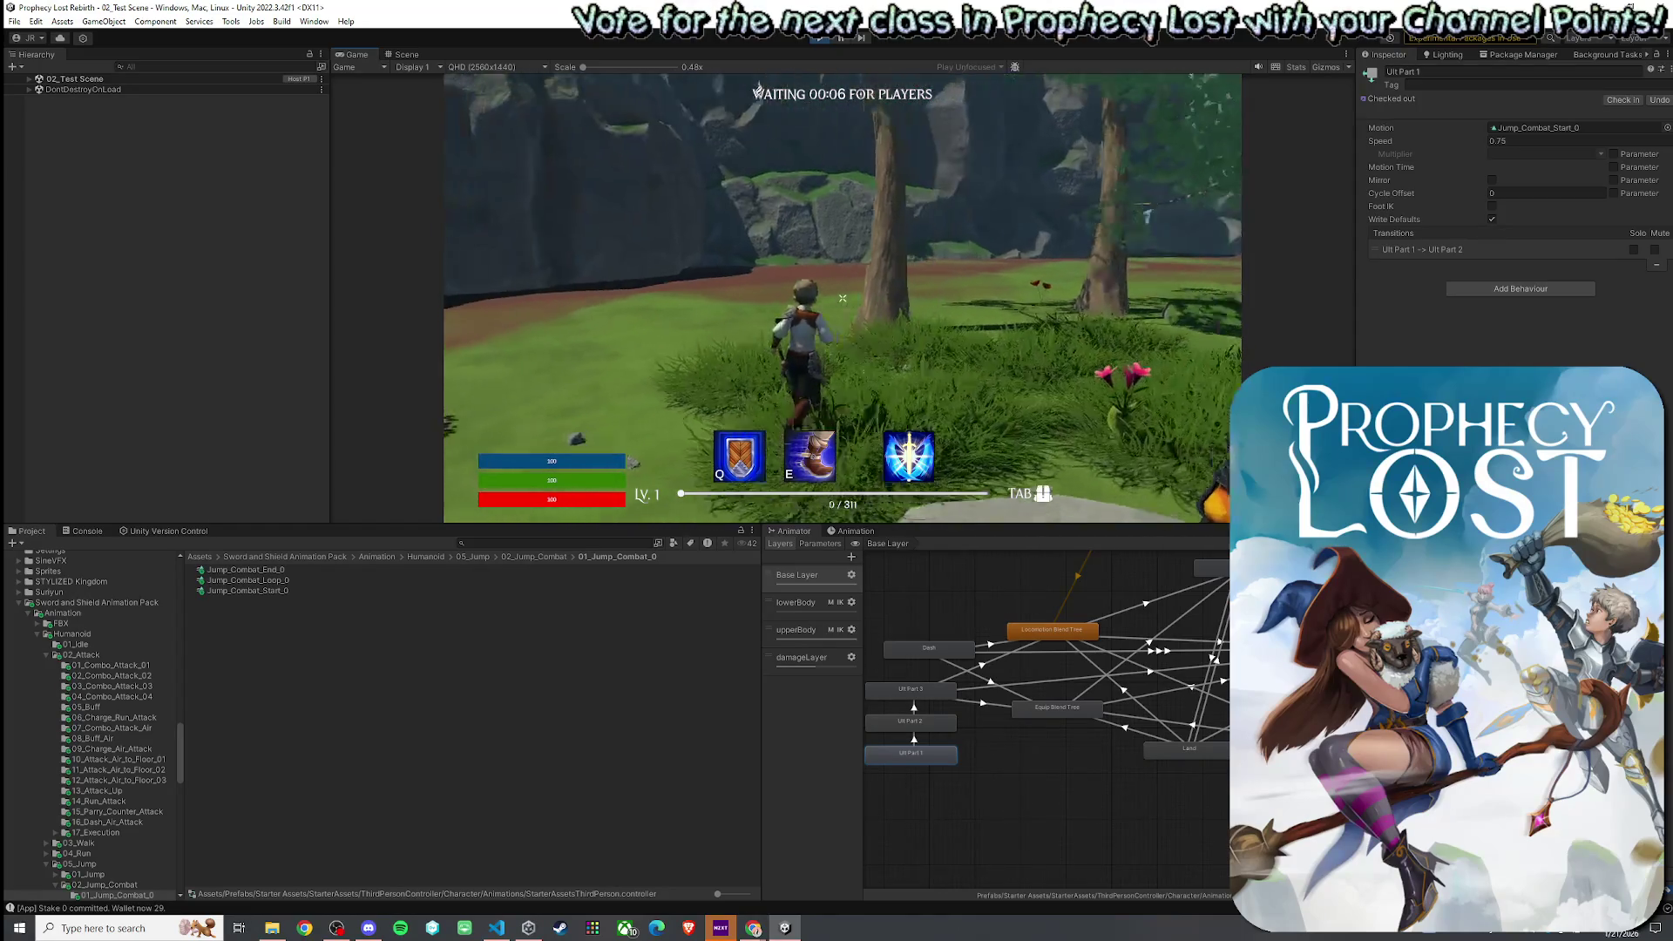
key("super")
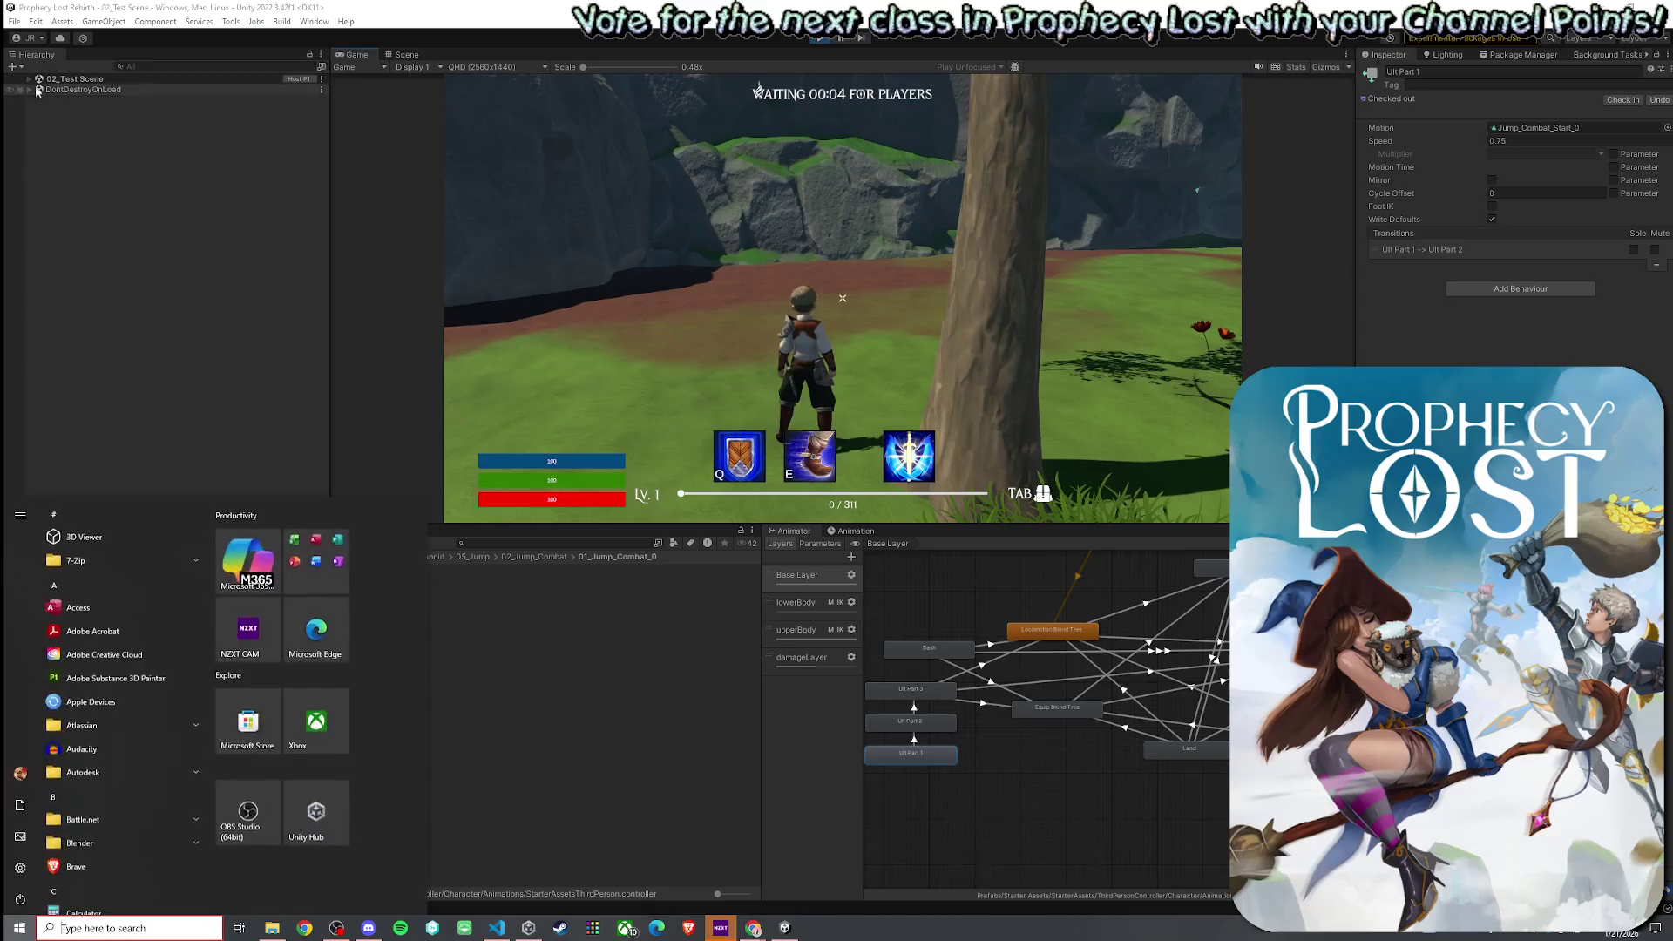
left_click(133, 242)
scroll(161, 427, "down", 5)
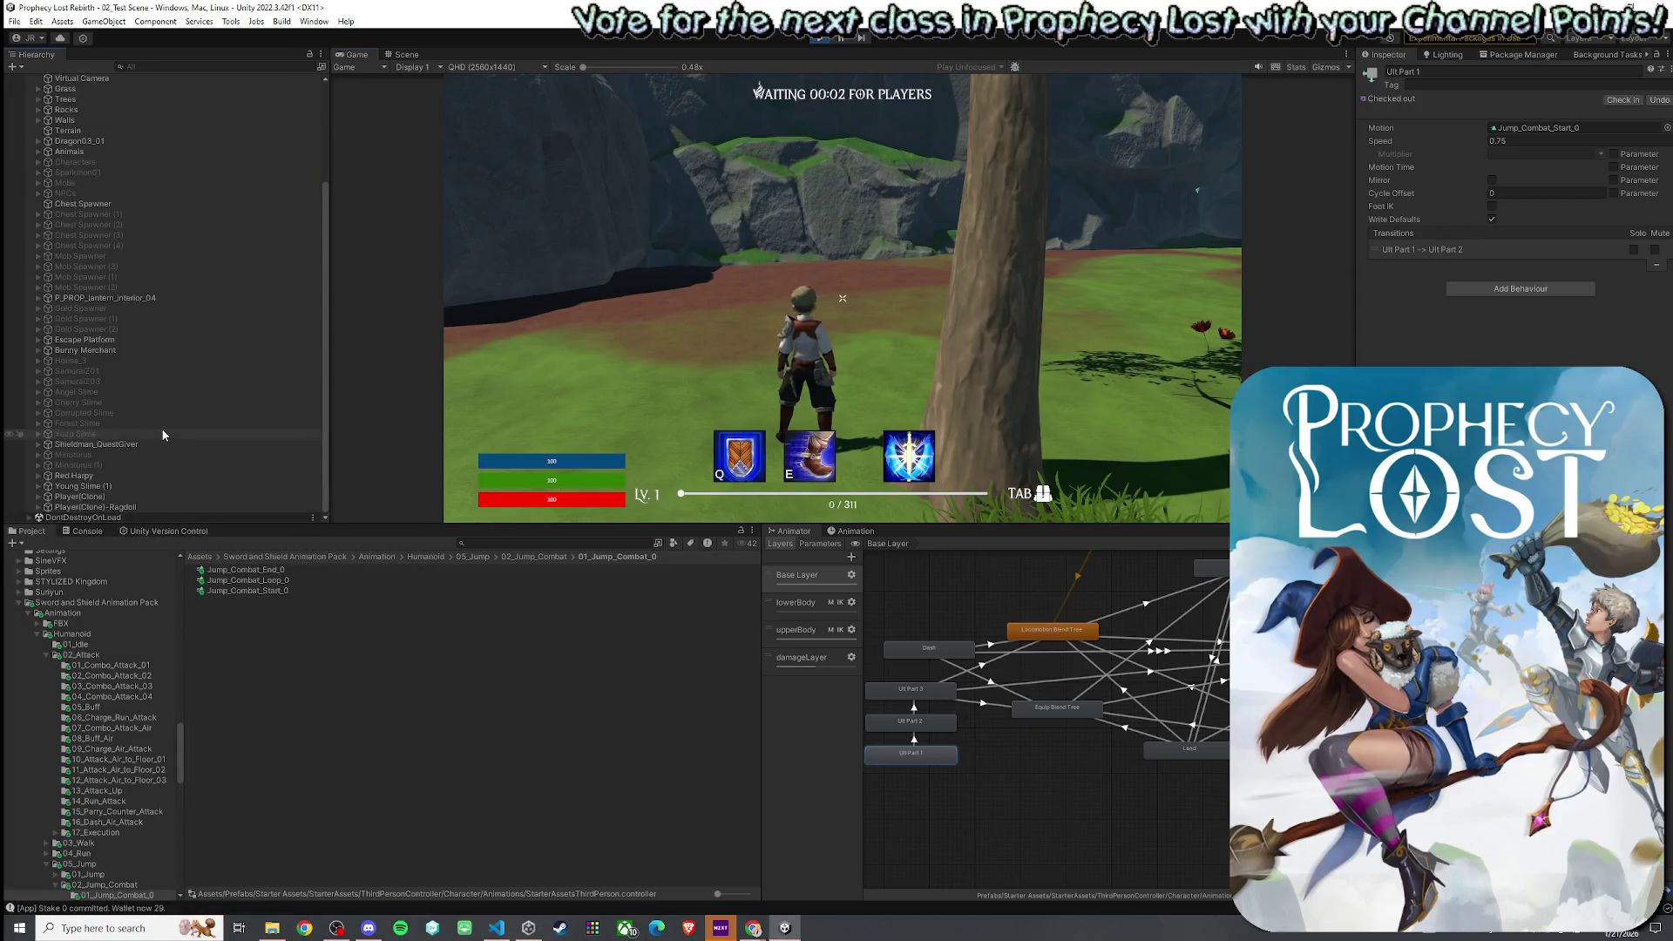
left_click(113, 497)
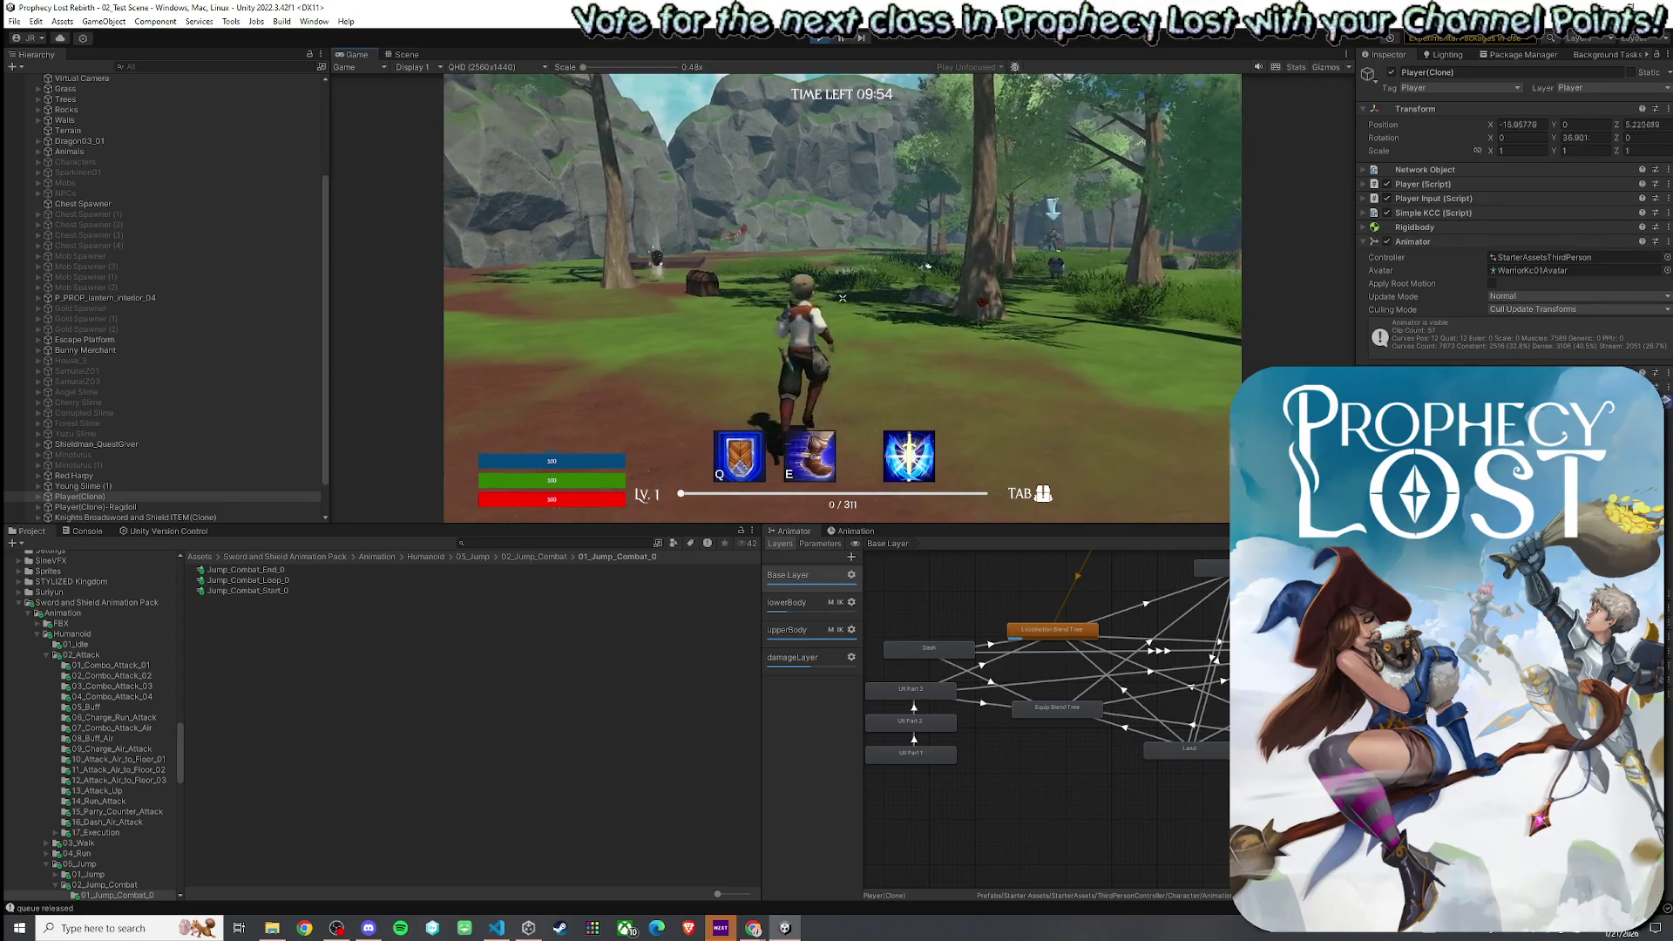
- Make the player jump and move forward, then return to Player.cs in Visual Studio Code
key("space")
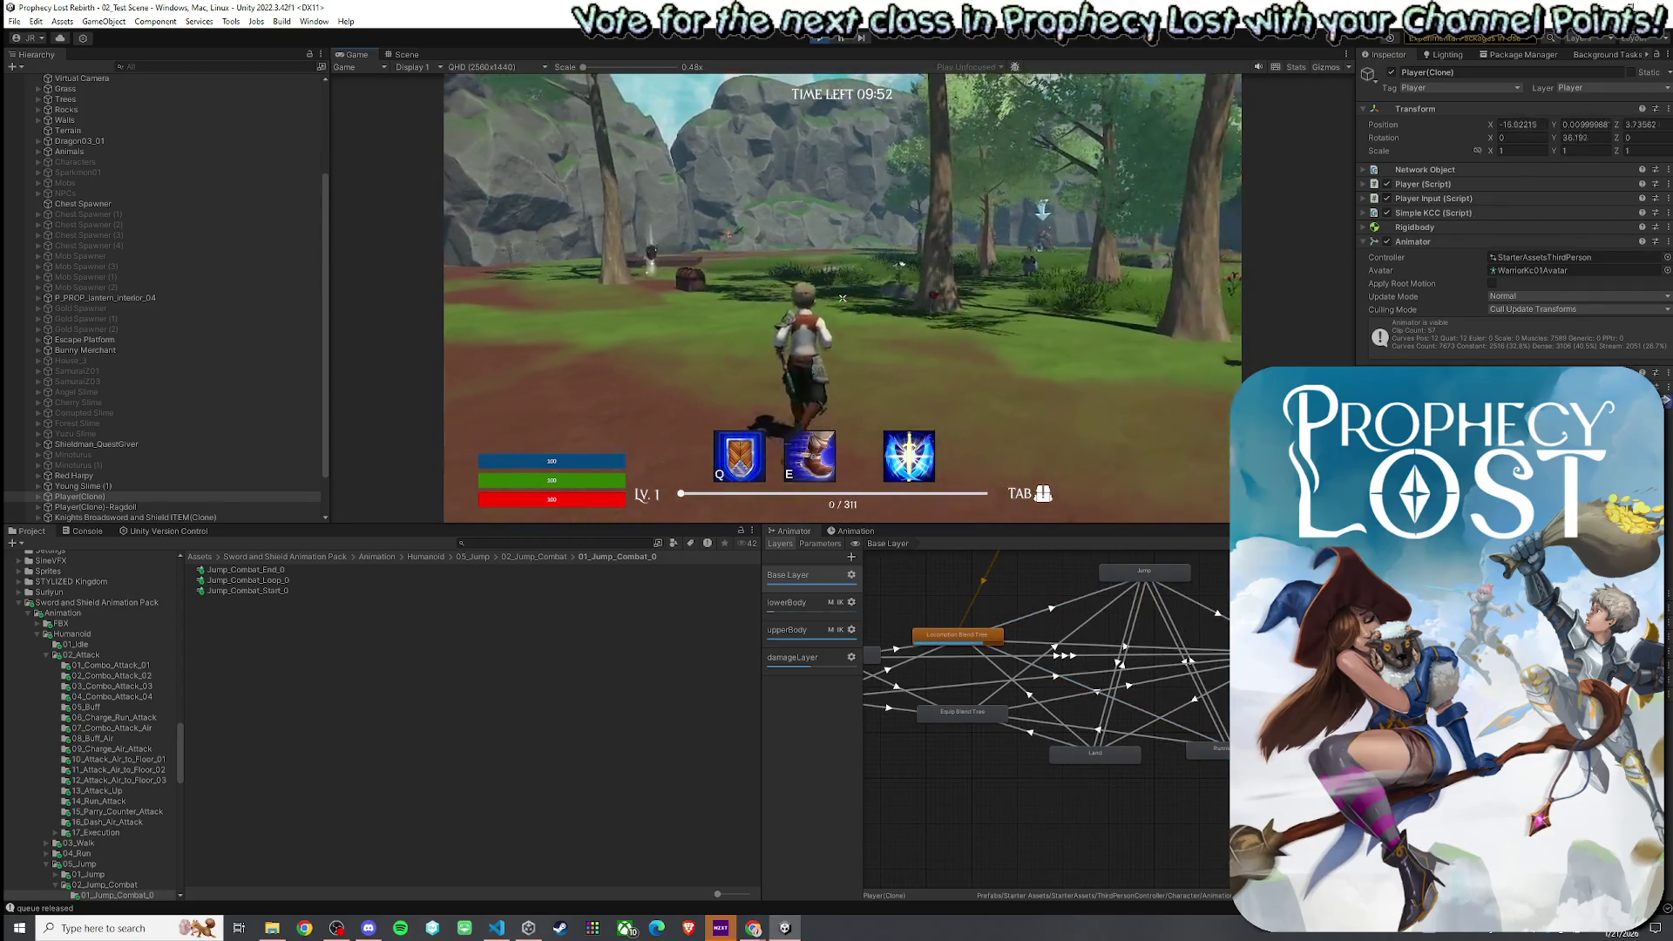
key("w")
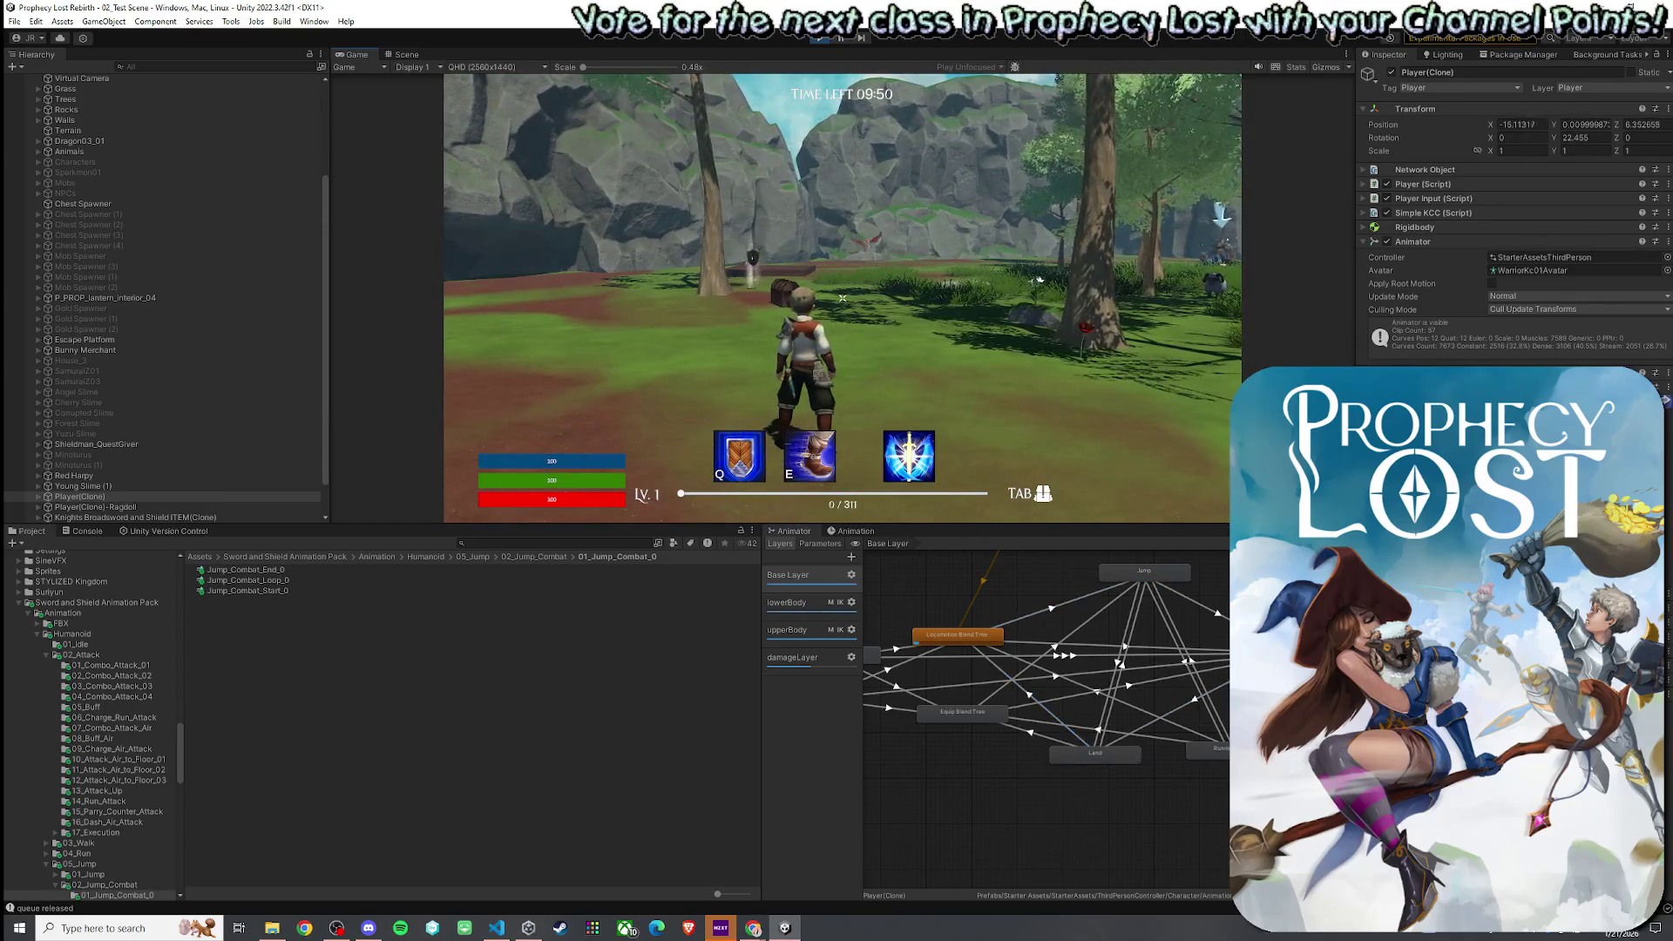
key("super")
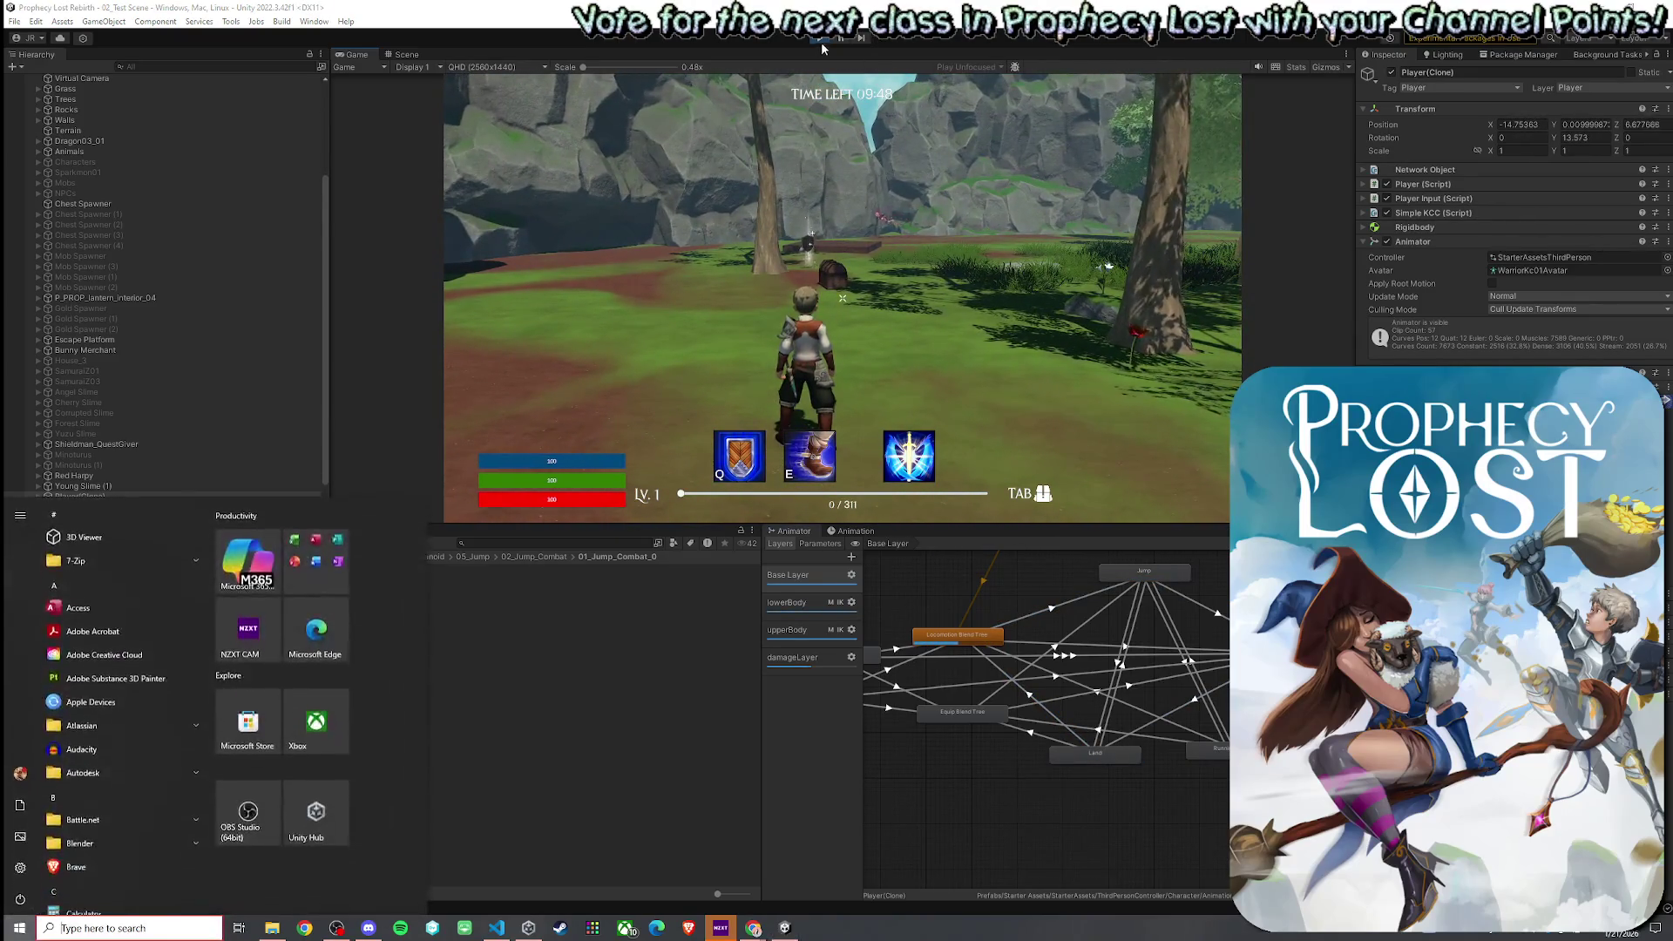
left_click(807, 101)
key("alt+Tab")
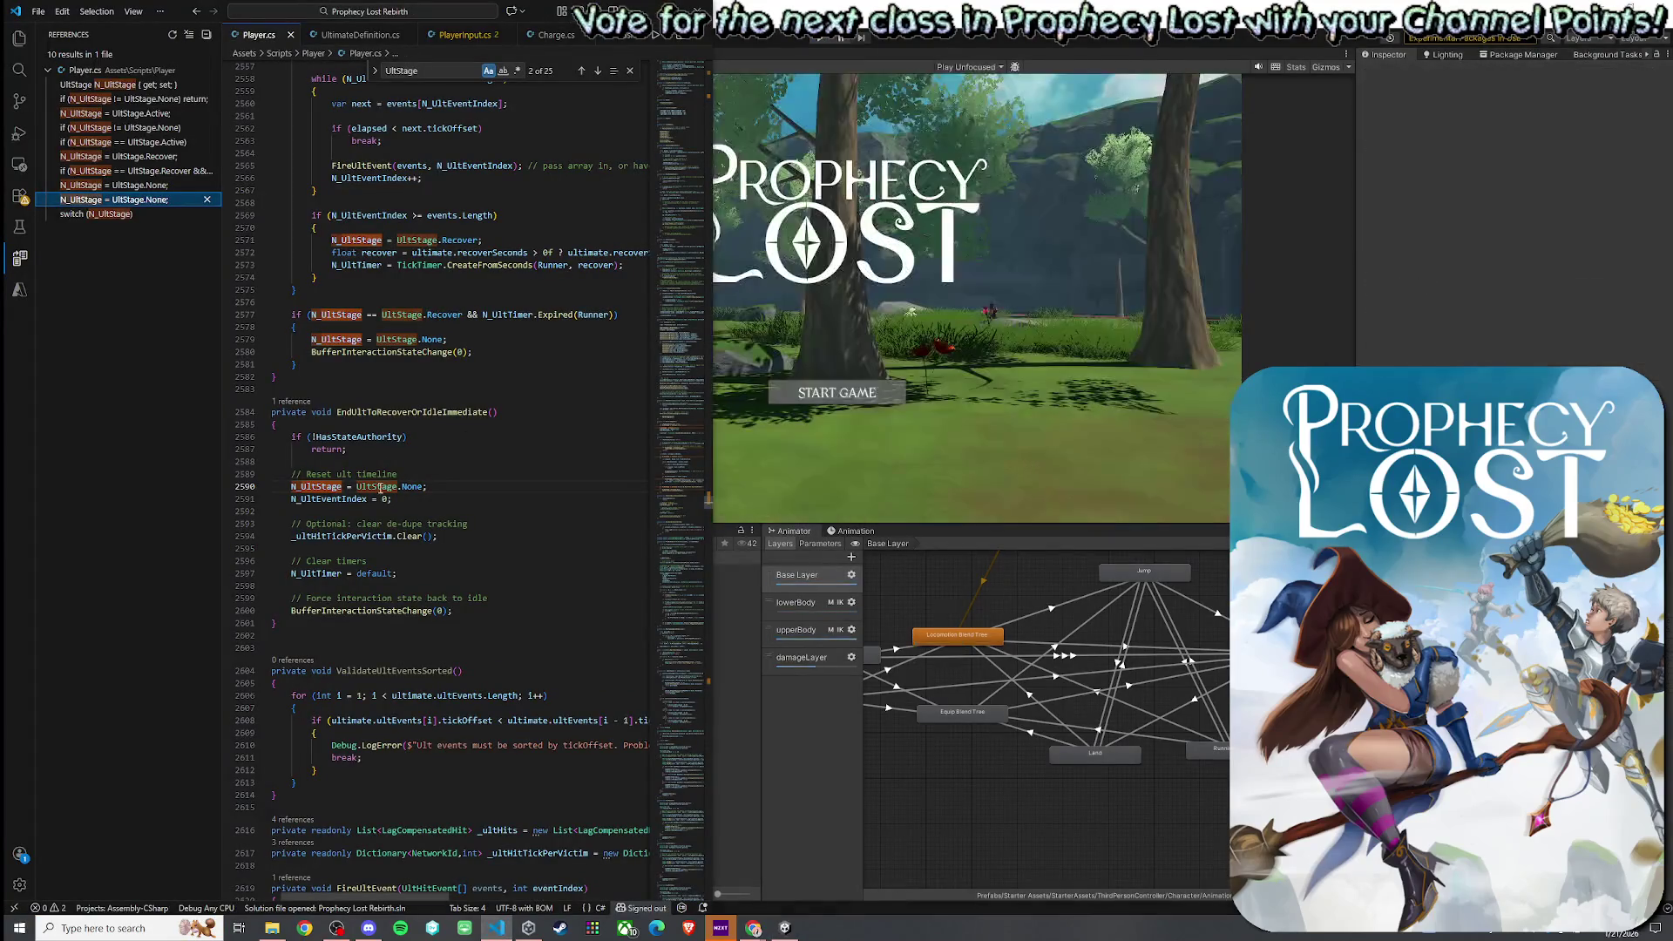
- Find all references to UpdateUlt (only its declaration), then search for FixedUpdateNetwork
scroll(428, 453, "up", 8)
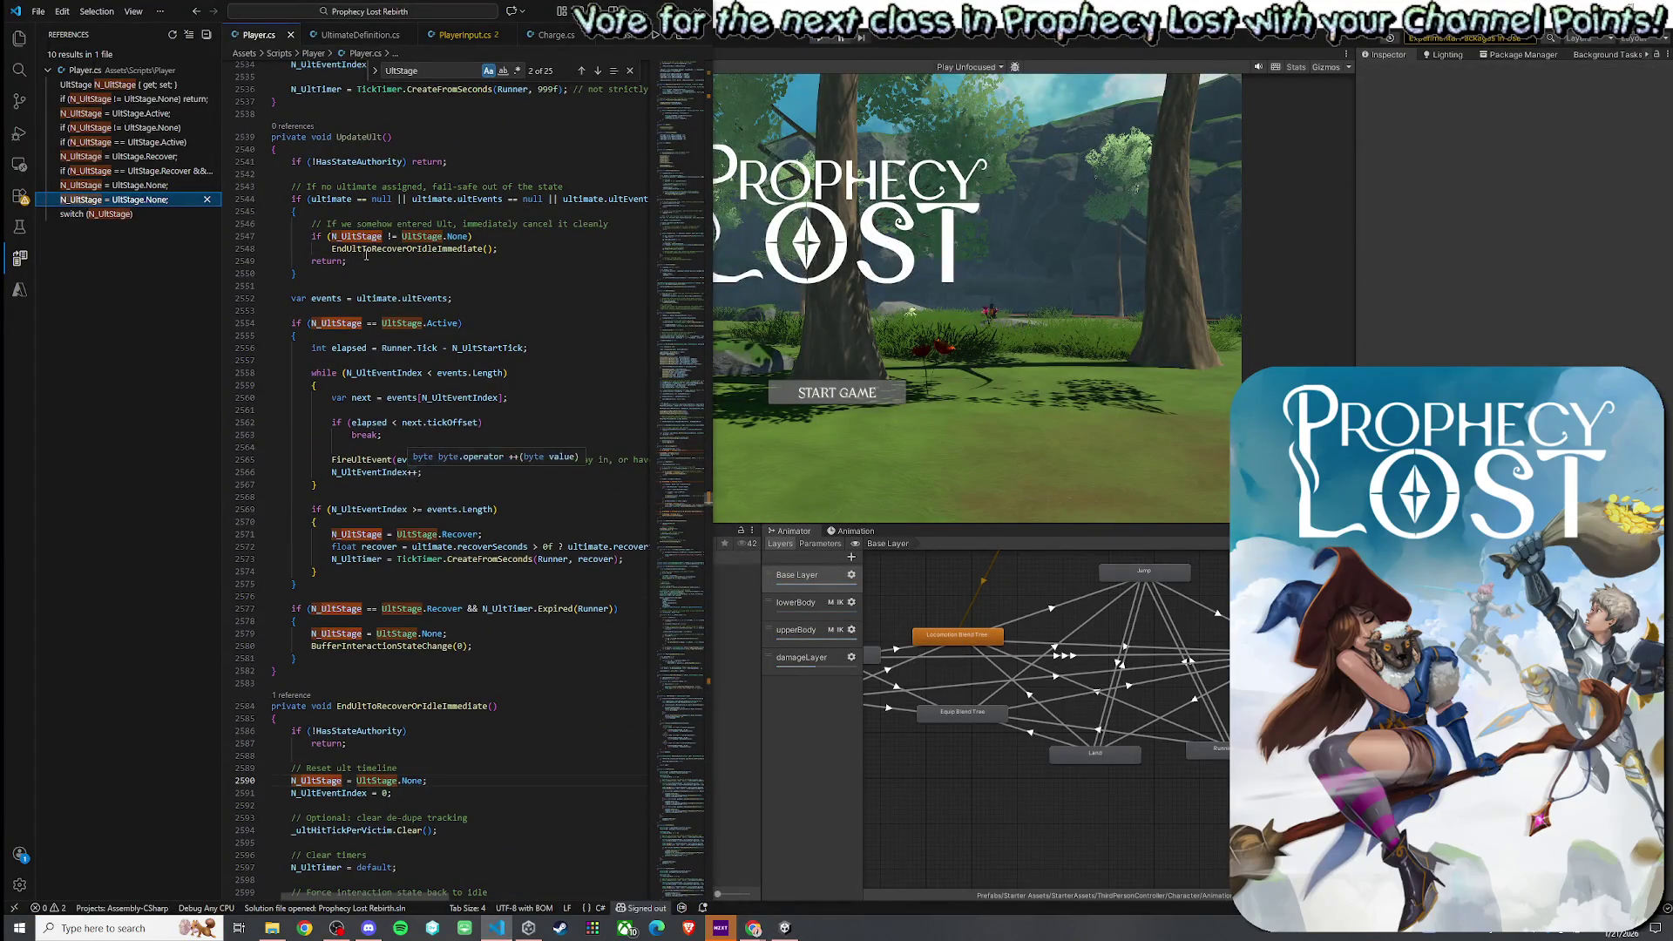
left_click(365, 129)
right_click(380, 138)
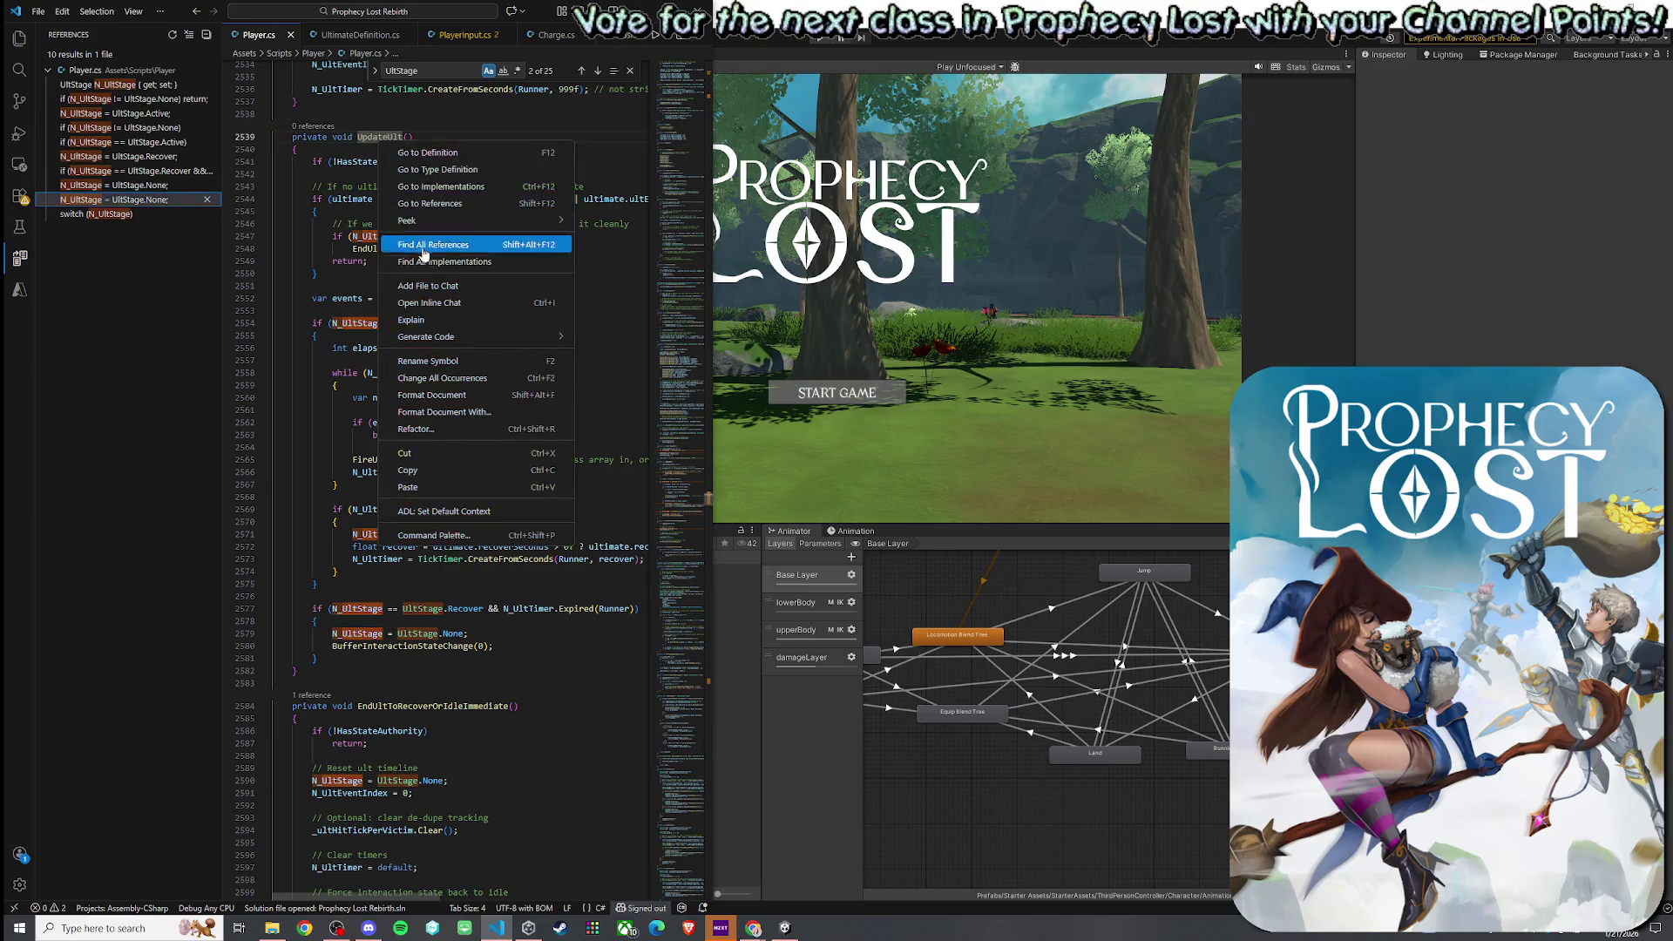
left_click(432, 272)
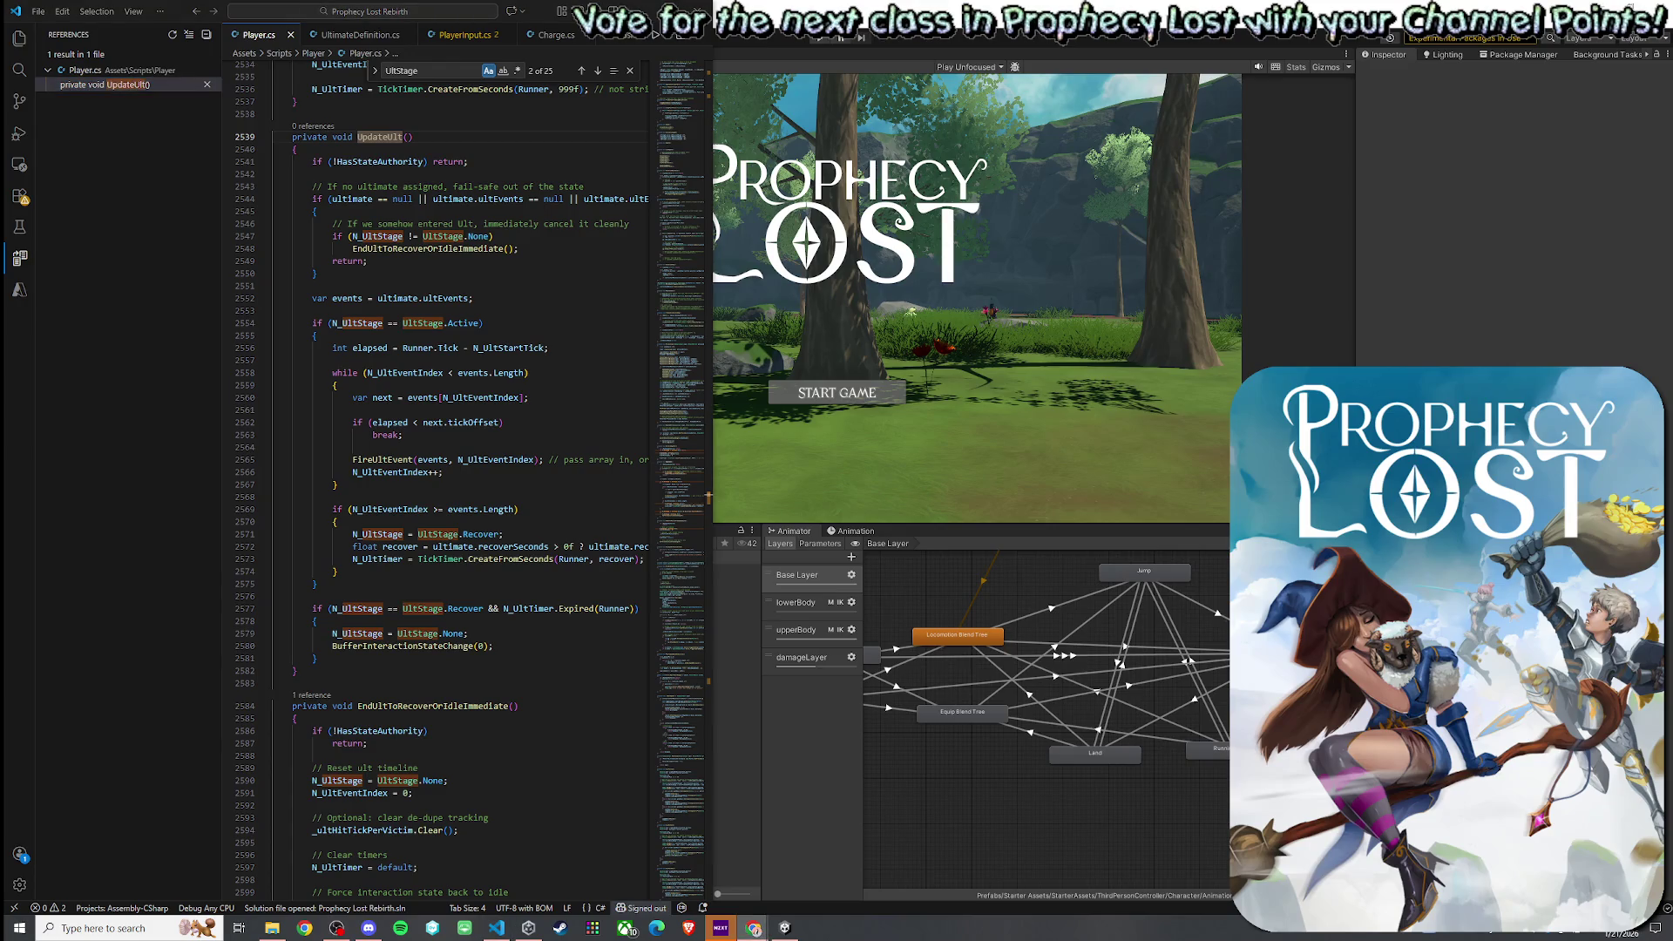
double_click(410, 70)
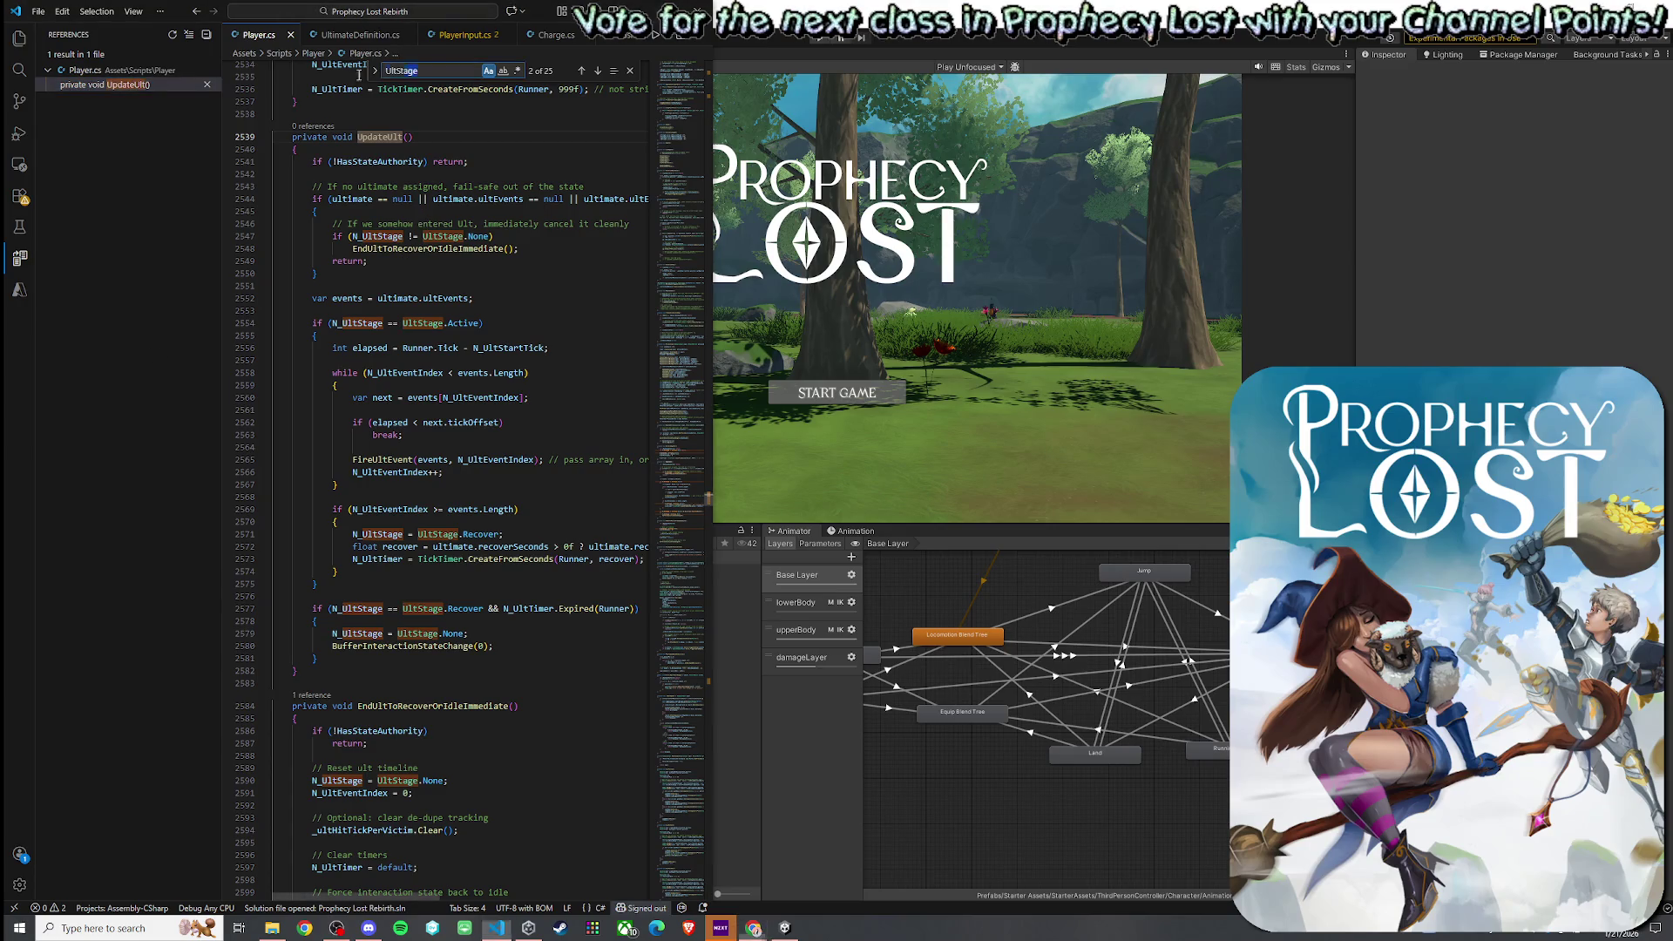
type("FixedUpdateN")
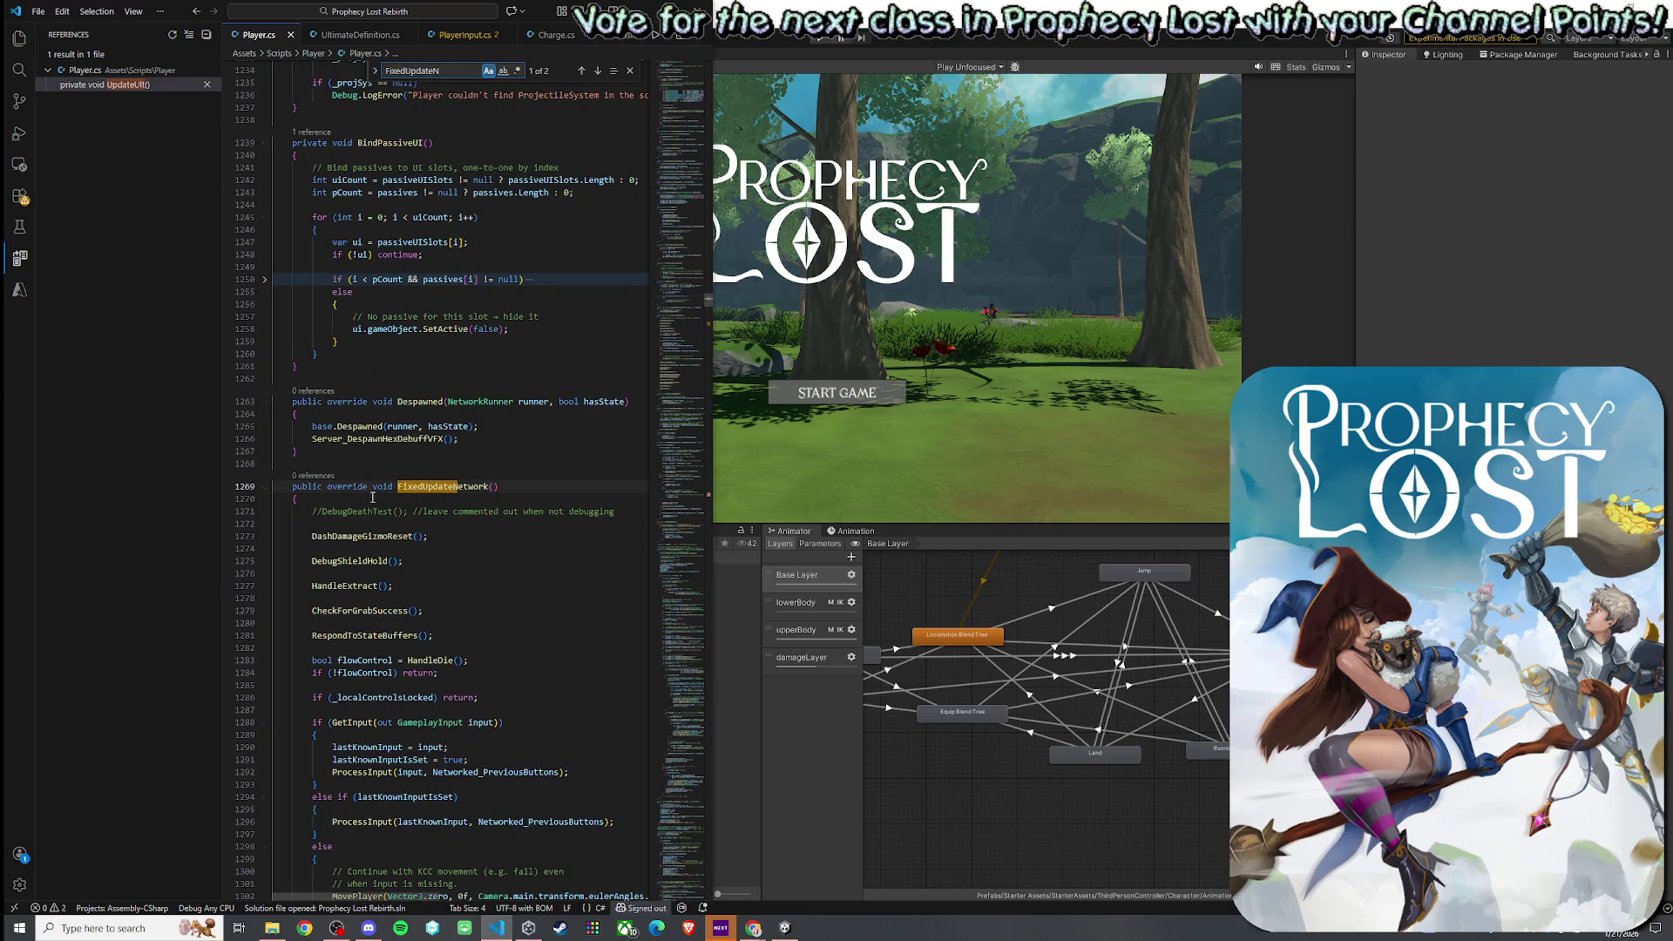
- Paste an UpdateUlt() call after DashDamageGizmoReset in FixedUpdateNetwork and fix its indentation
scroll(269, 540, "down", 3)
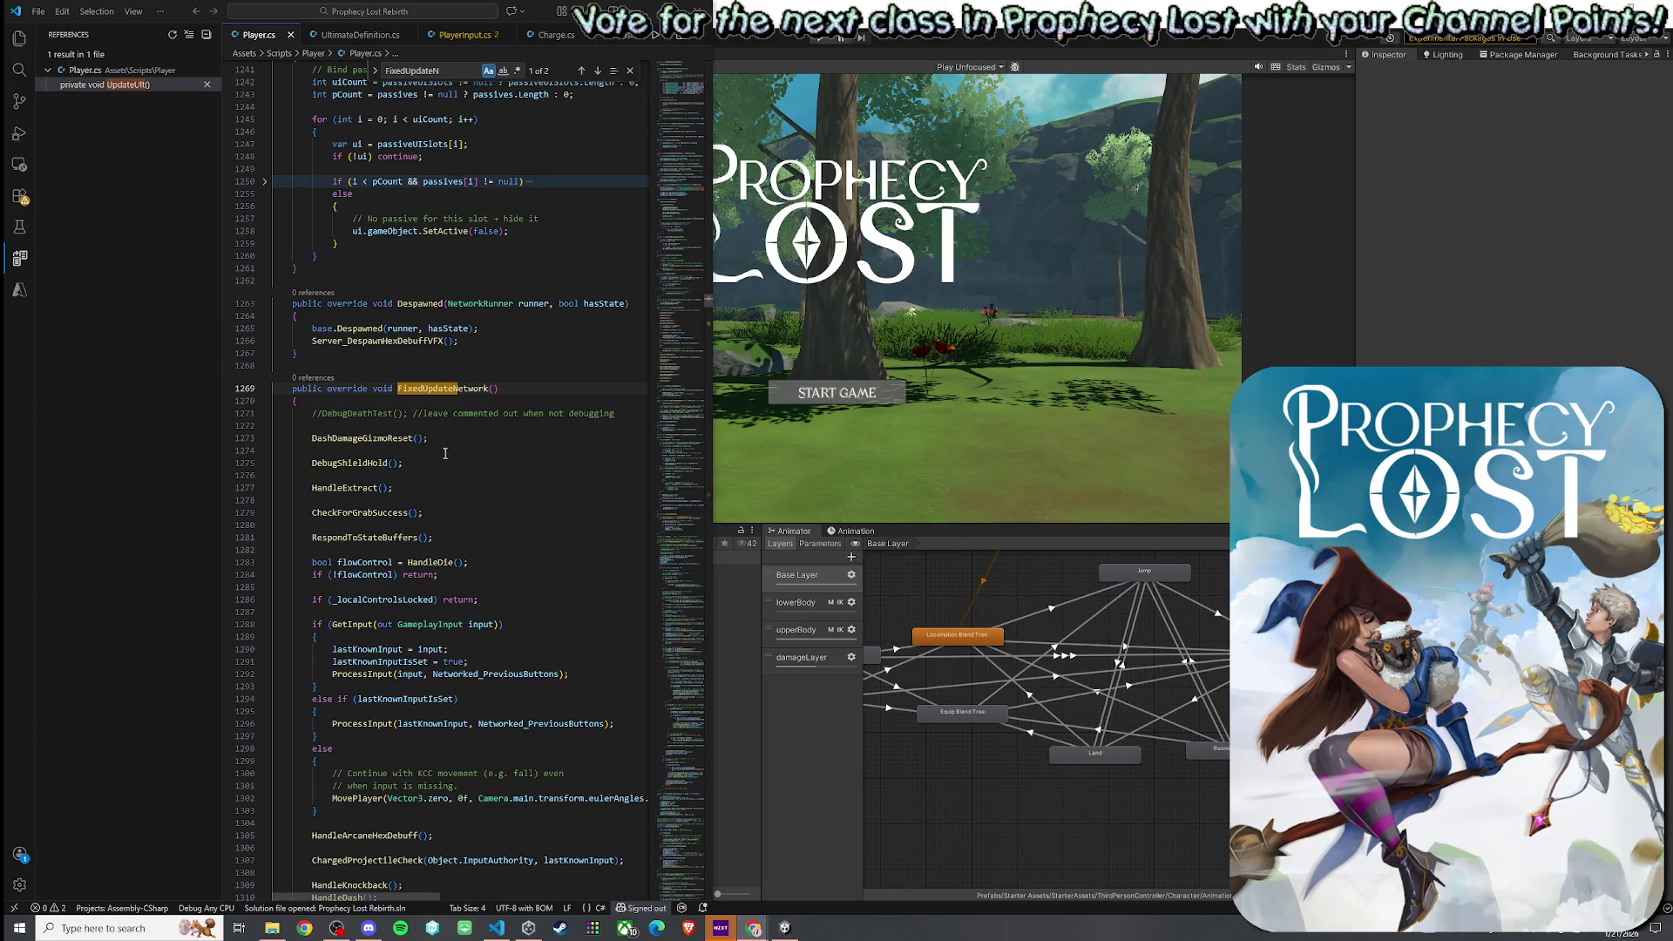
left_click(439, 442)
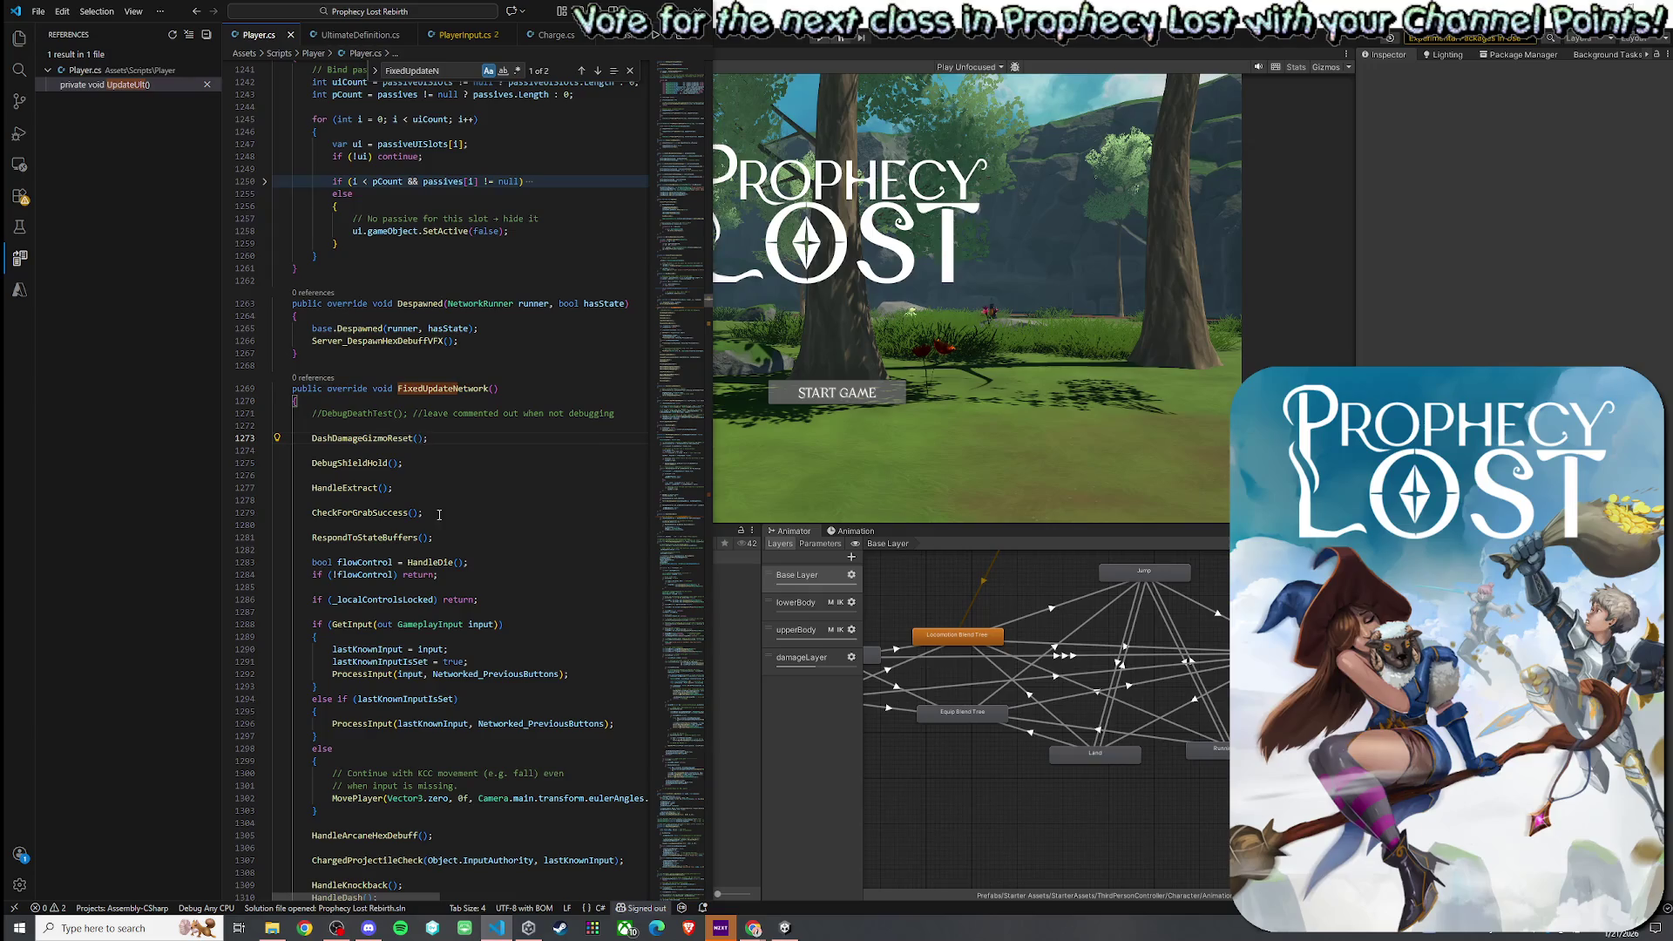
key("ctrl+v")
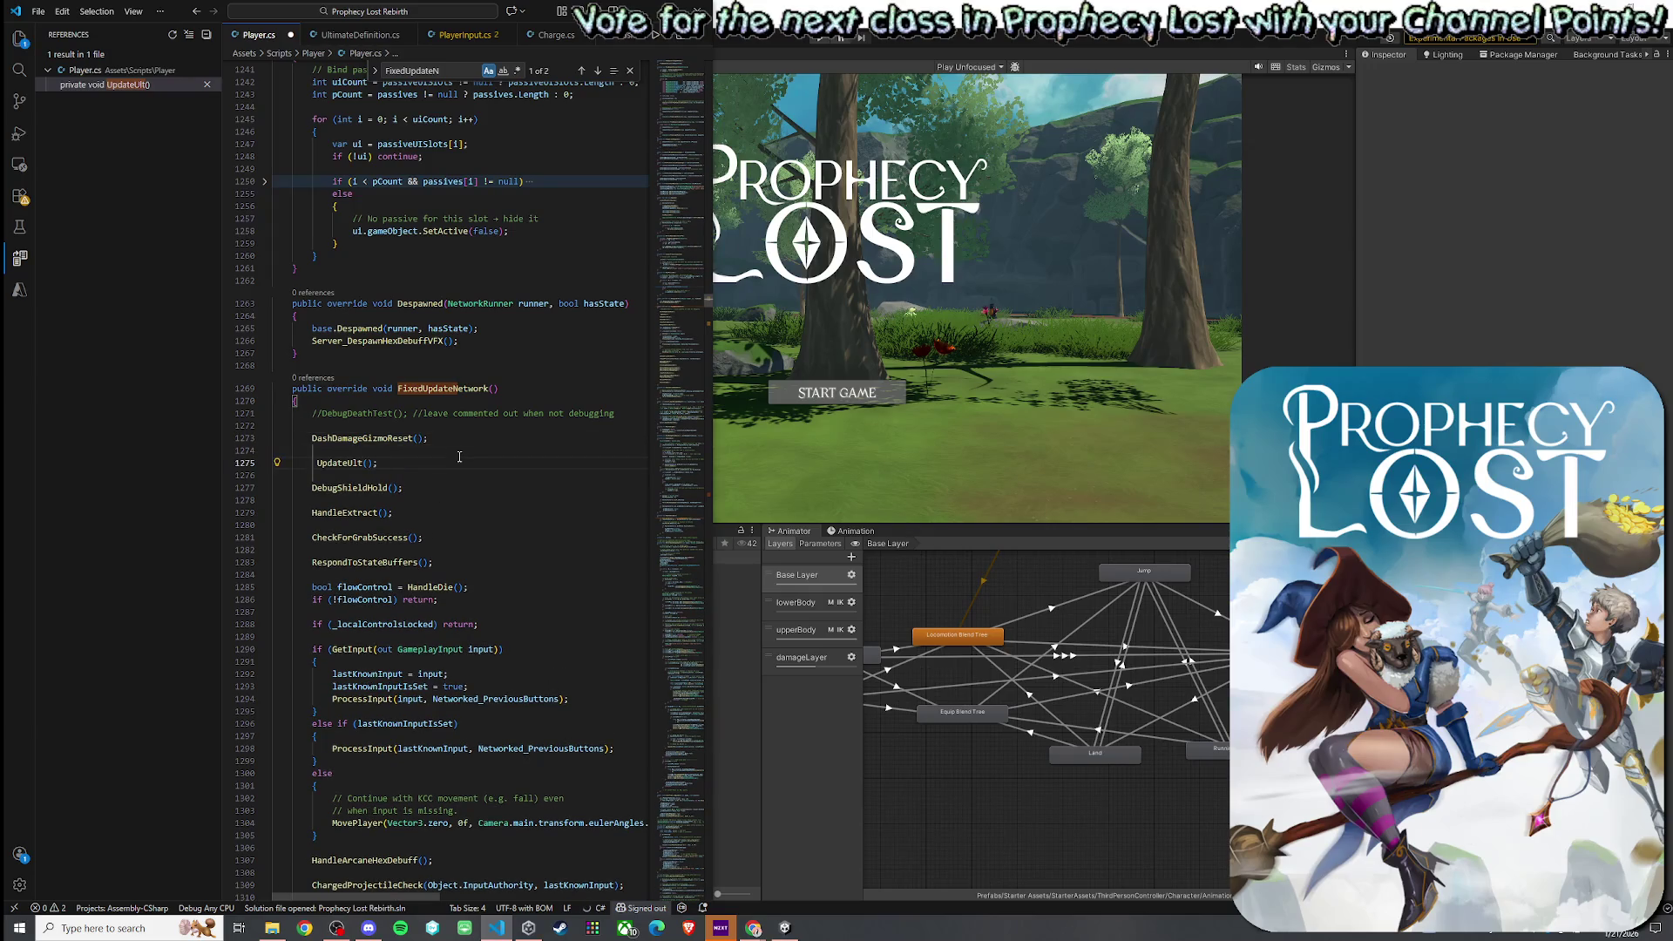
key("shift+alt+f")
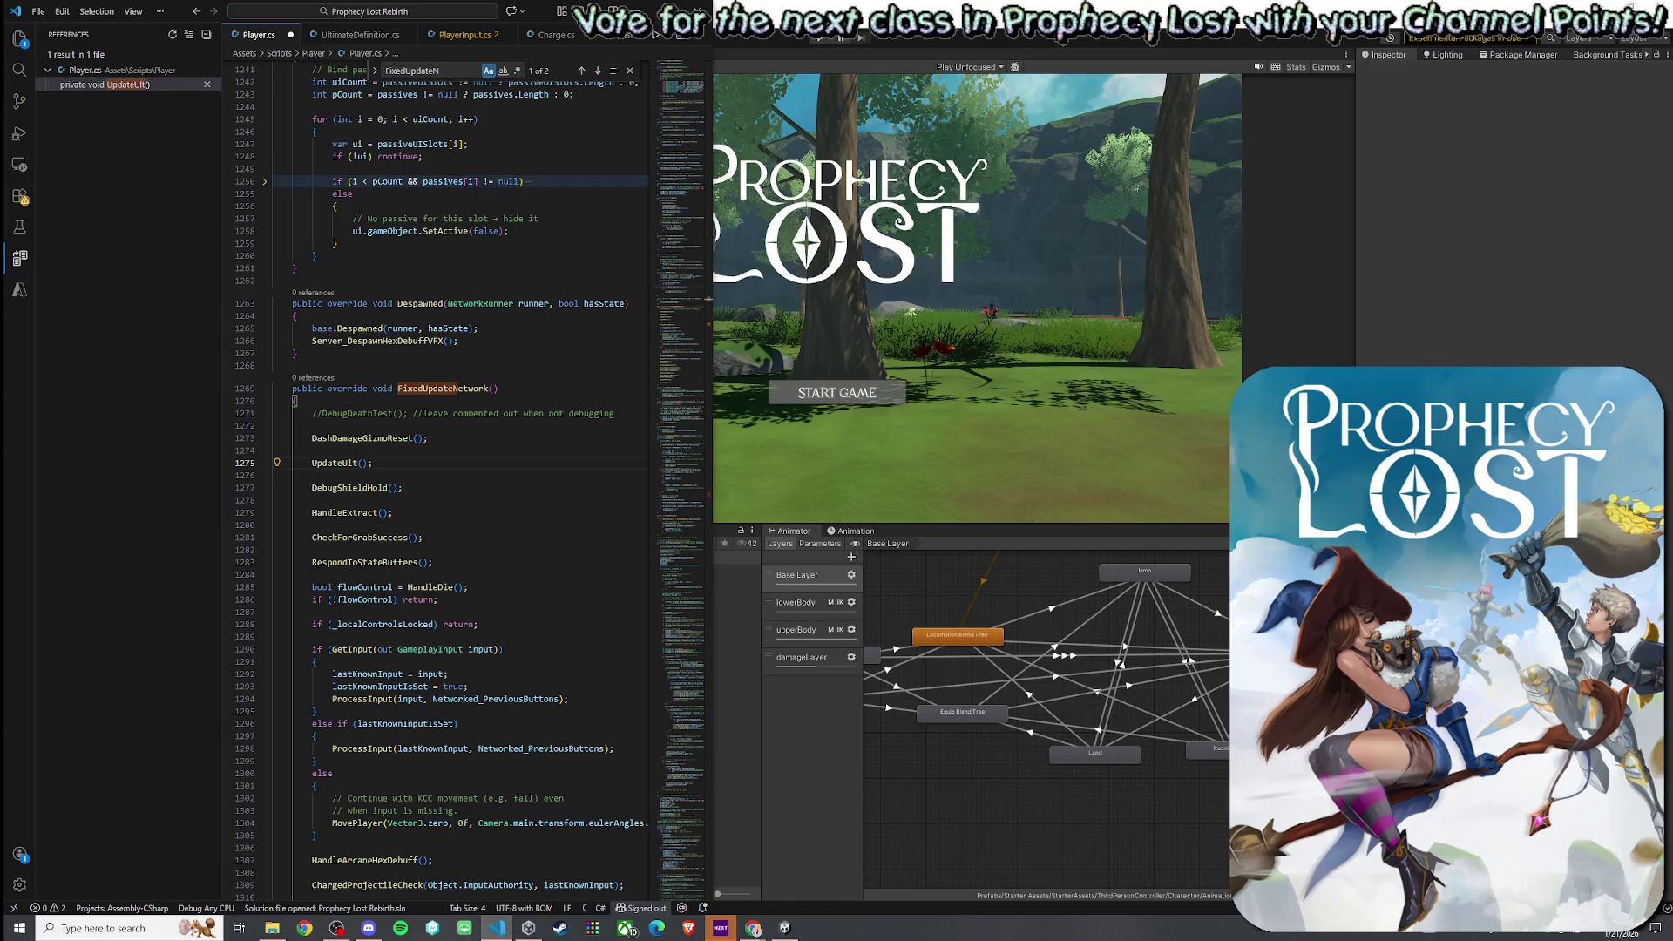
key("alt+Tab")
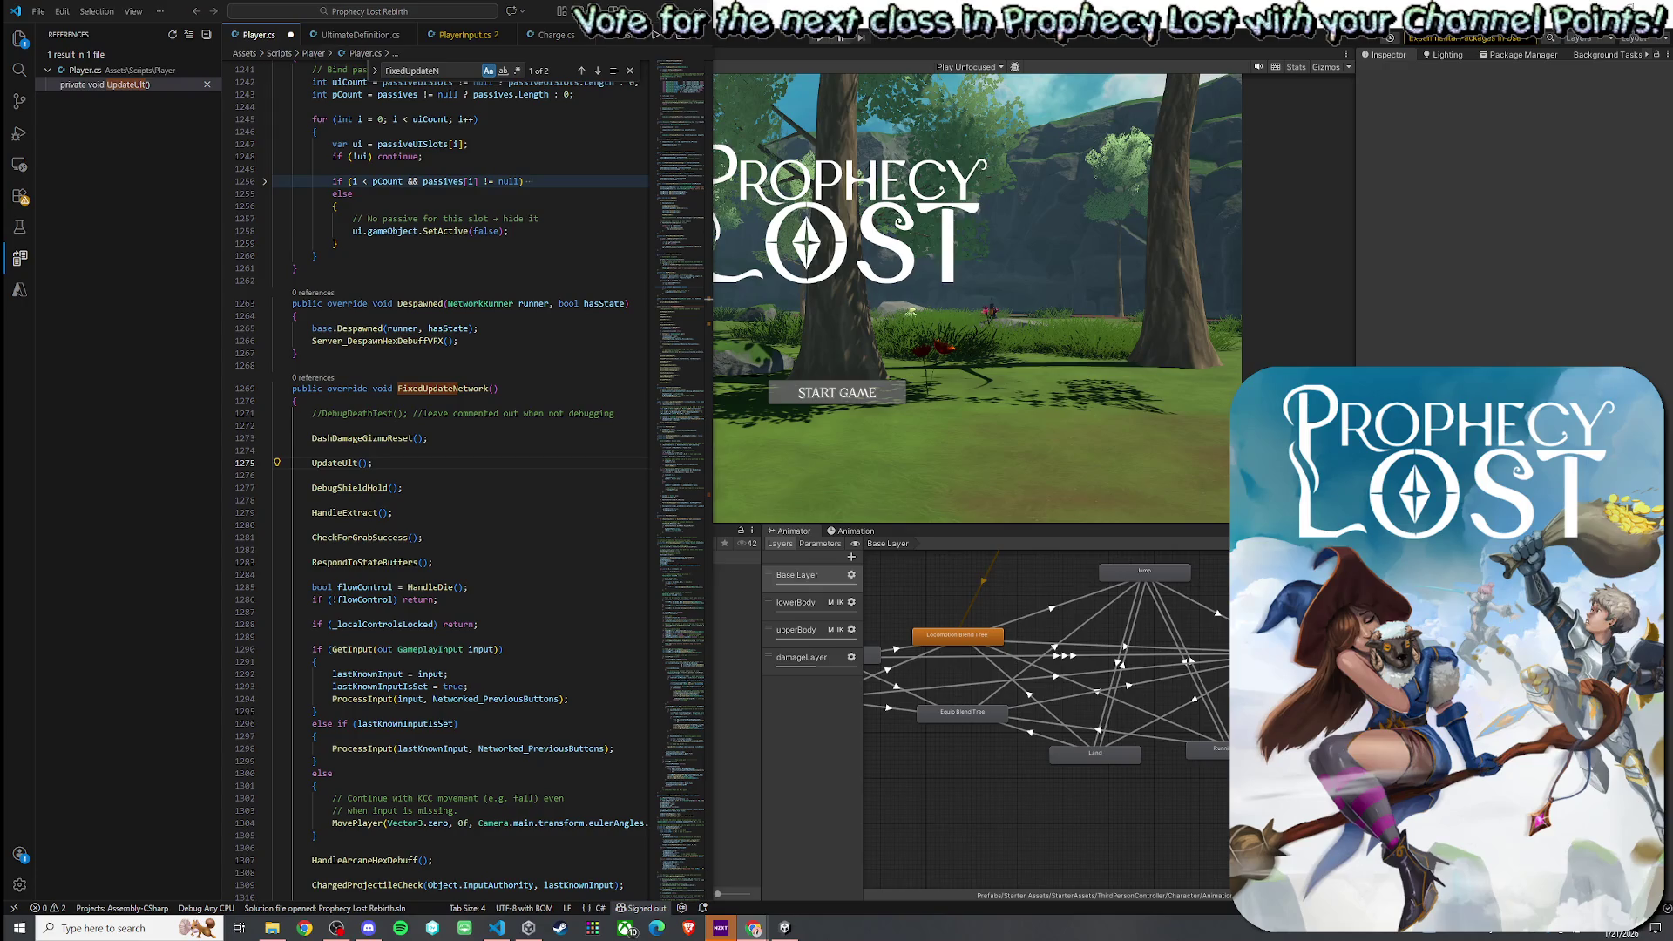
left_click(401, 425)
key("ctrl+f")
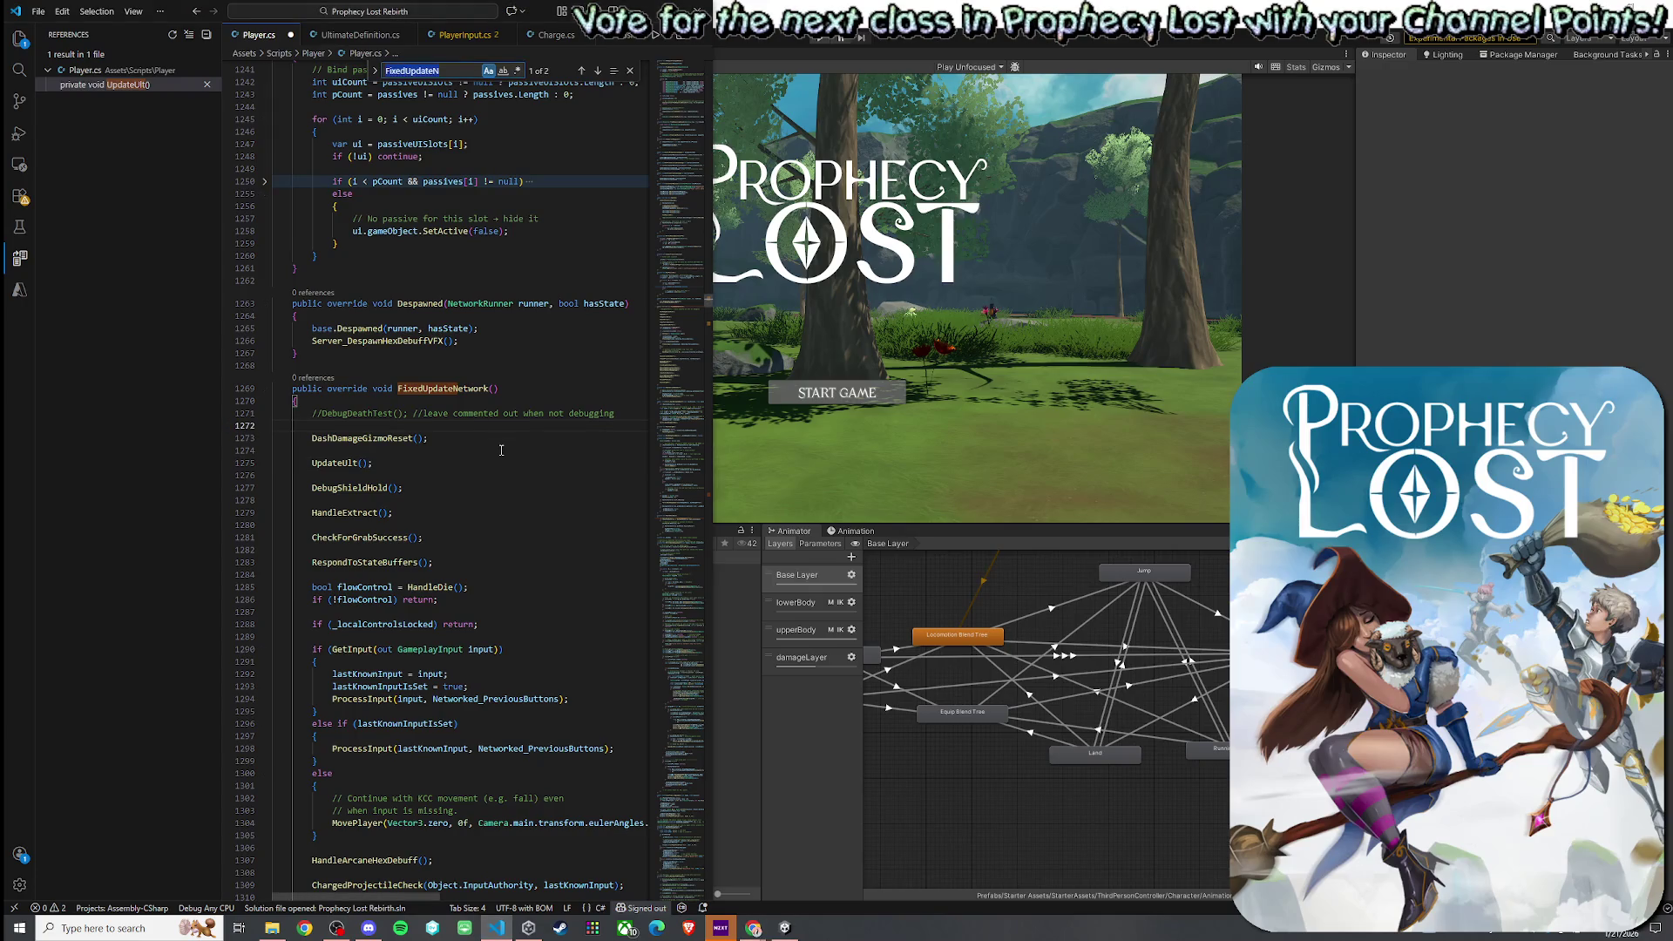
- Search 'UpdateUlt' and jump to the UpdateUlt definition to see where ultimate is used
type("UpdateUlt")
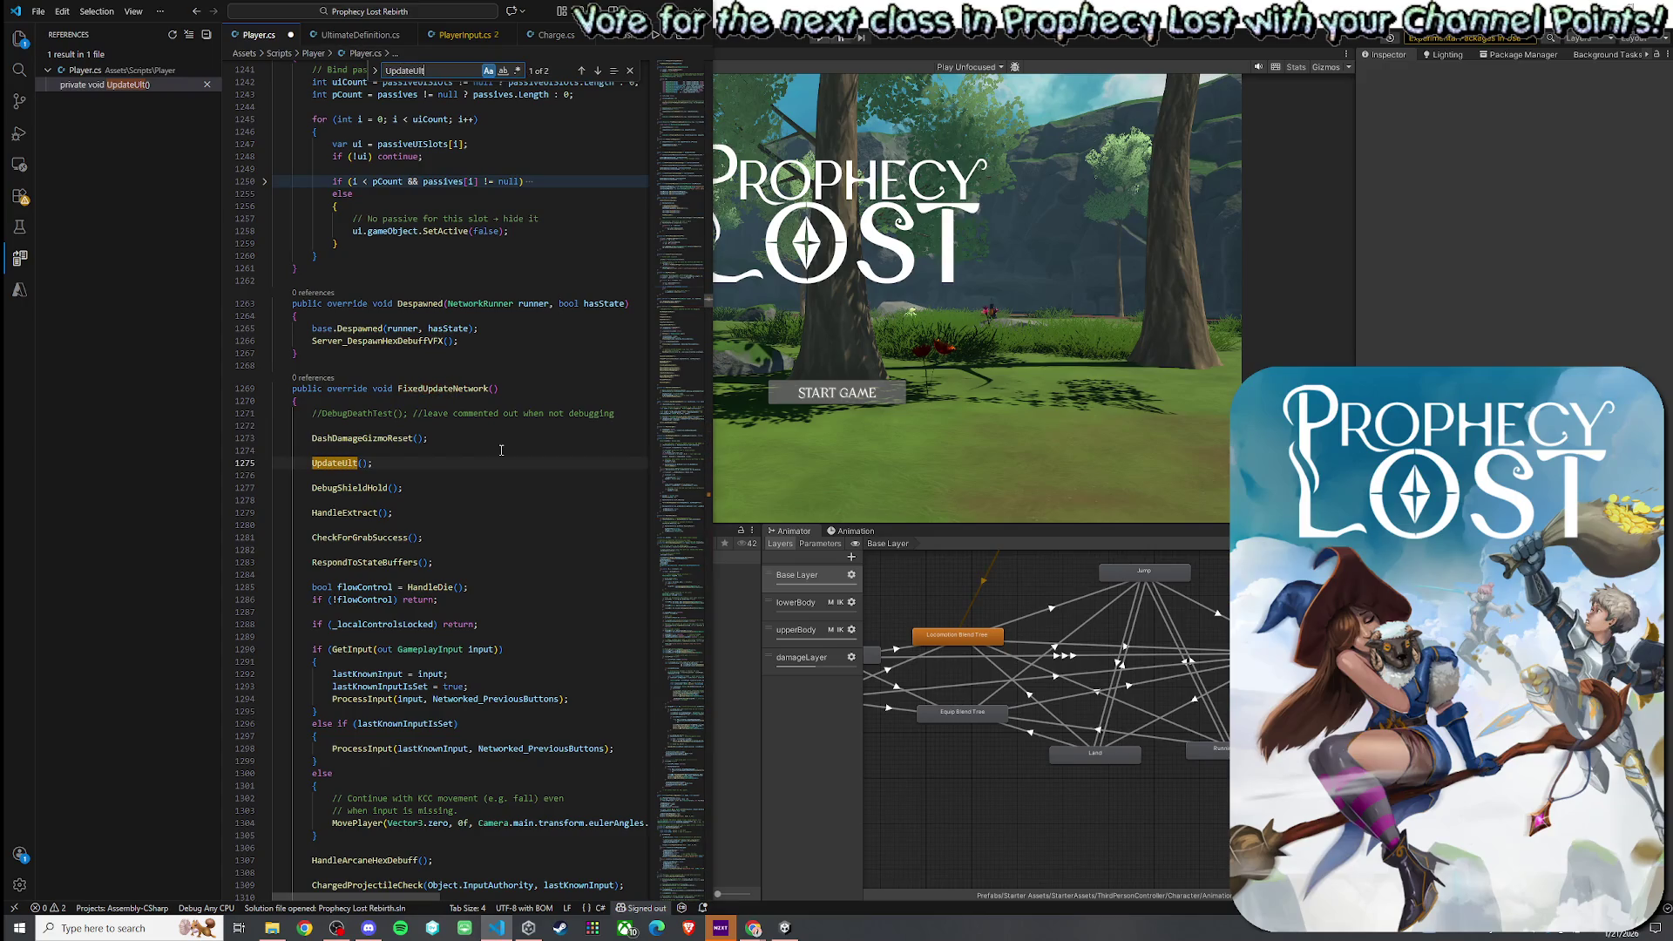
left_click(597, 71)
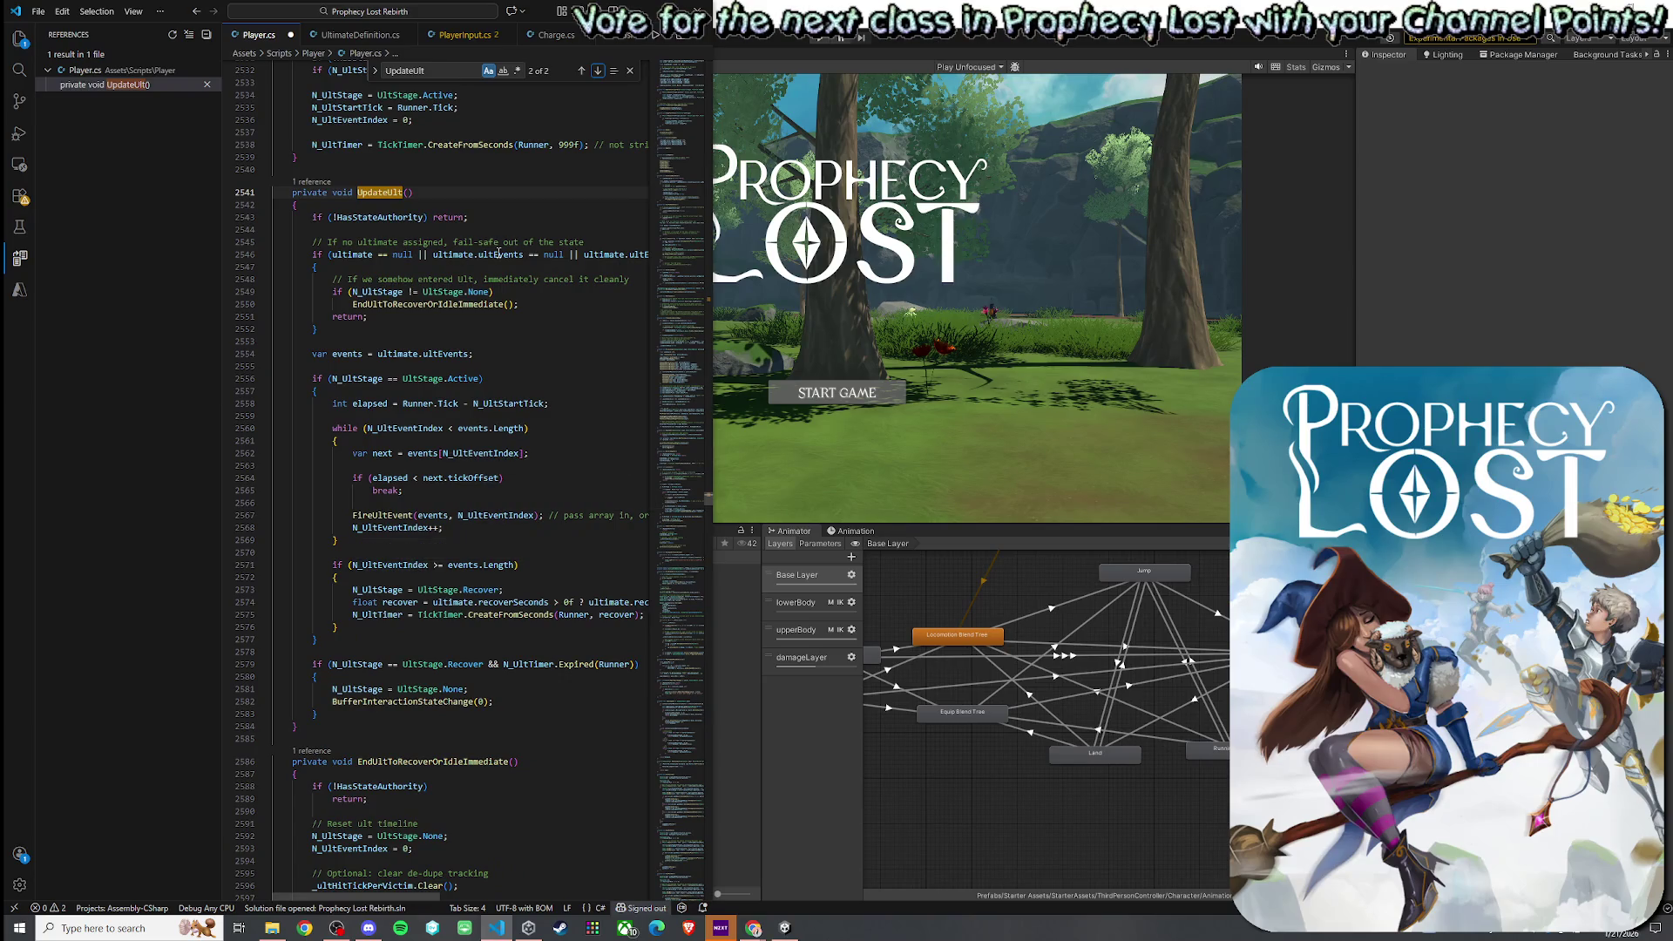
left_click(328, 255)
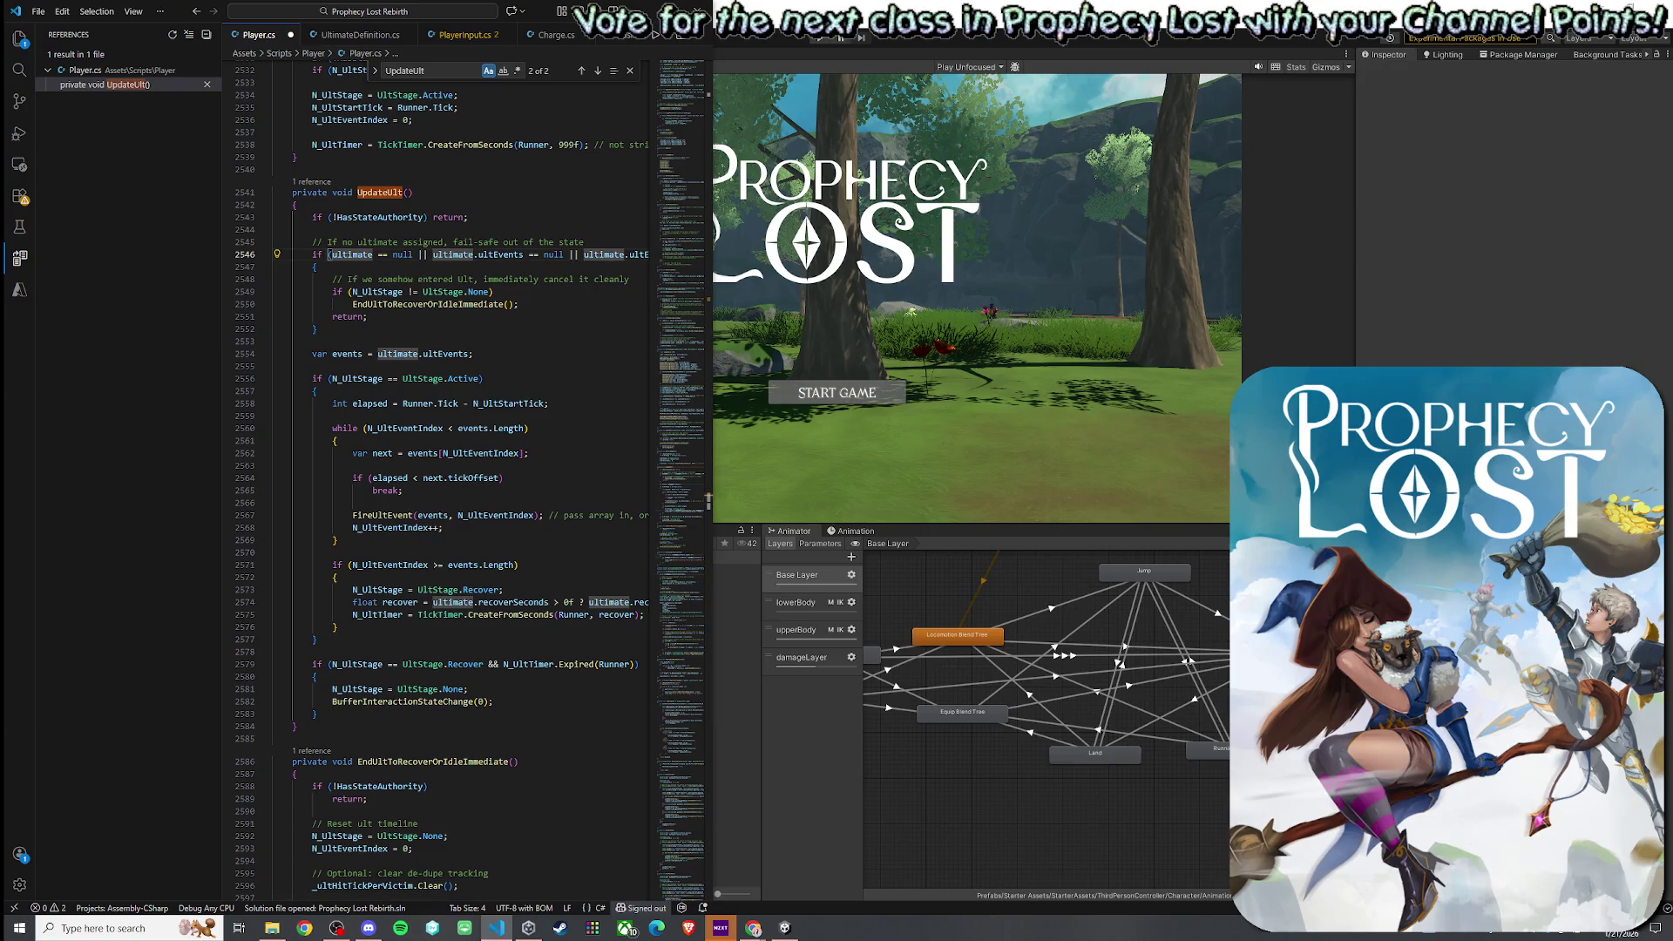
key("alt+Tab")
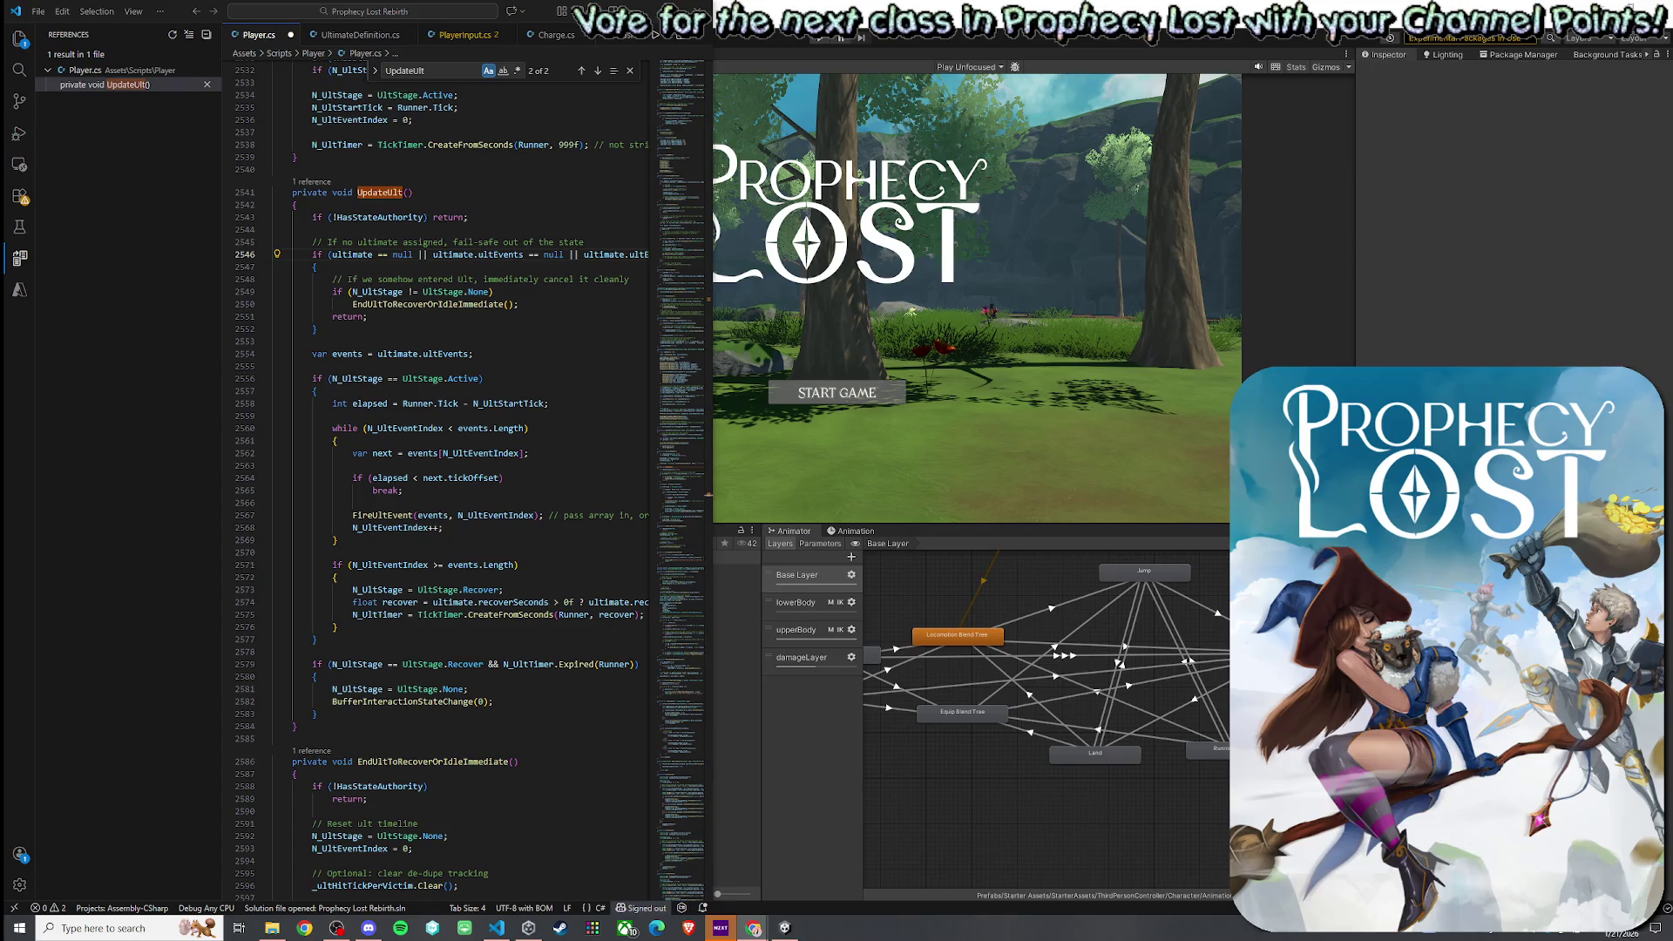
left_click_drag(676, 489, 671, 113)
- Inspect the UltHitEvent struct definition and save Player.cs
scroll(573, 367, "up", 20)
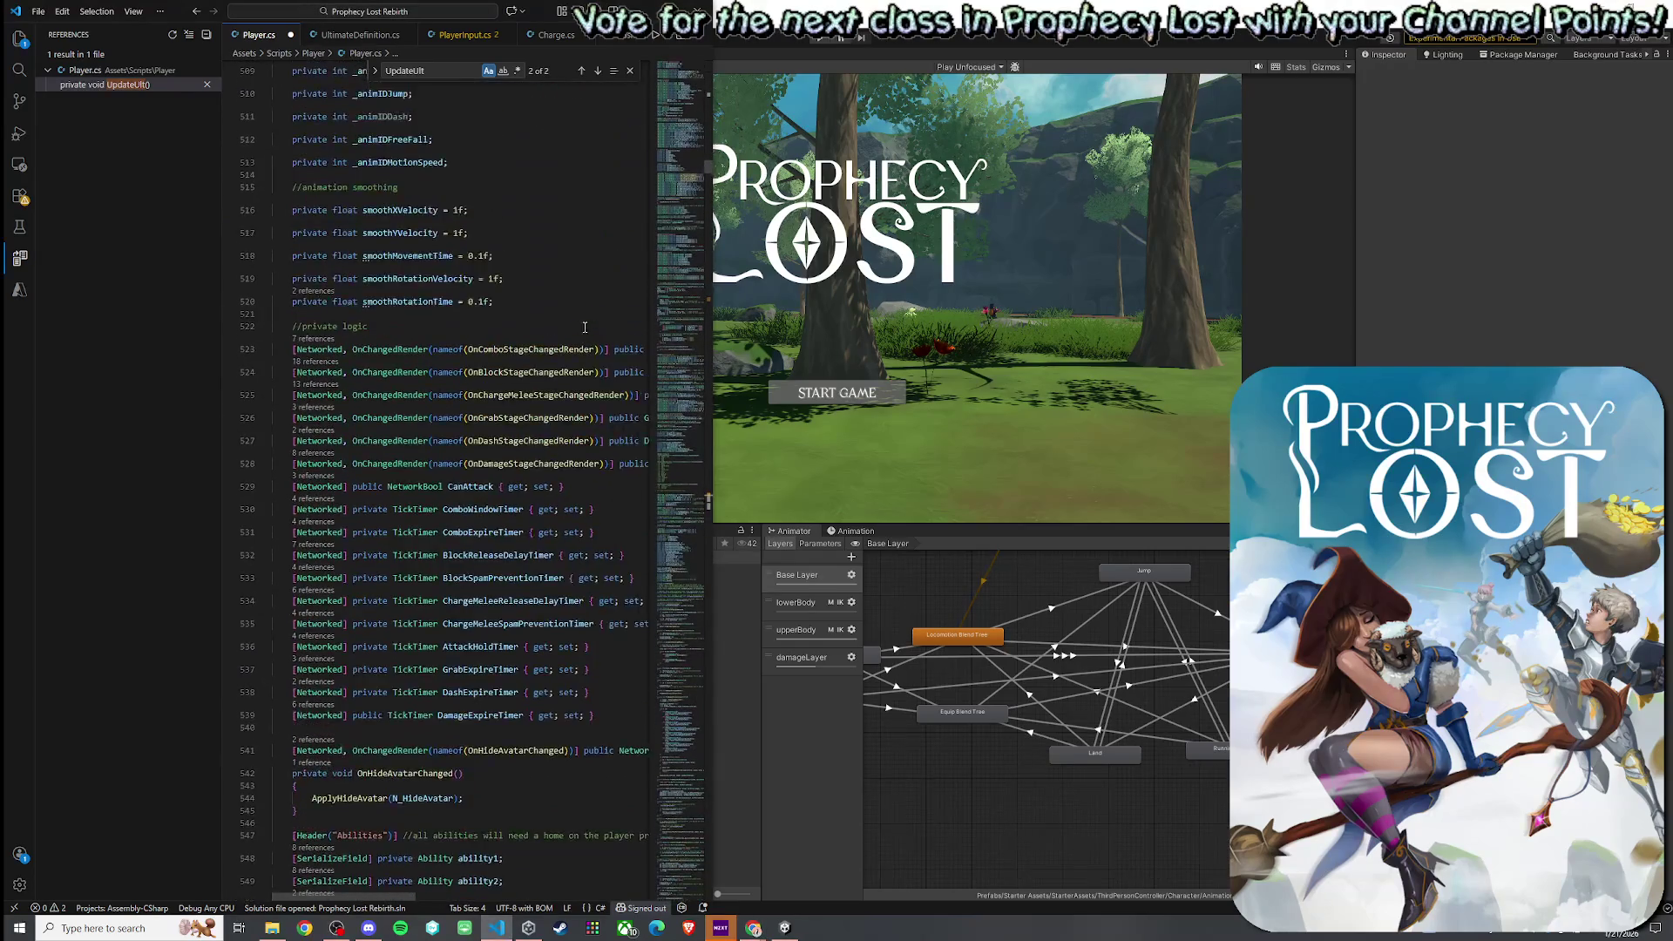
scroll(574, 368, "up", 15)
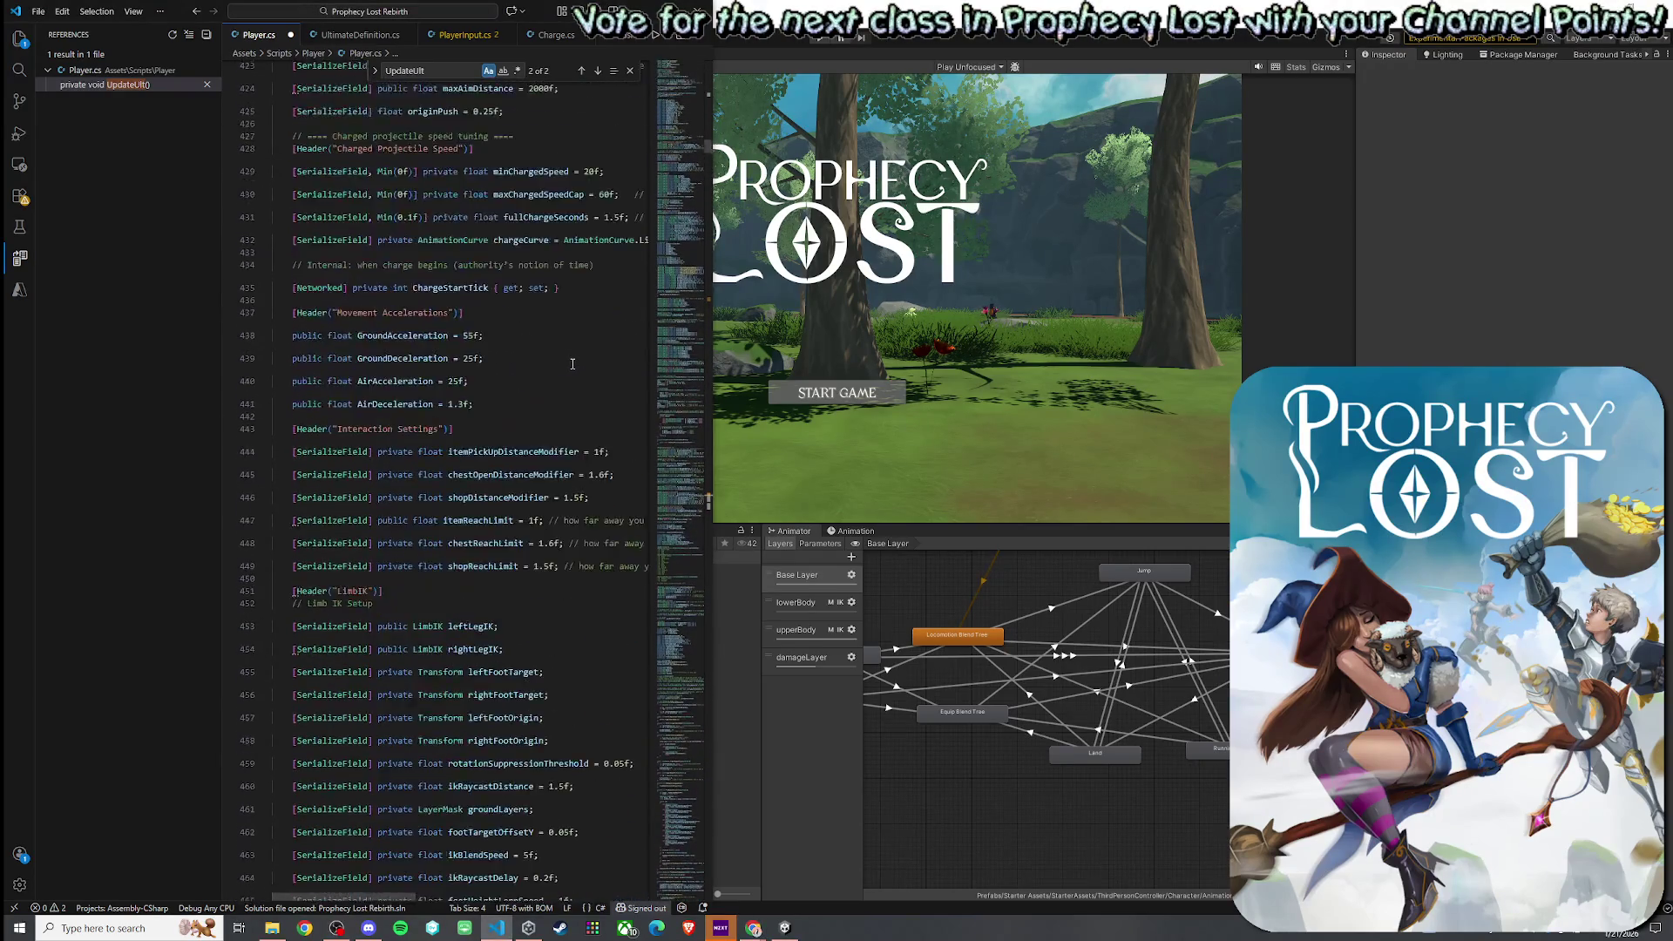
scroll(572, 364, "up", 20)
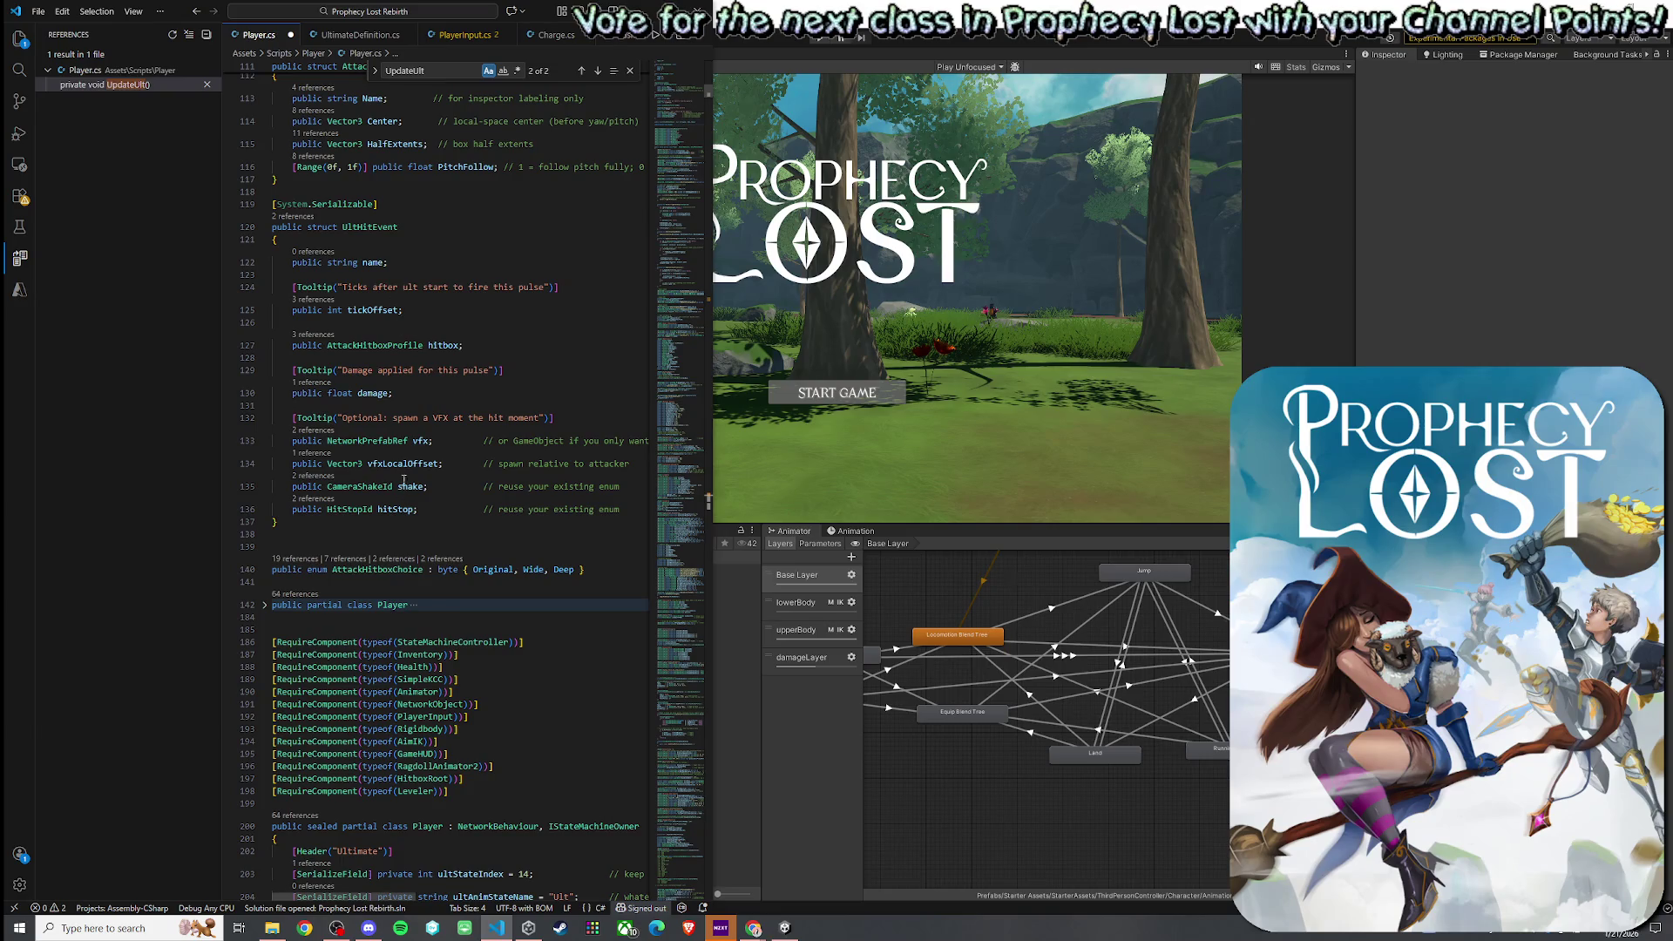
left_click(369, 227)
left_click(39, 11)
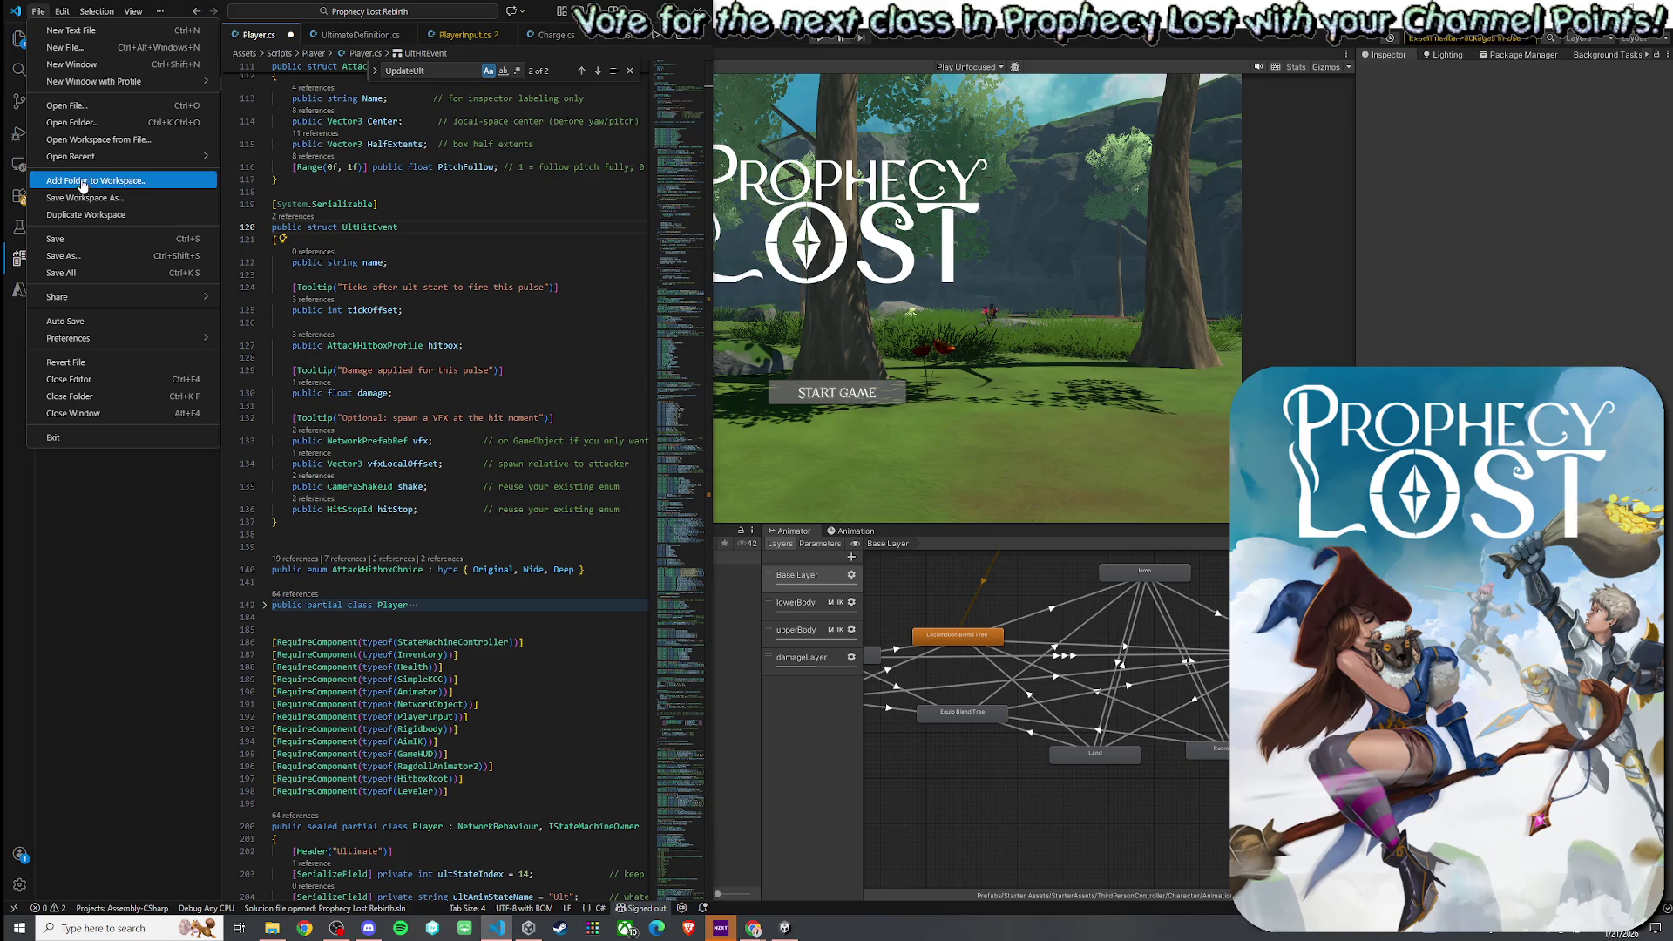
left_click(61, 232)
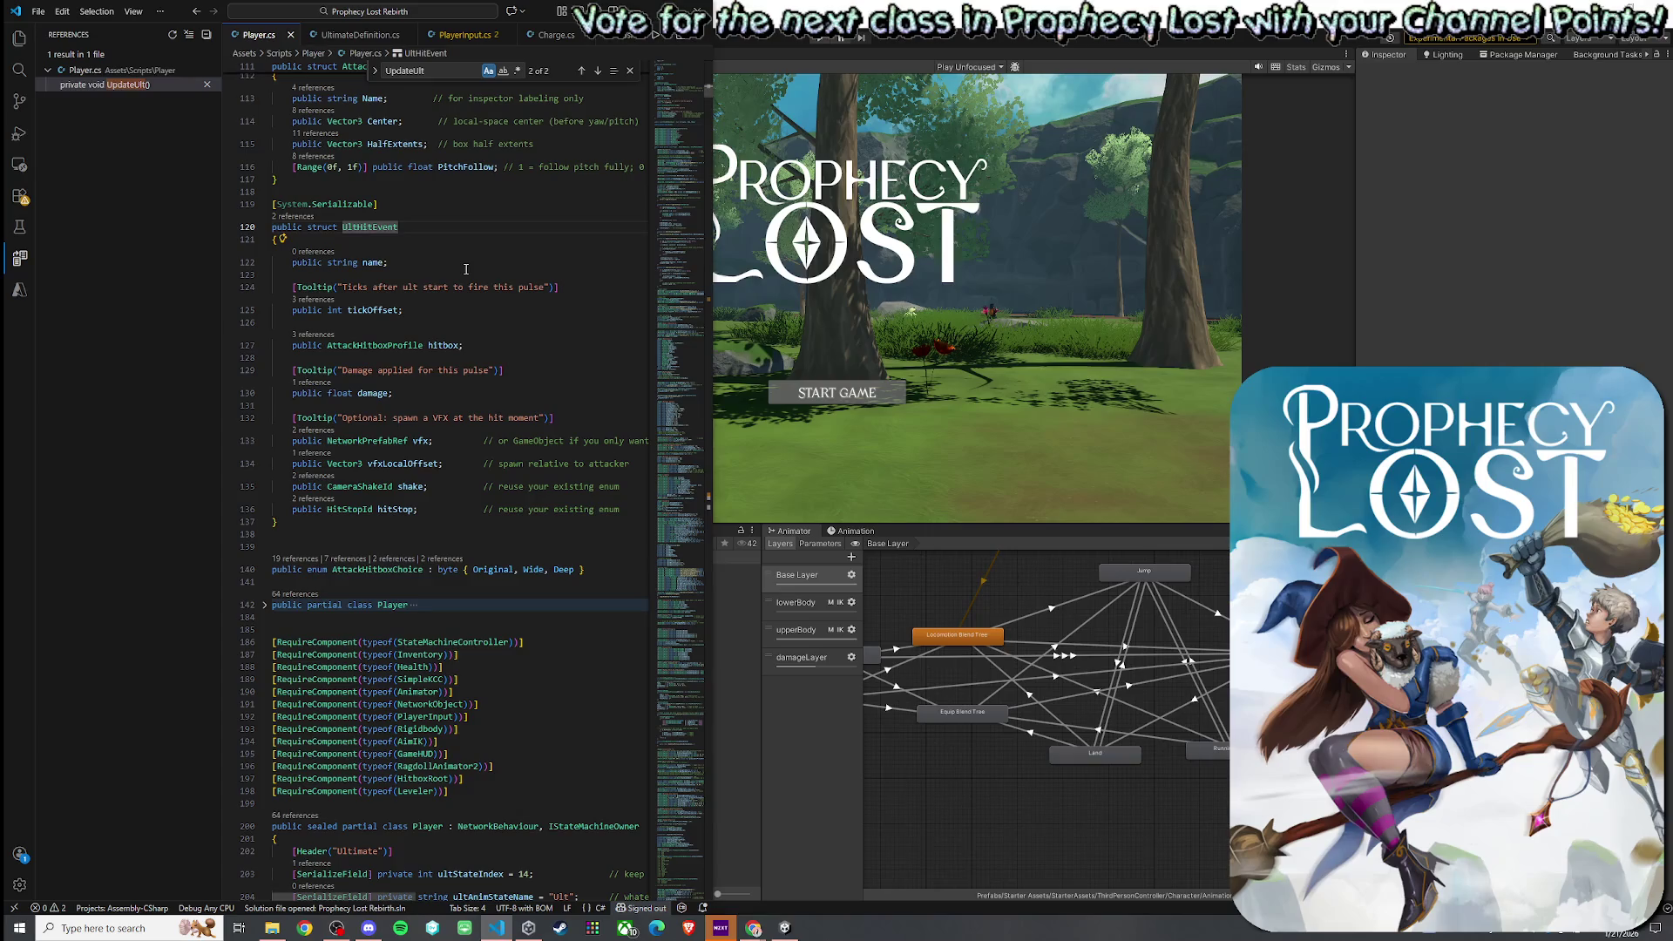
- Check ultEvents in UltimateDefinition.cs, then return to Unity to recompile the scripts
left_click(359, 34)
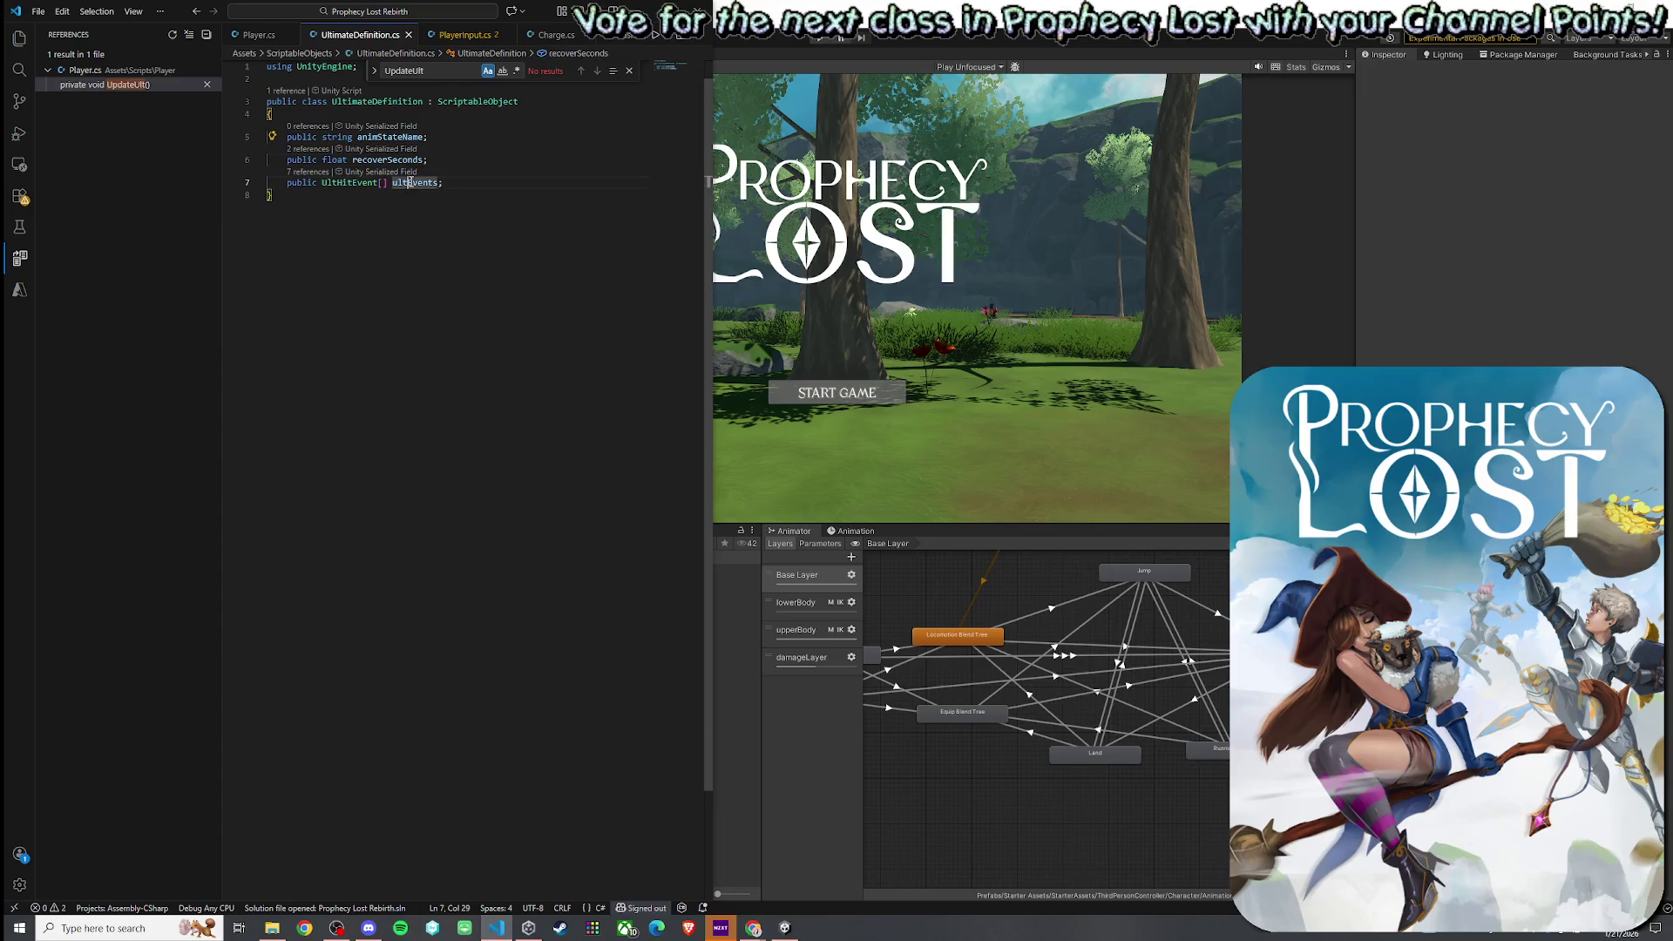
left_click(349, 183, "ctrl")
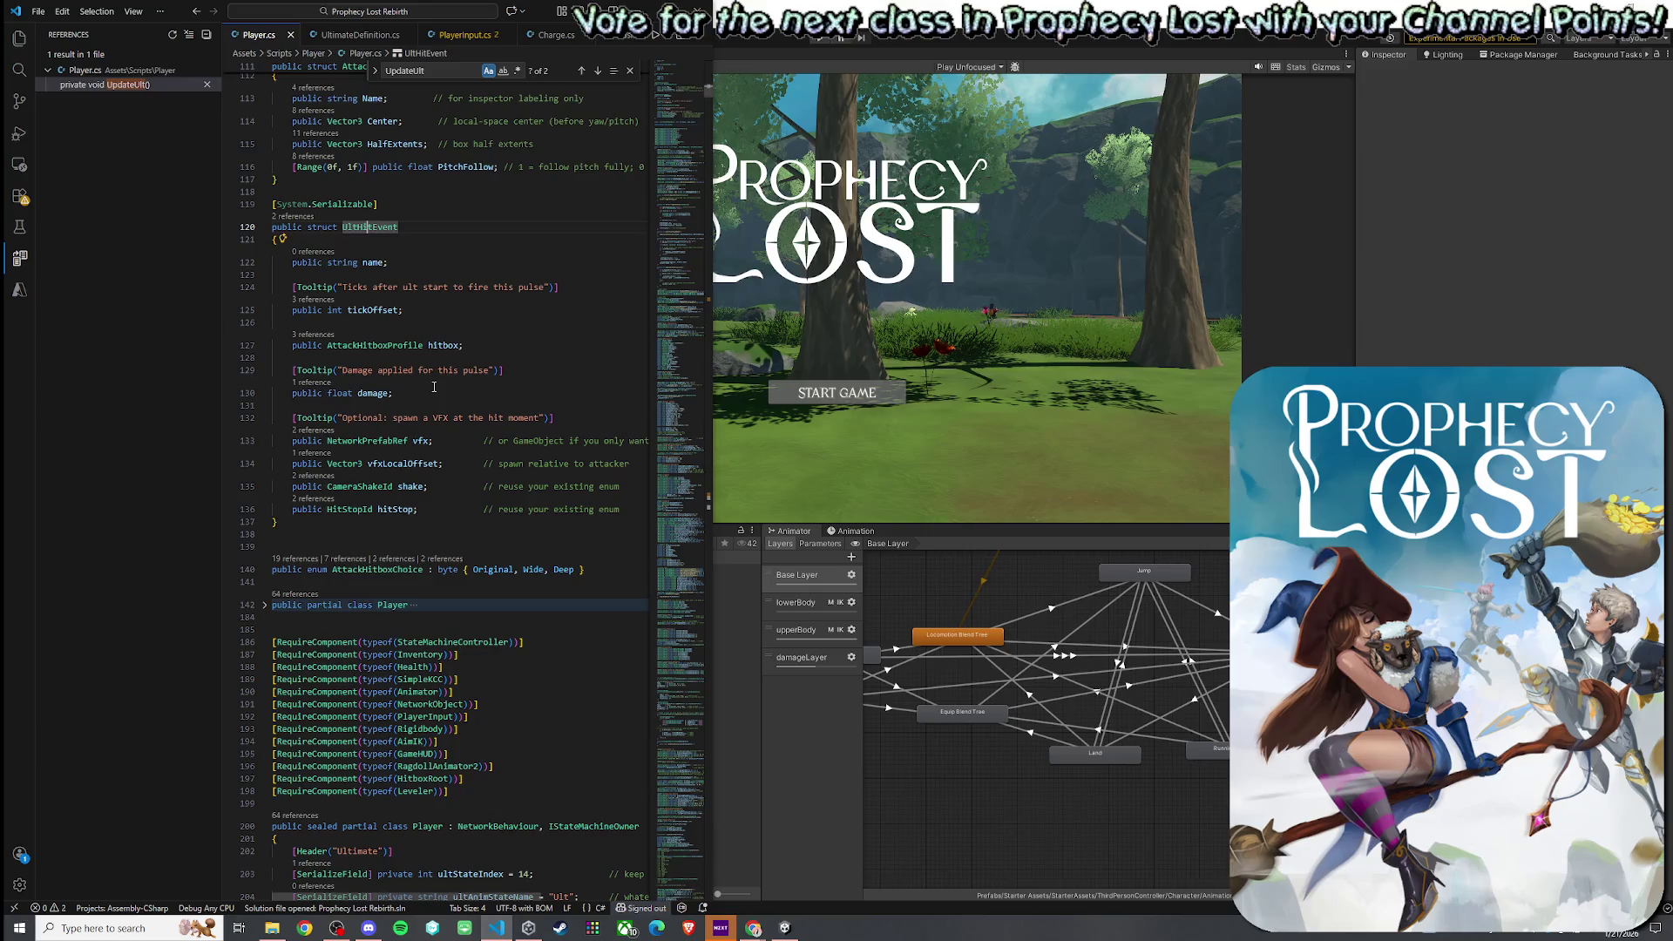
left_click(795, 411)
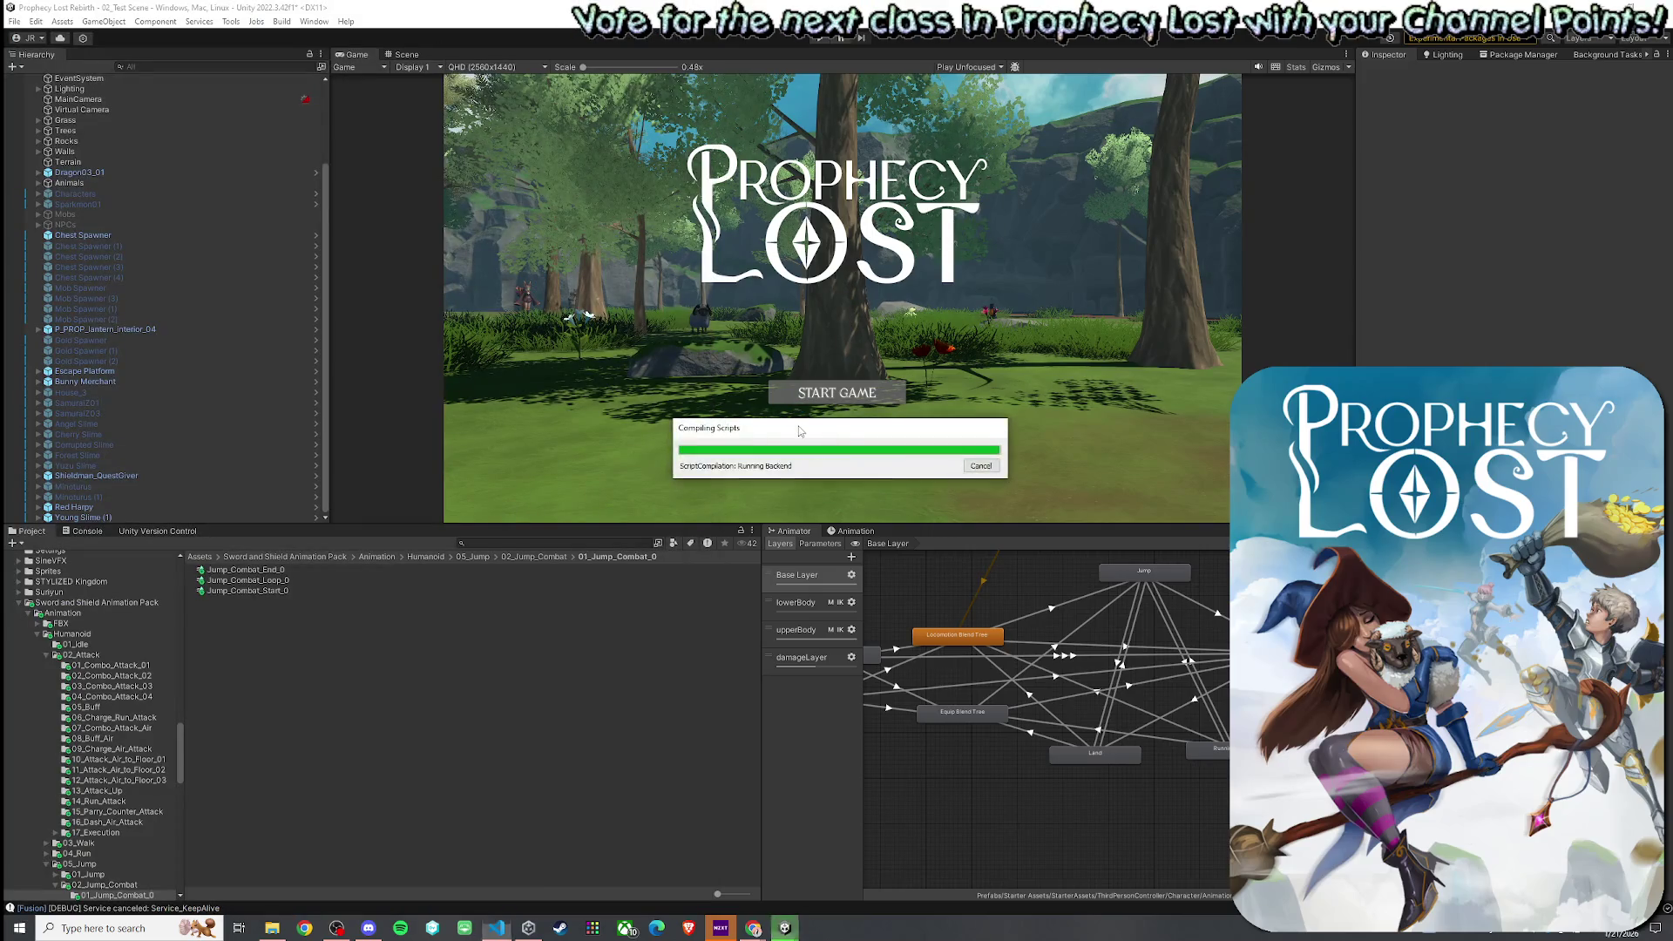
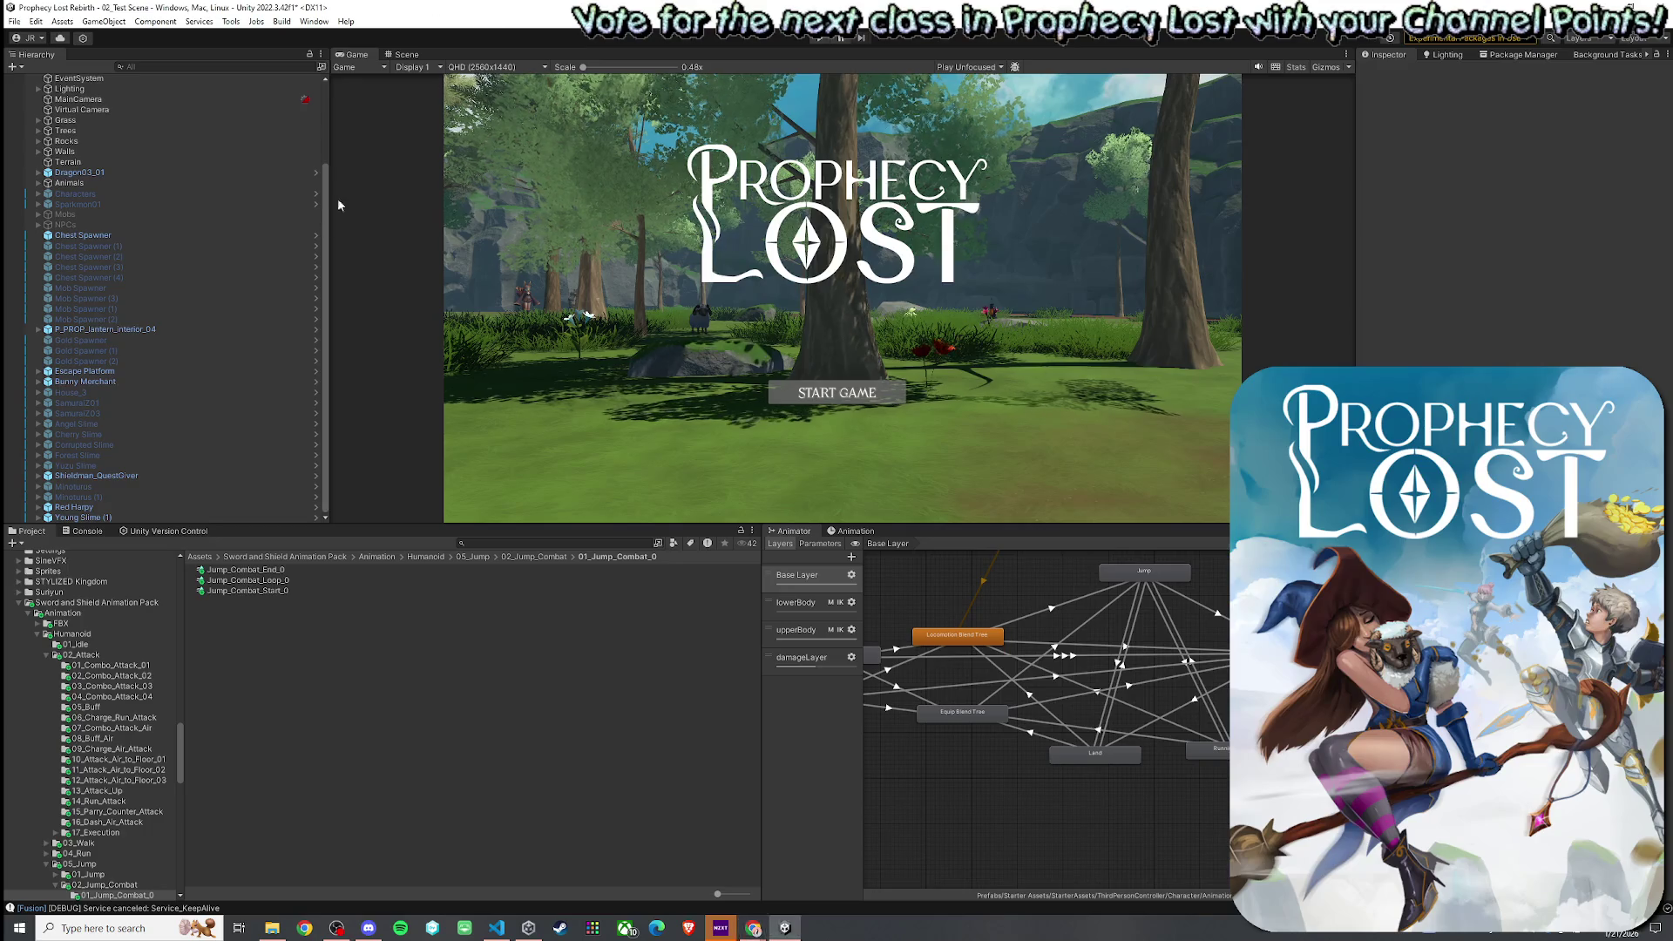
- Save the scene and search the project assets for 'Player'
left_click(15, 21)
left_click(49, 86)
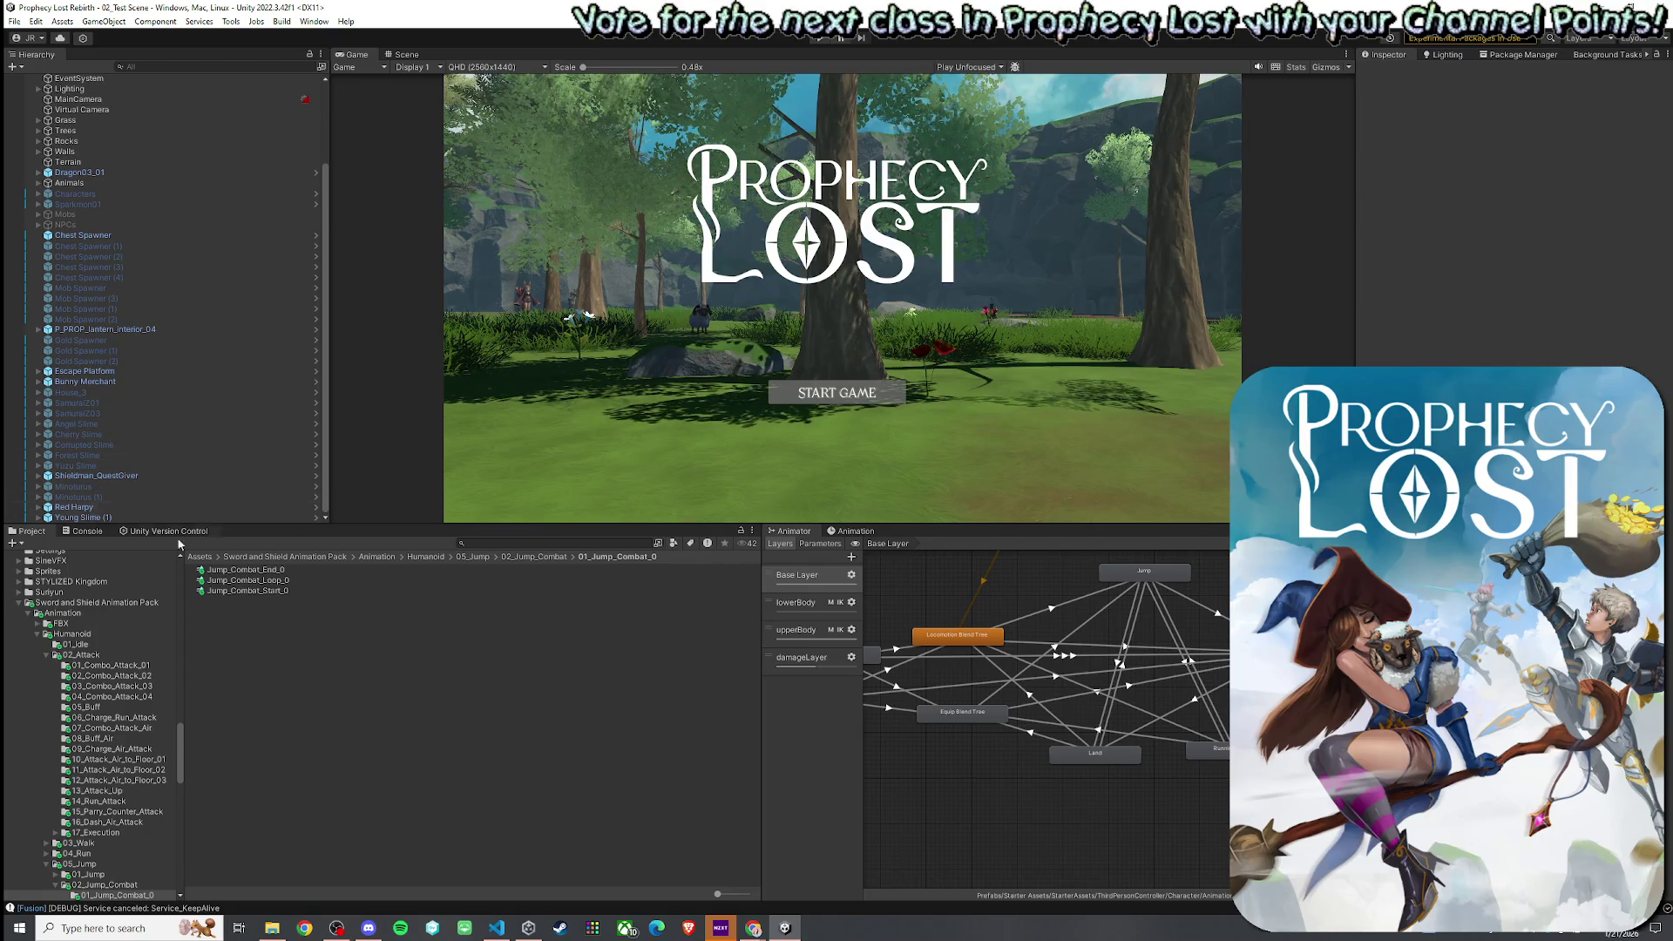
left_click(202, 556)
left_click(490, 543)
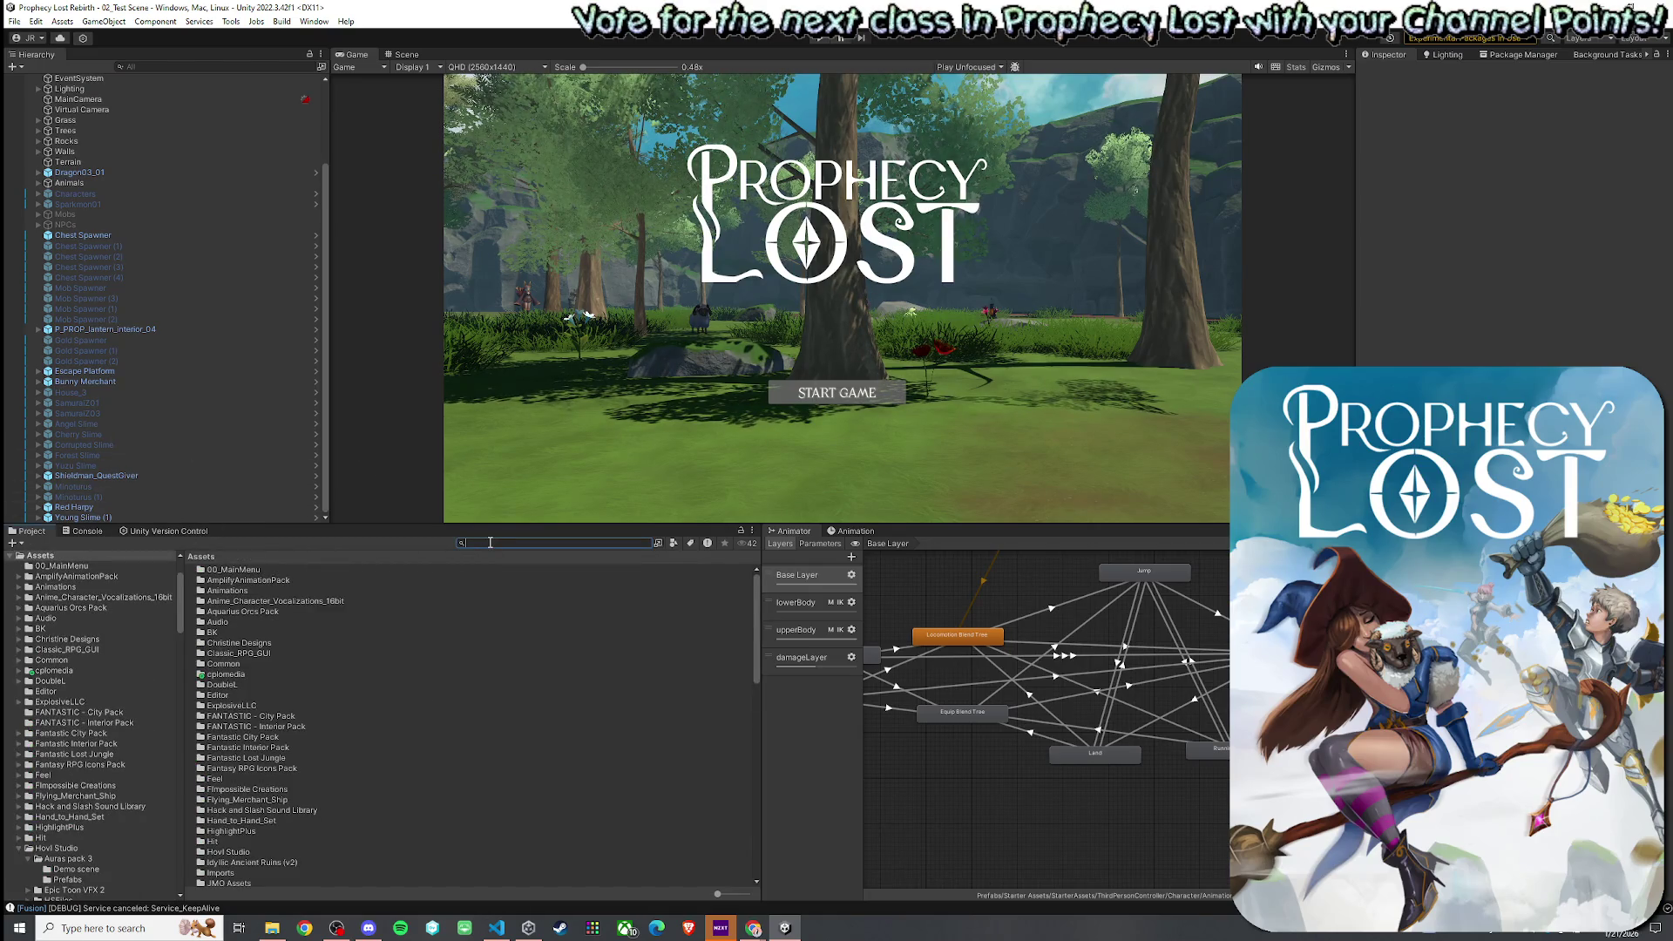
type("Player")
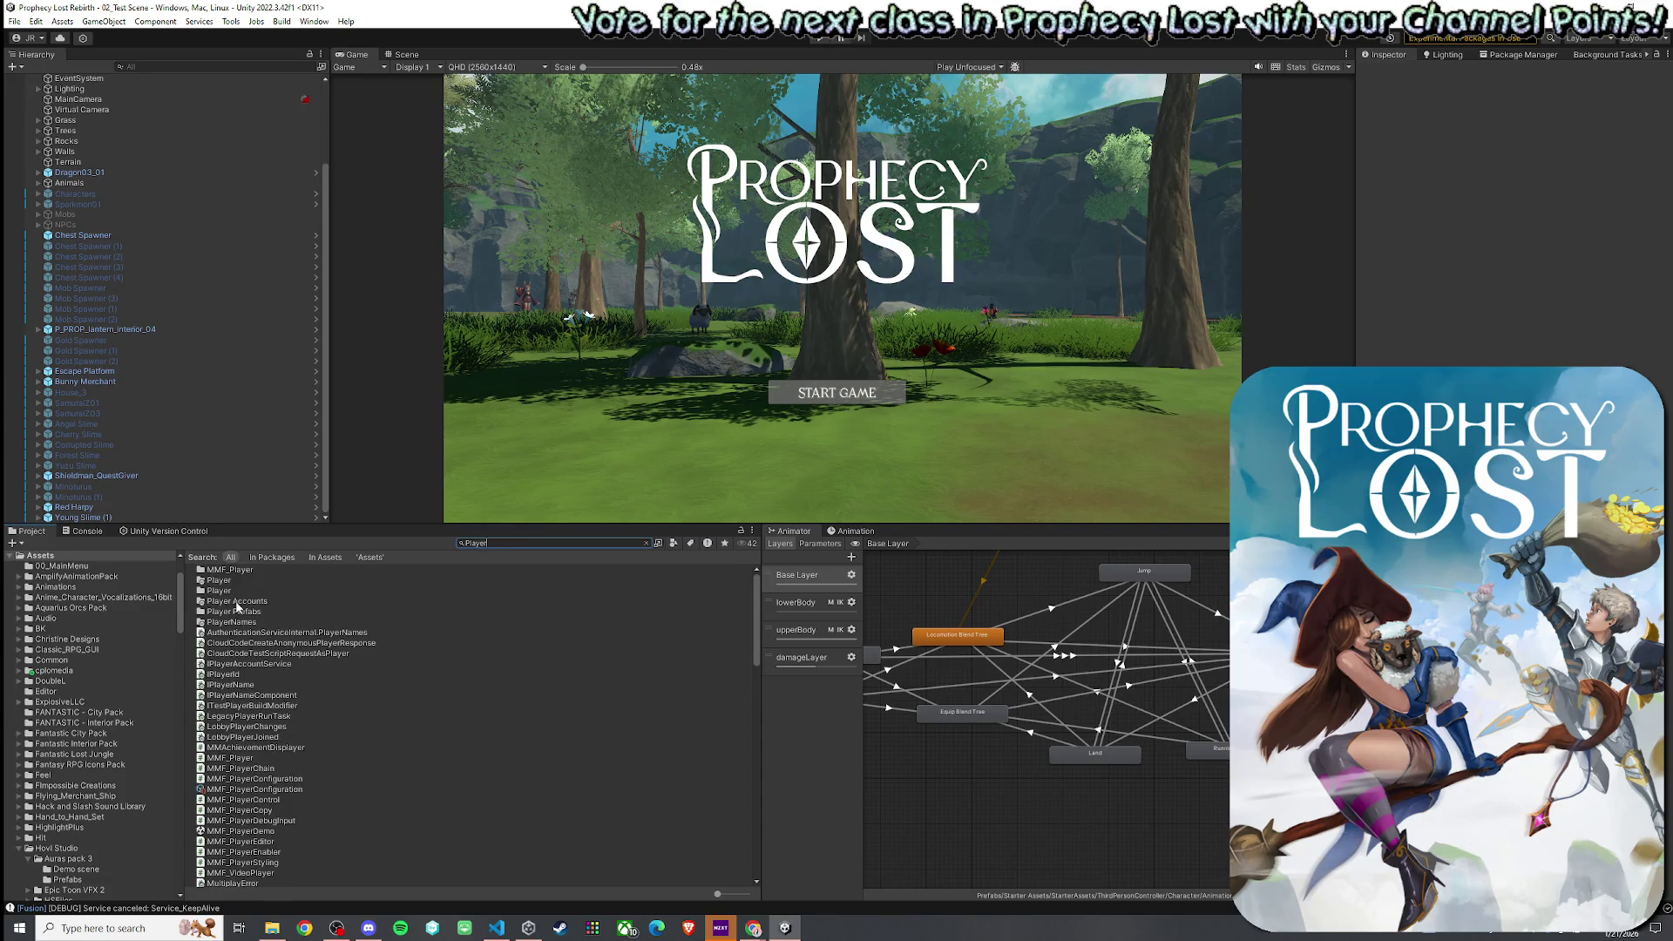
- Open the Player Prefabs folder and review the Player prefab's Ultimate settings
double_click(247, 603)
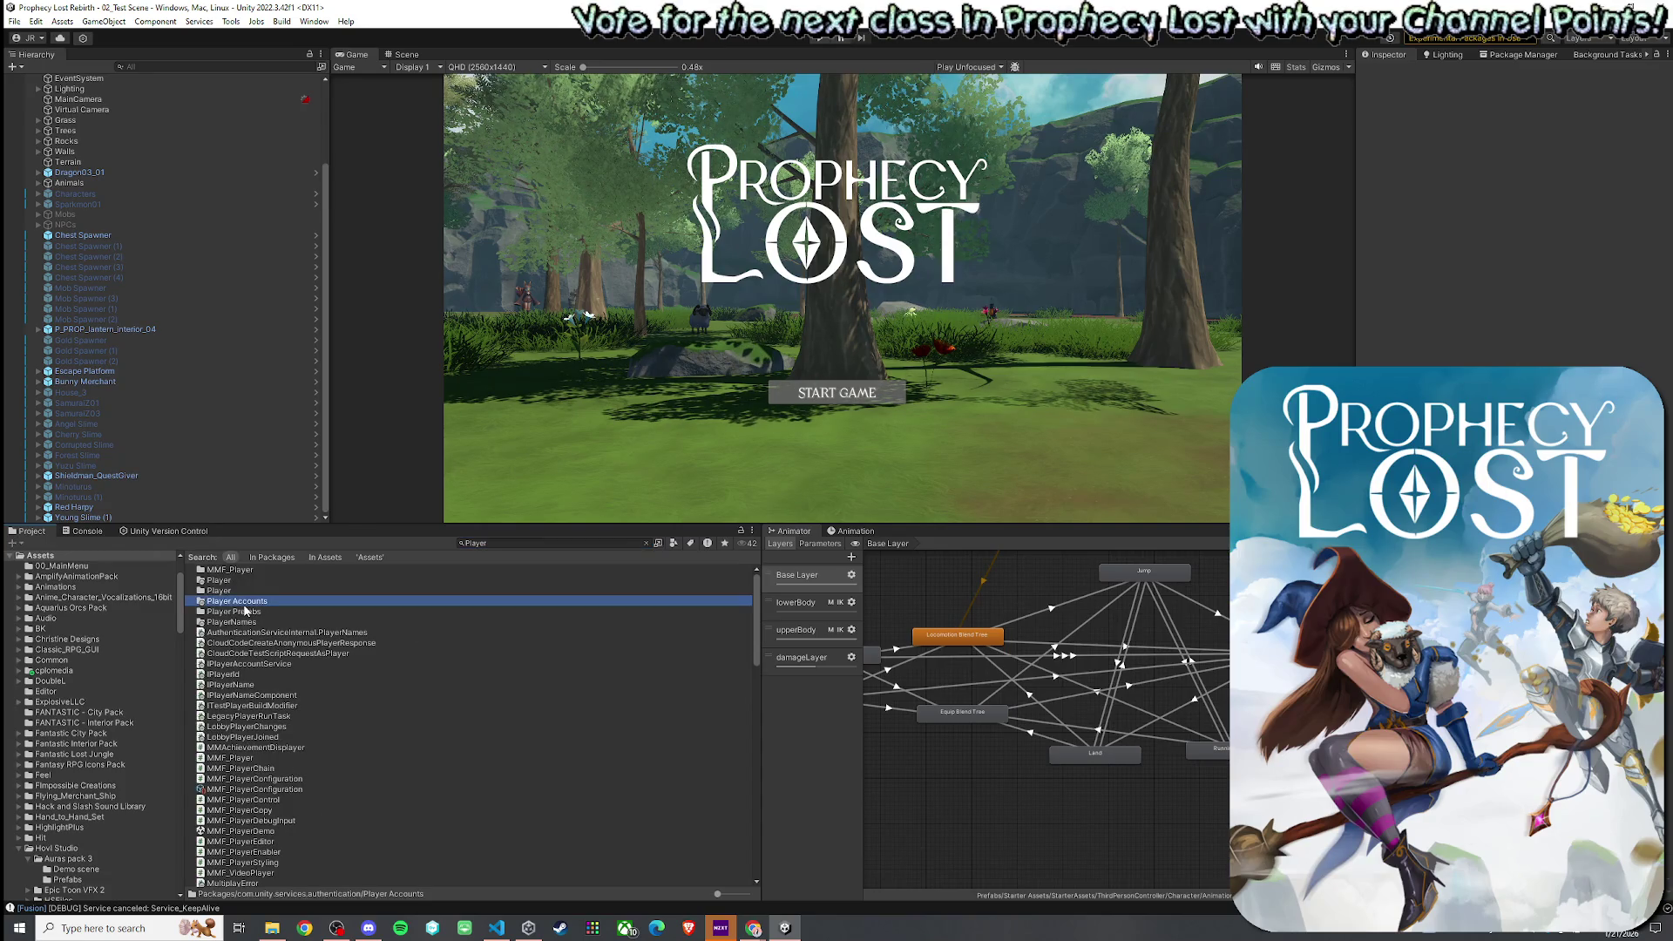
left_click(206, 558)
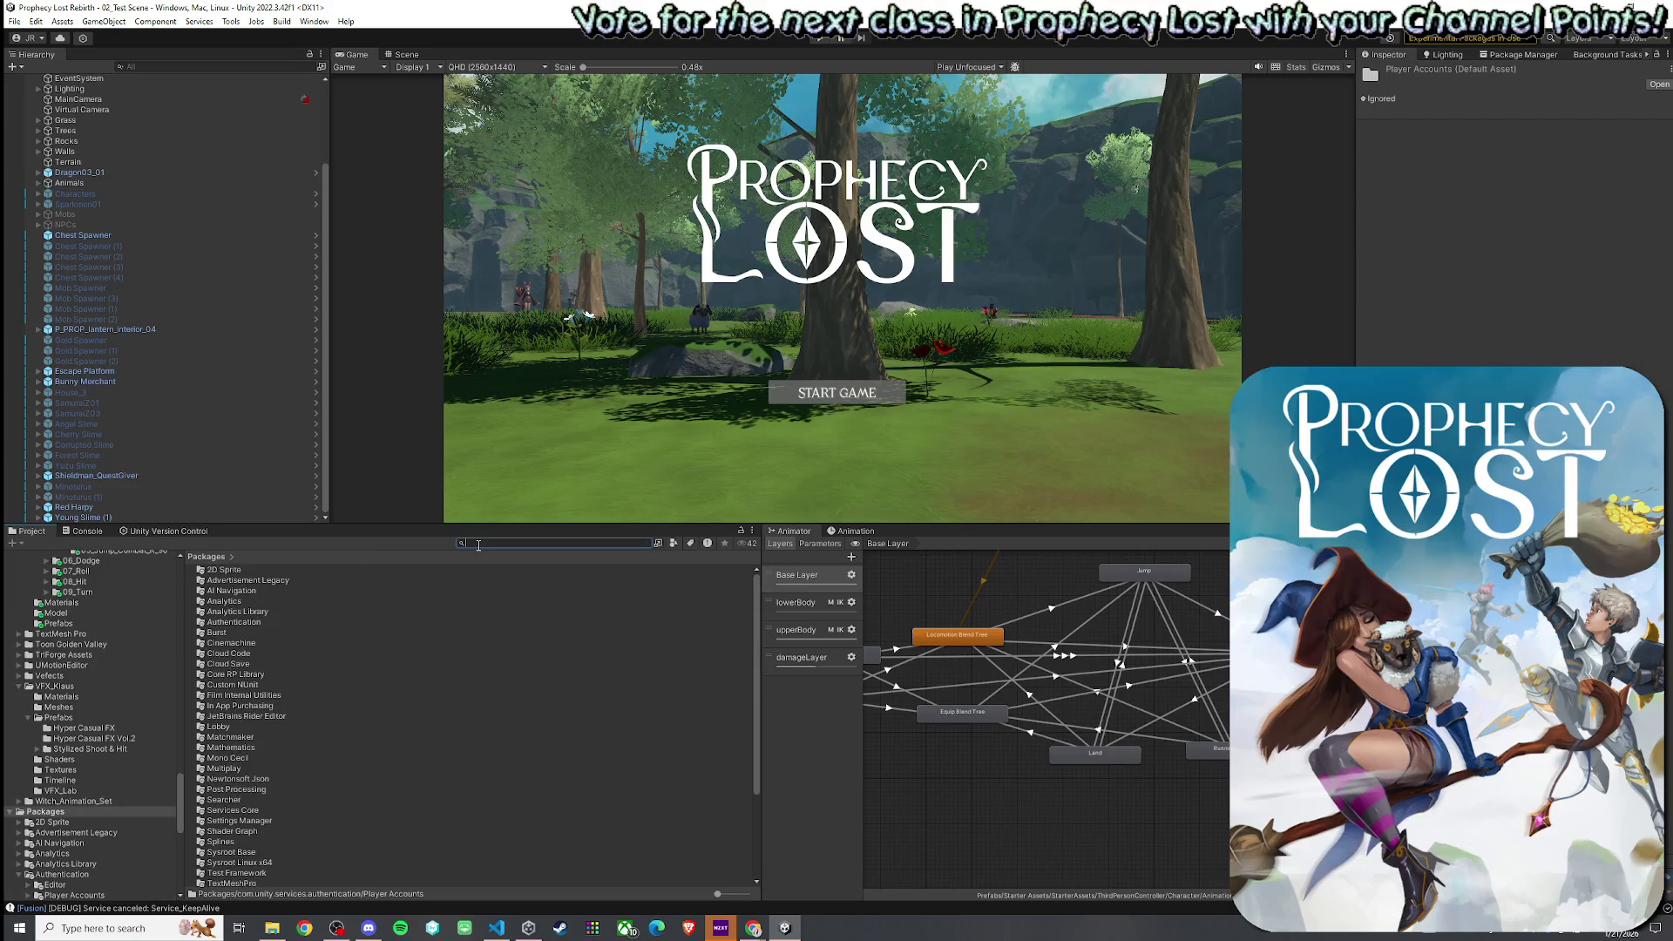
type("Player Prefabs")
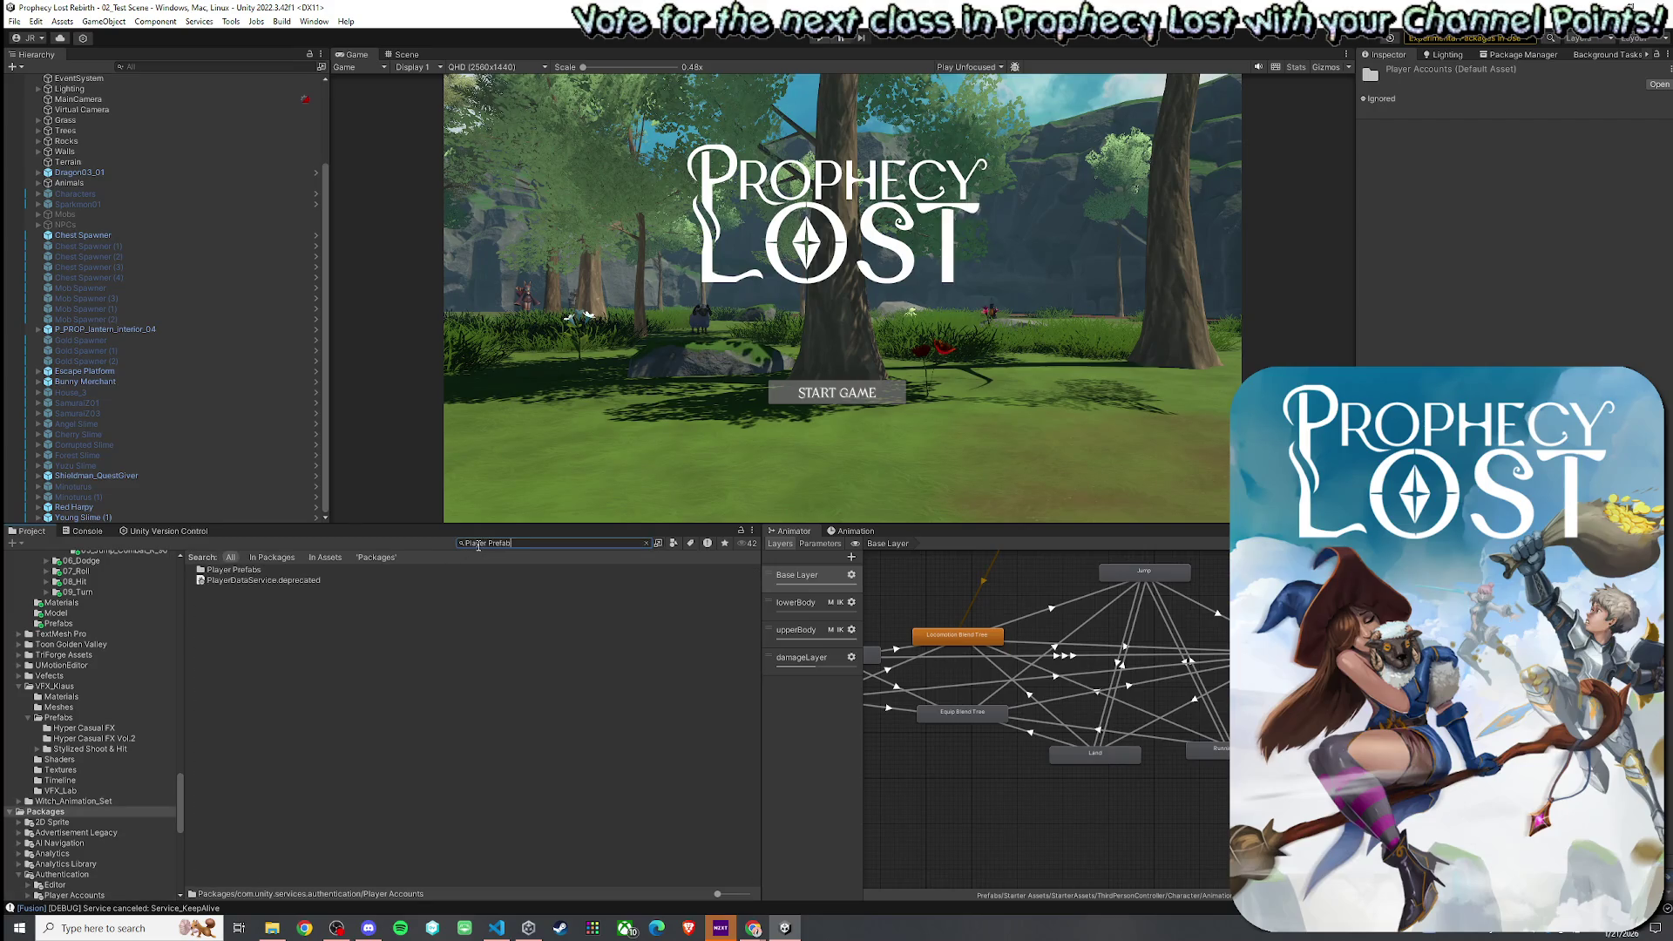
double_click(294, 568)
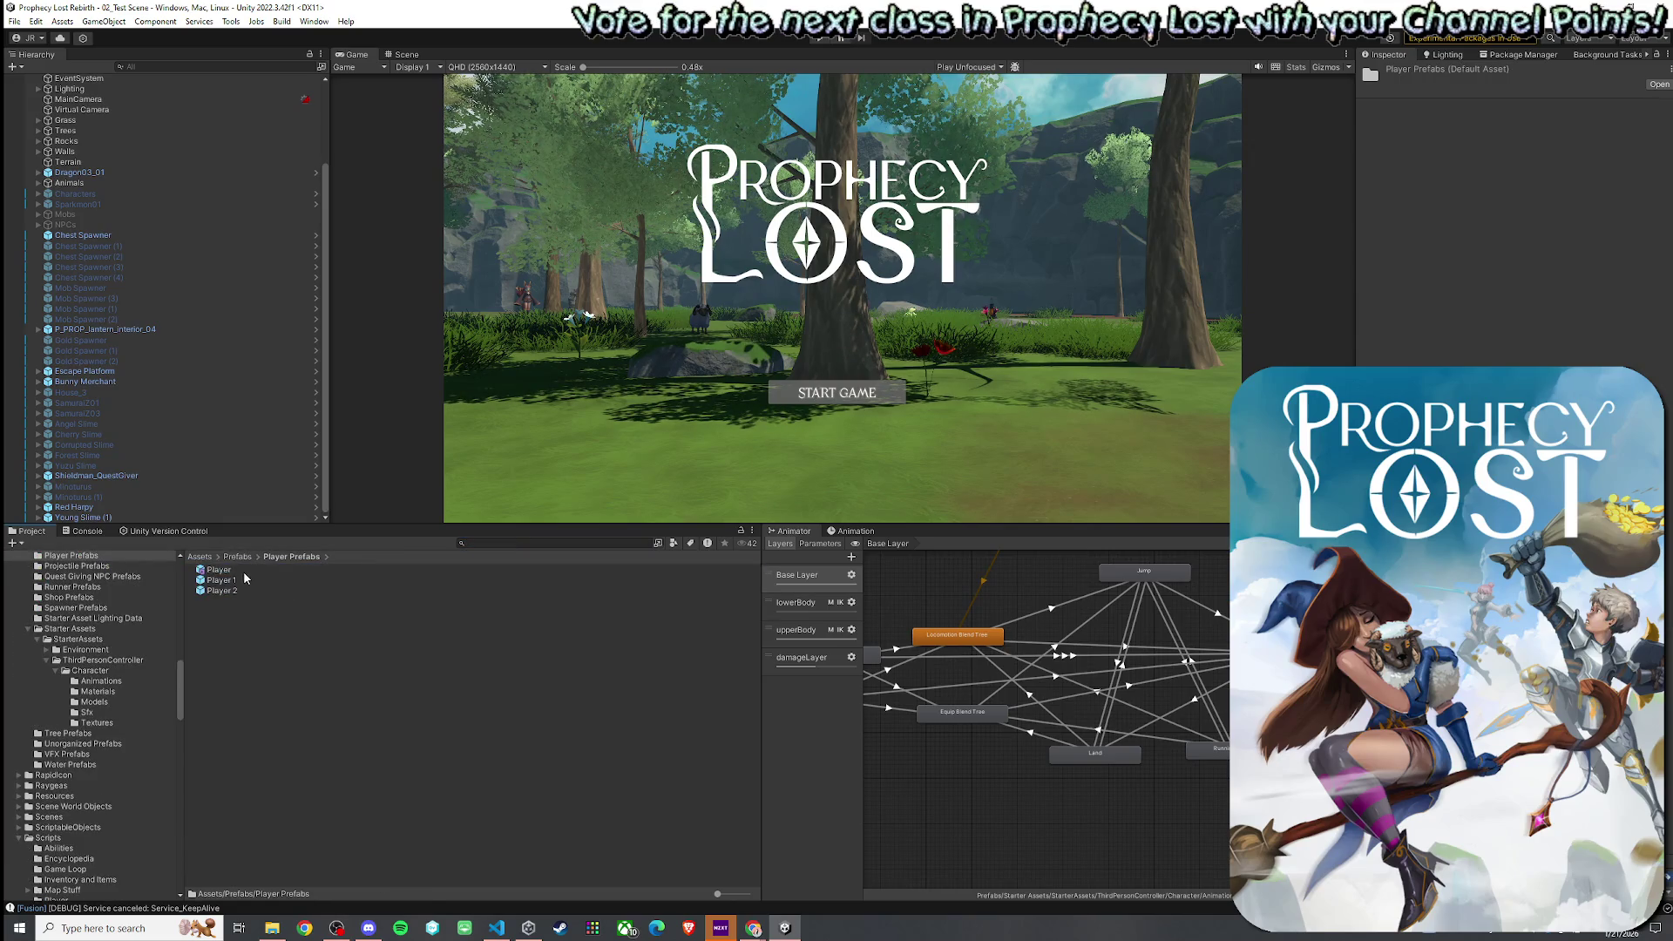
left_click(243, 571)
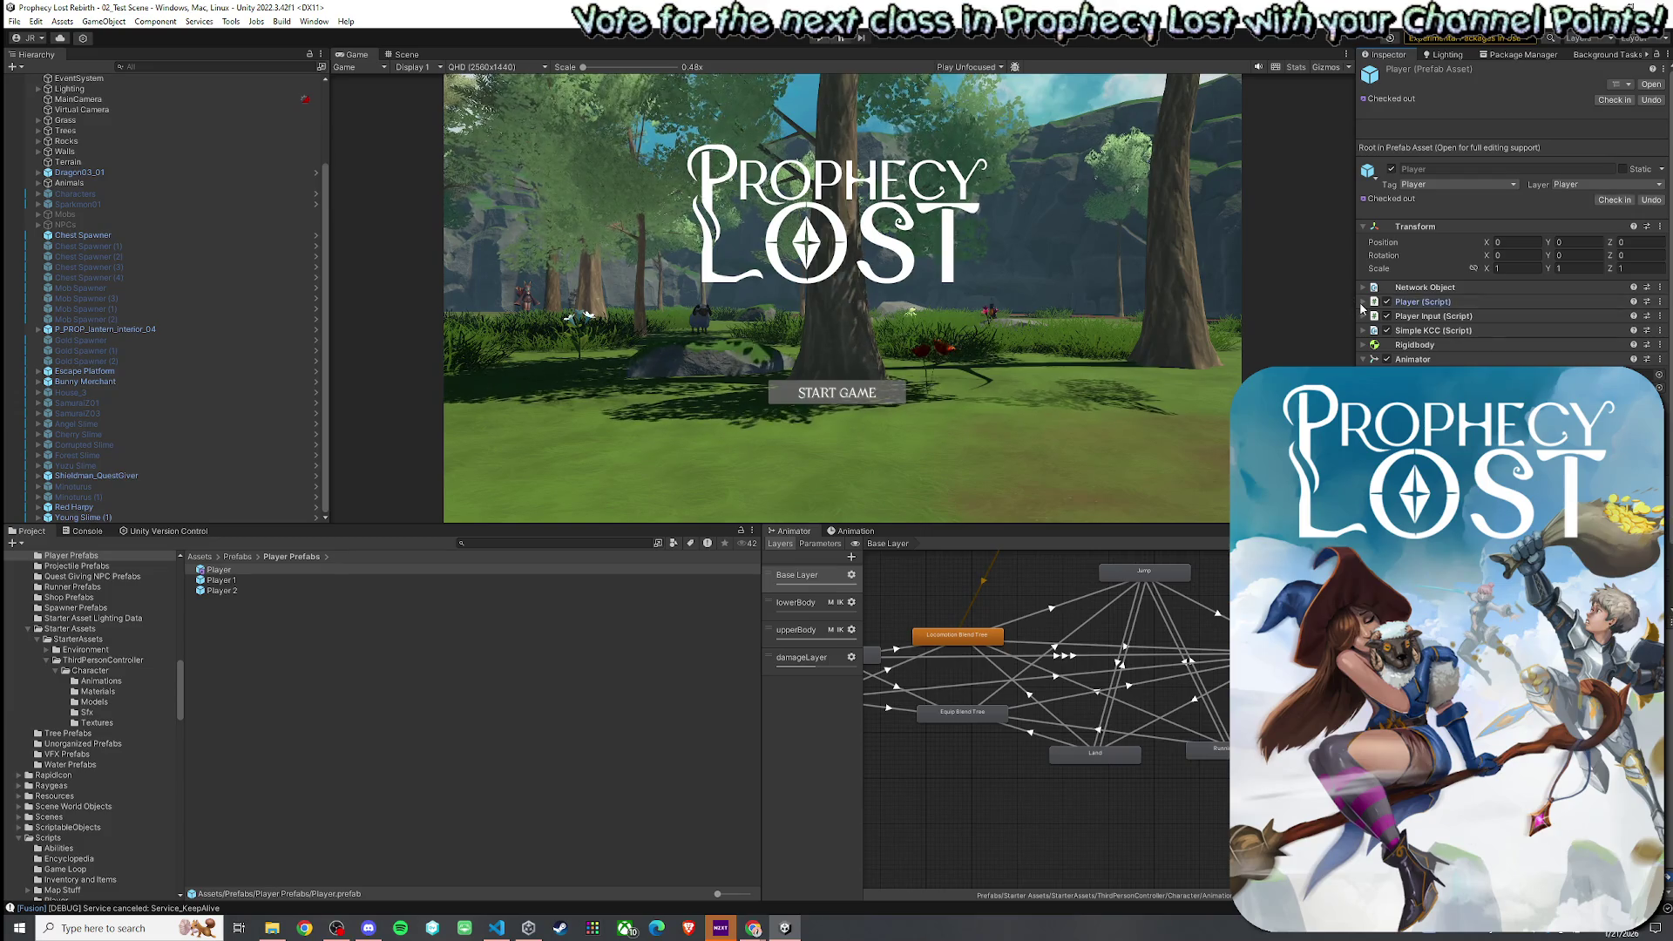
left_click(1412, 301)
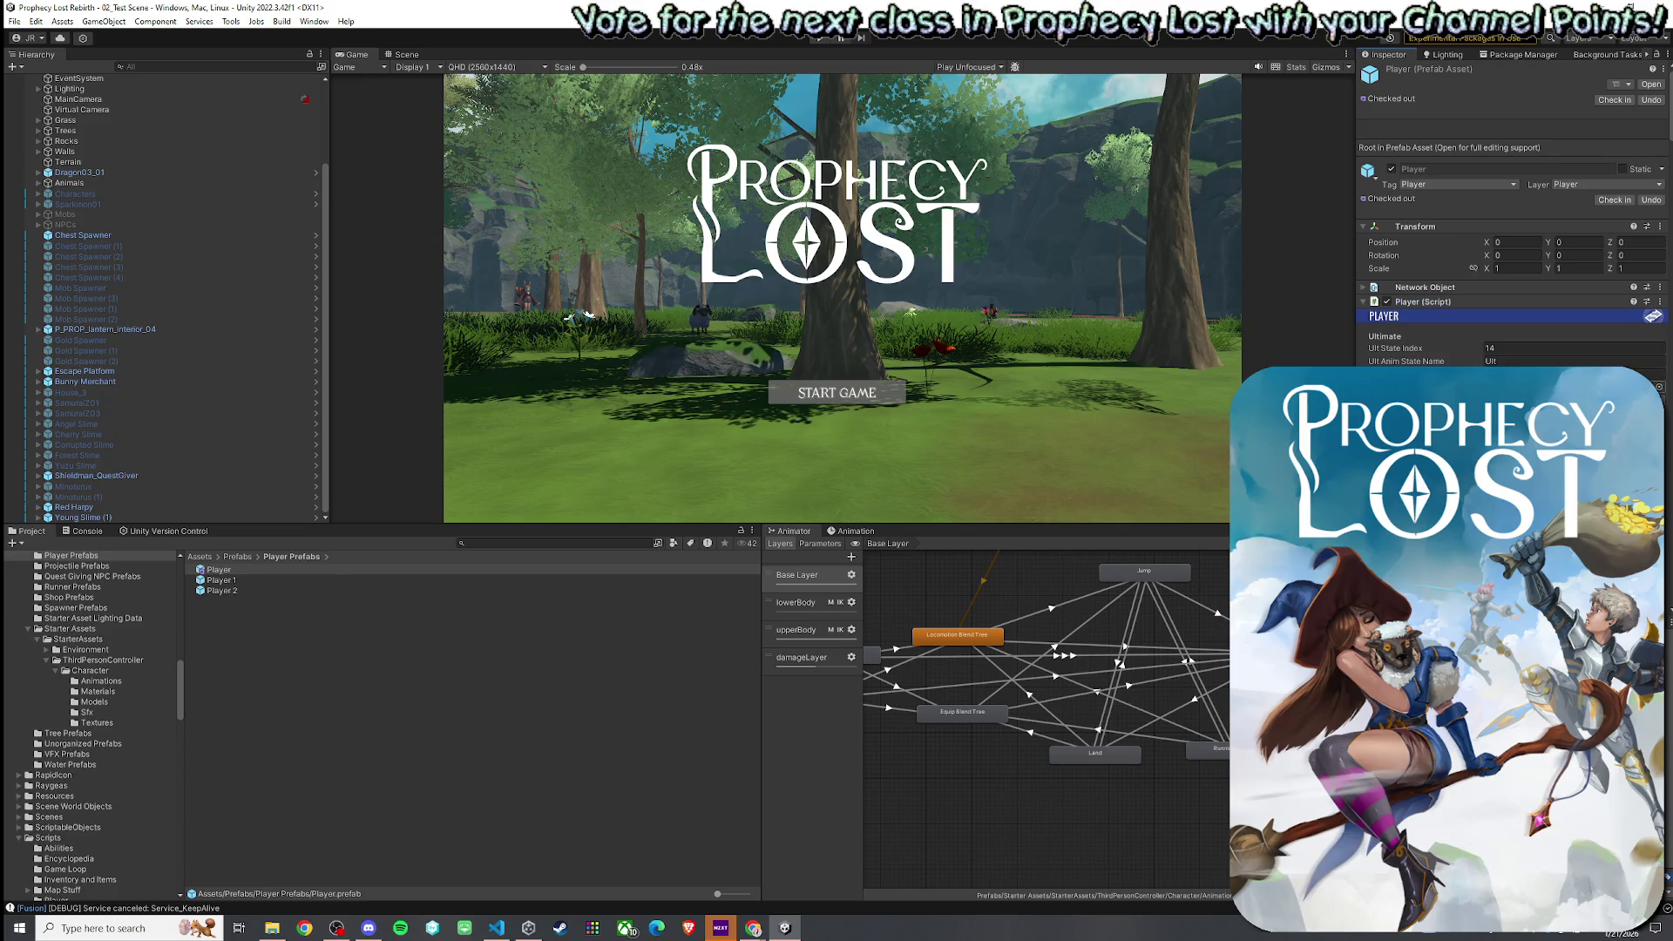
- Search for 'UltimateDef', select UltimateDefinition, and open the ProjectileType script from ScriptableObjects
left_click(199, 556)
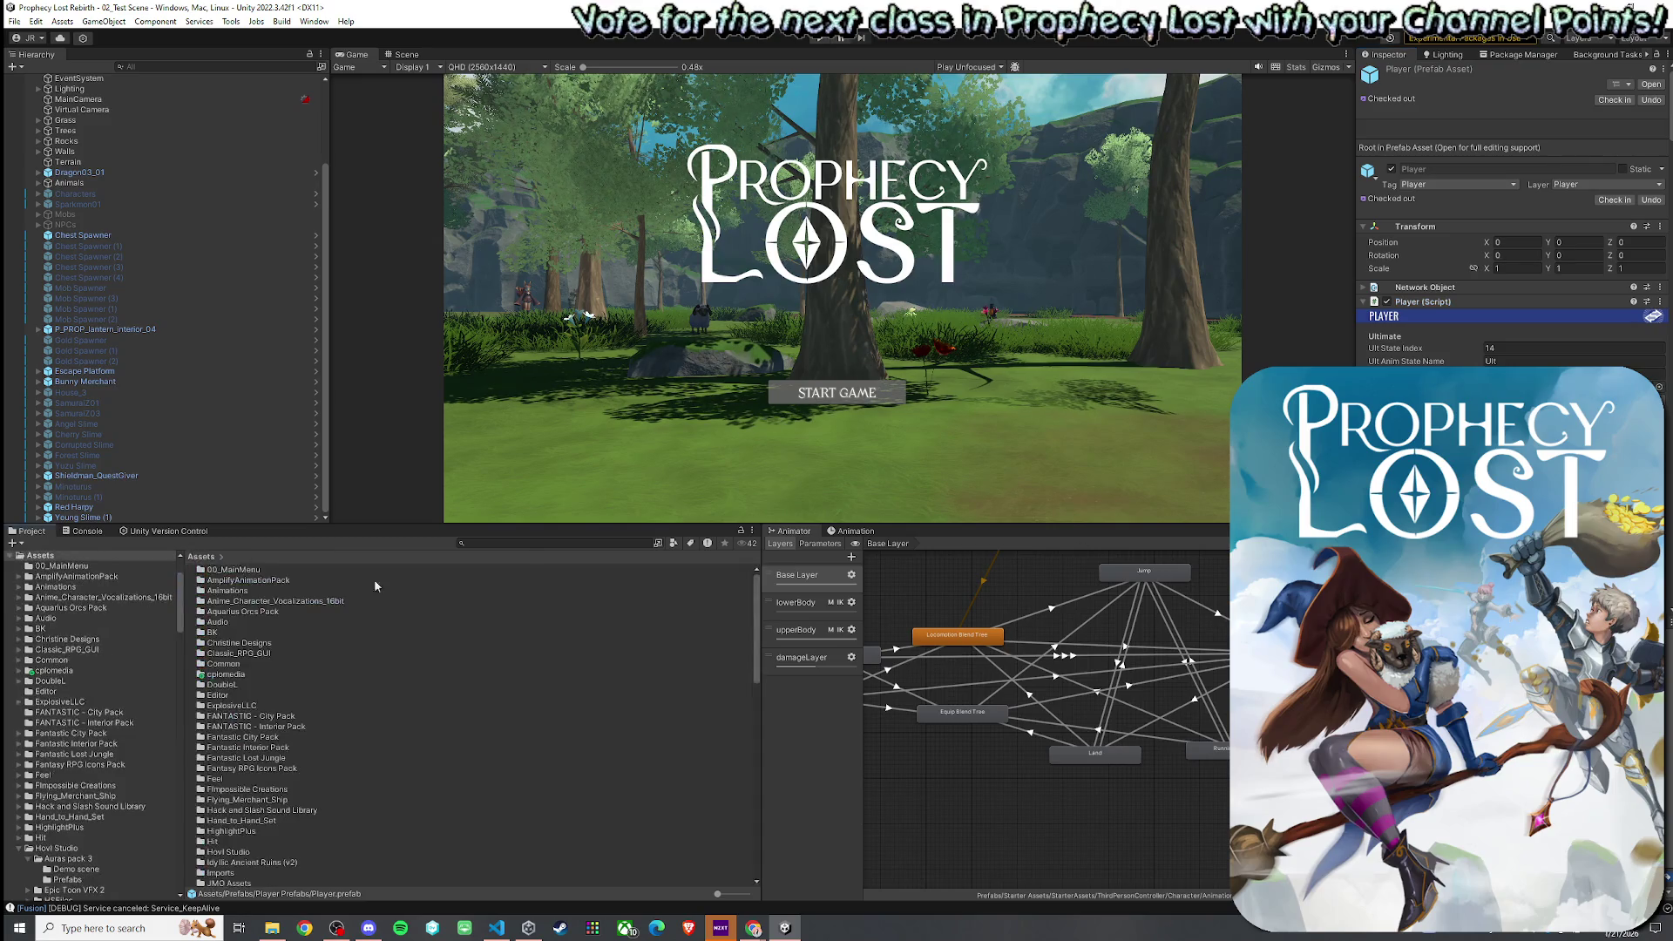
left_click(530, 544)
type("UltimateDefinitio")
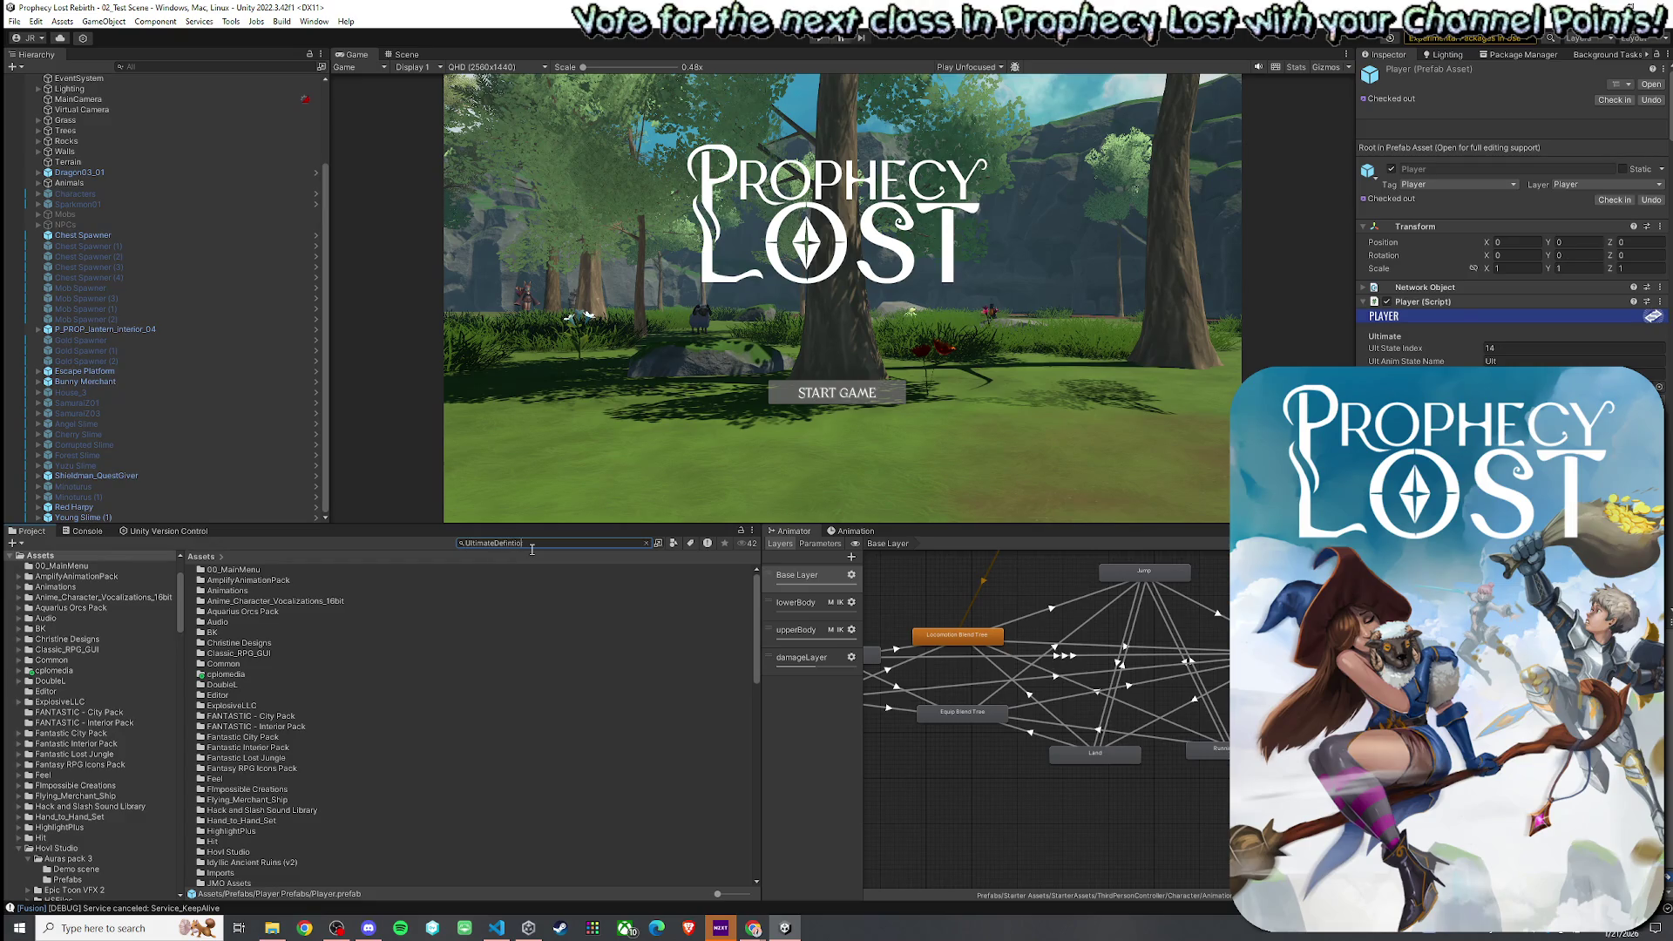
key("BackSpace")
key("BackSpace")
key("BackSpace")
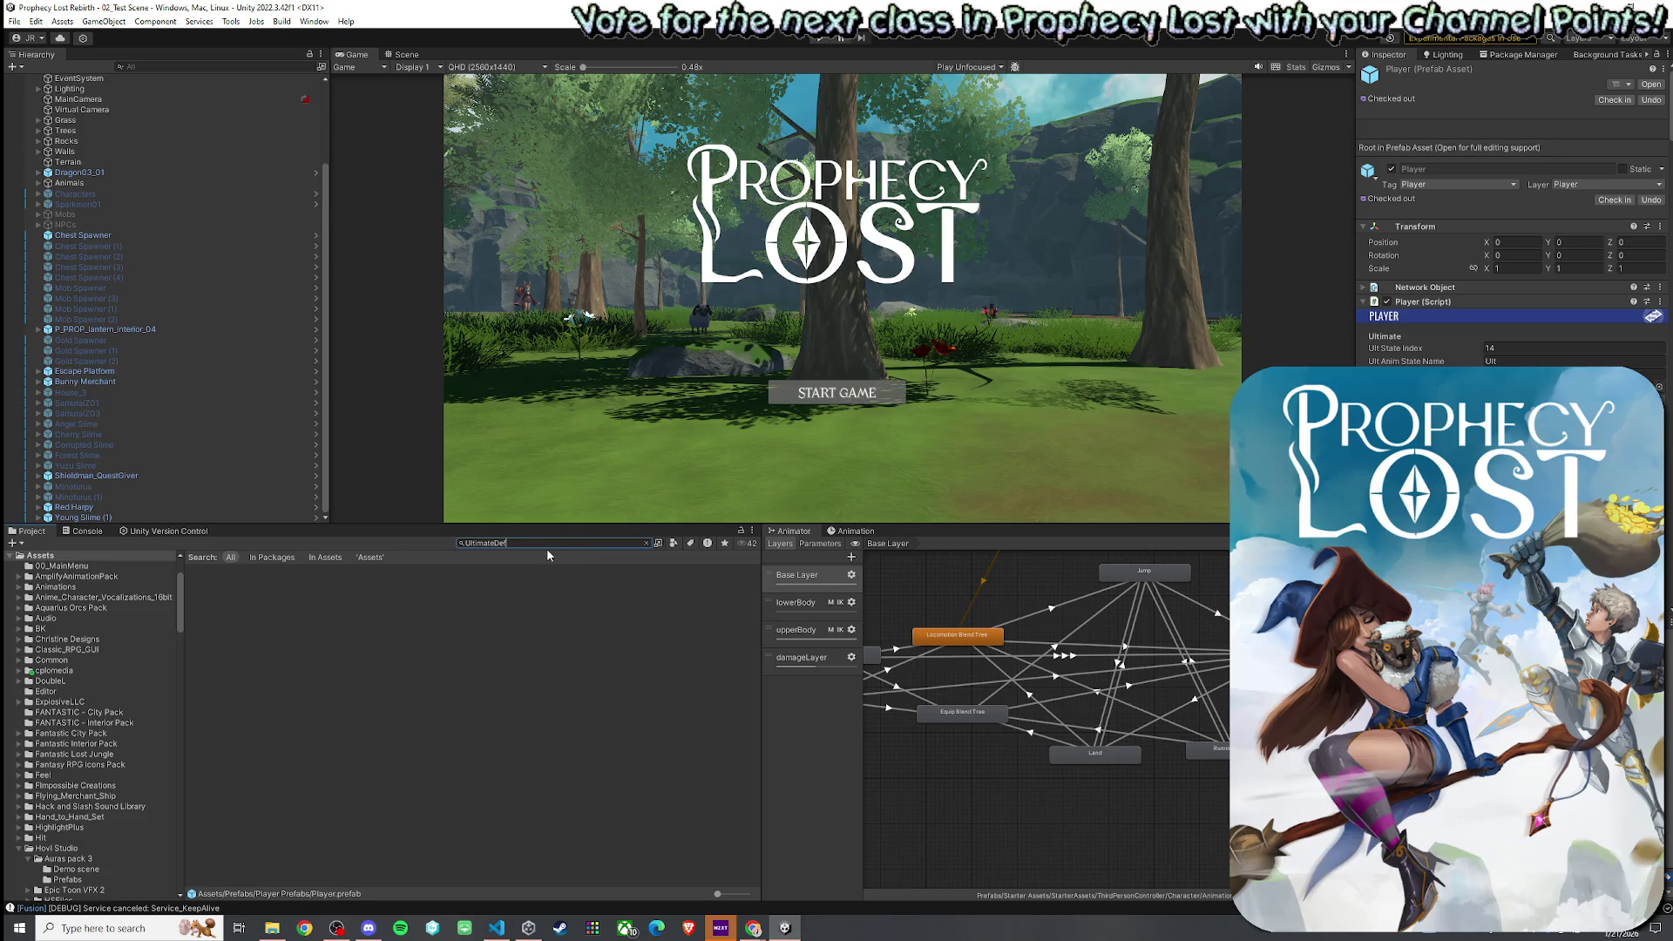
left_click(294, 572)
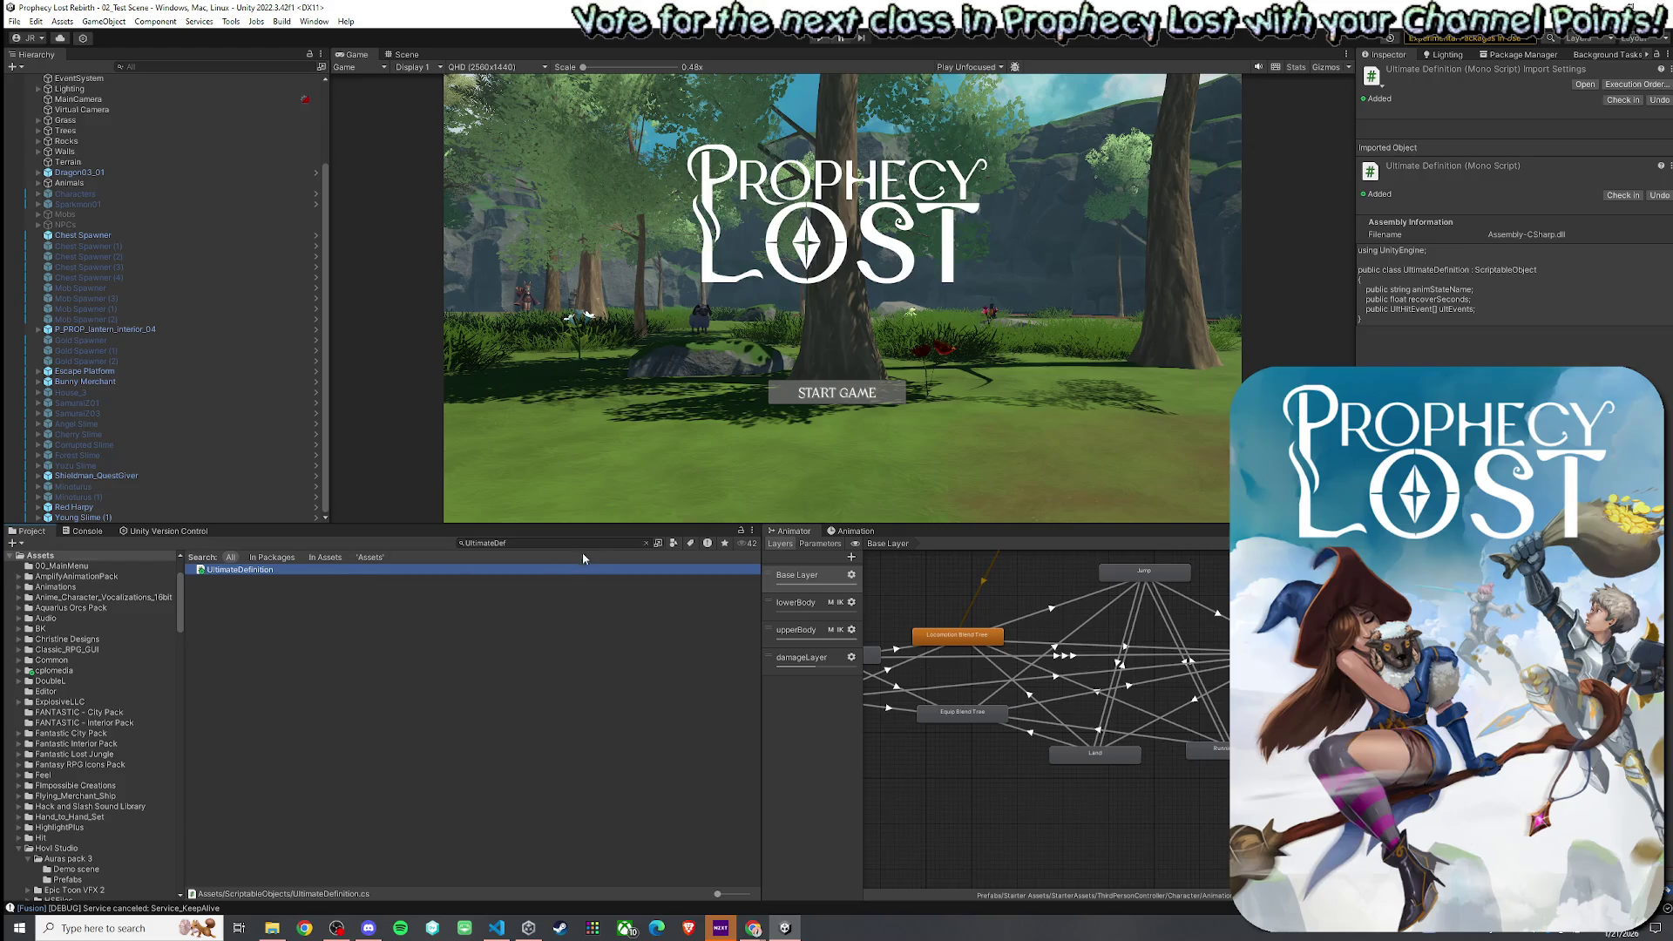
left_click(645, 543)
left_click(252, 602)
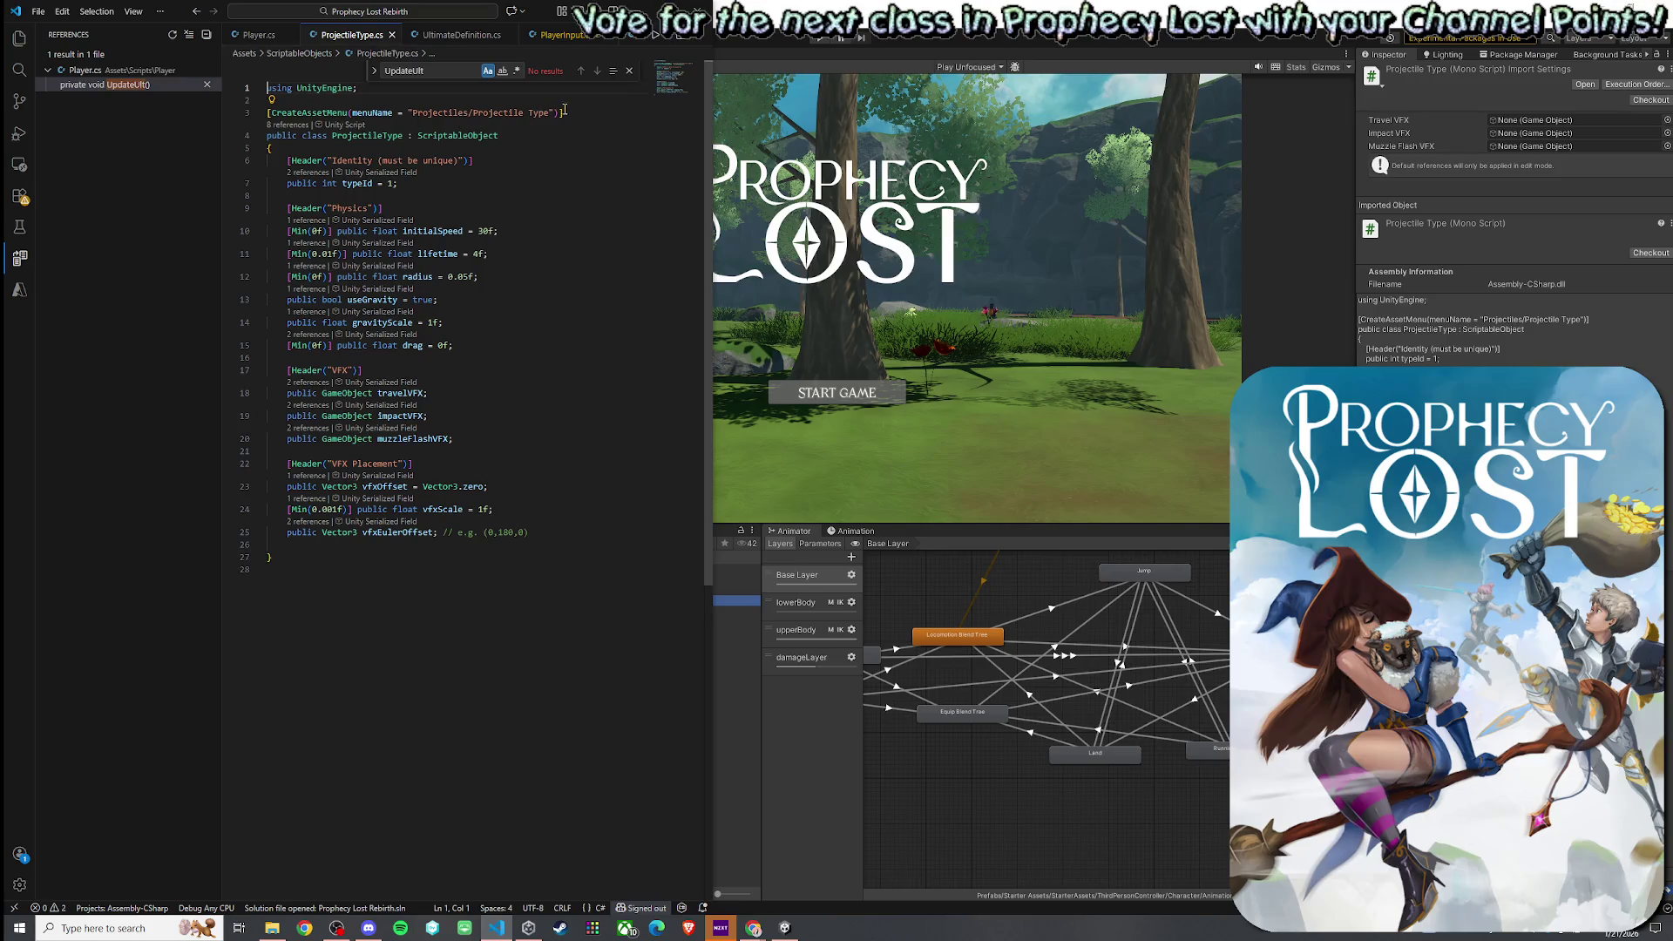
- Copy ProjectileType's CreateAssetMenu attribute above UltimateDefinition with menu path 'Ultimates/Ultimate Definition'
triple_click(562, 112)
key("ctrl+c")
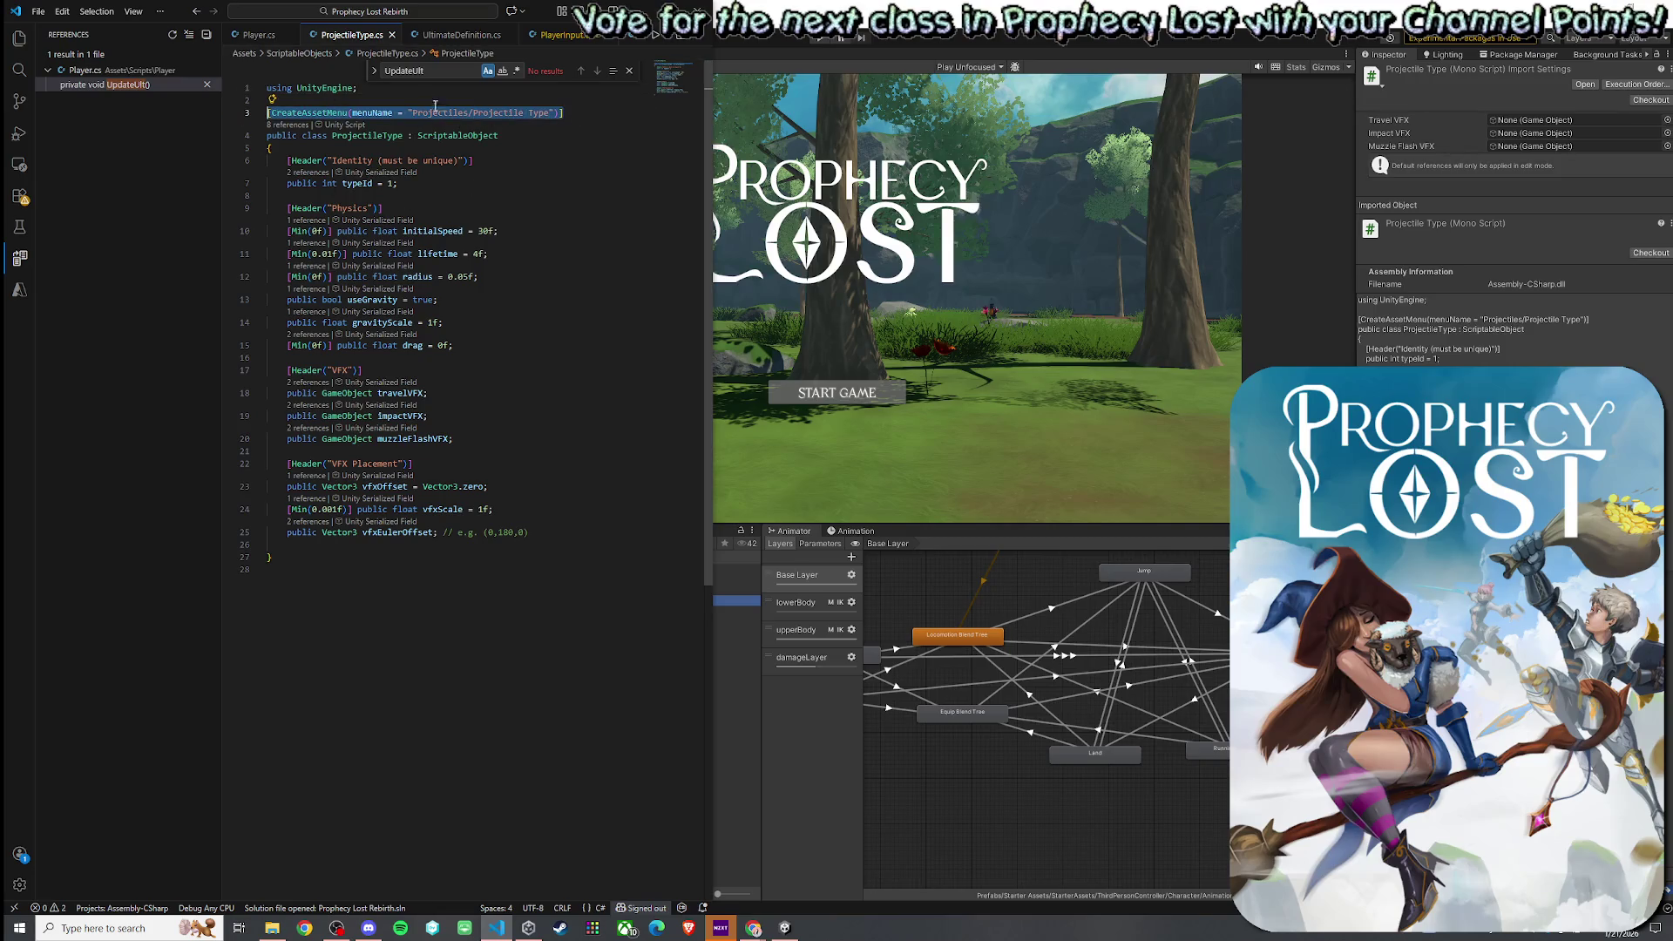
left_click(455, 34)
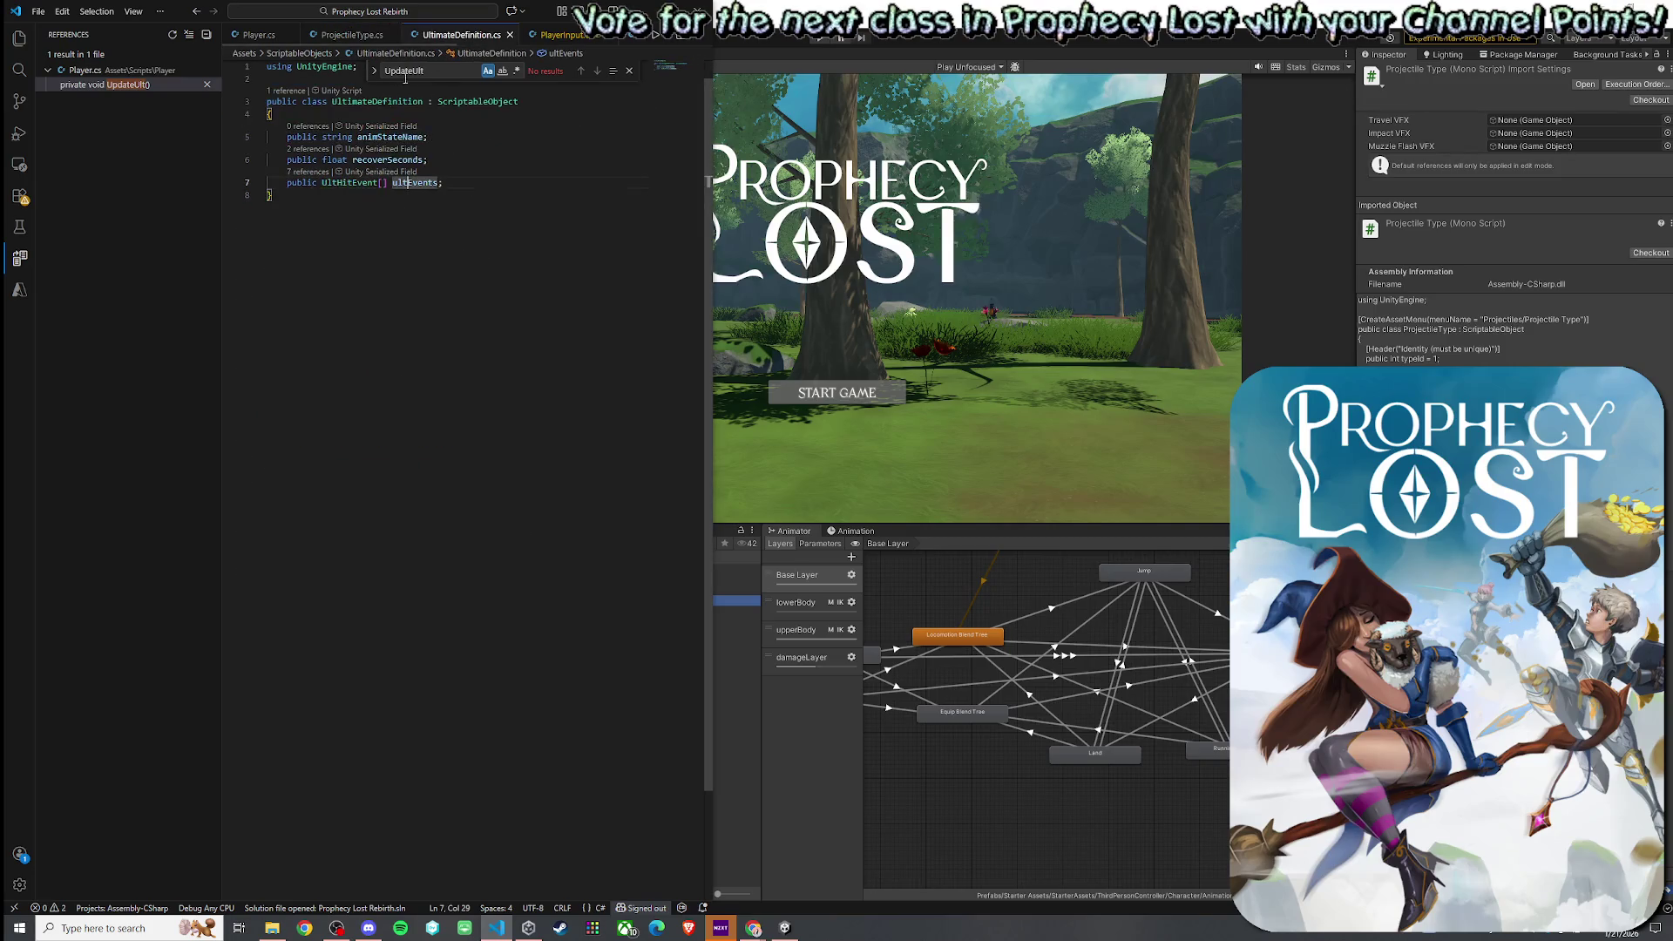
left_click(306, 84)
key("Return")
key("ctrl+v")
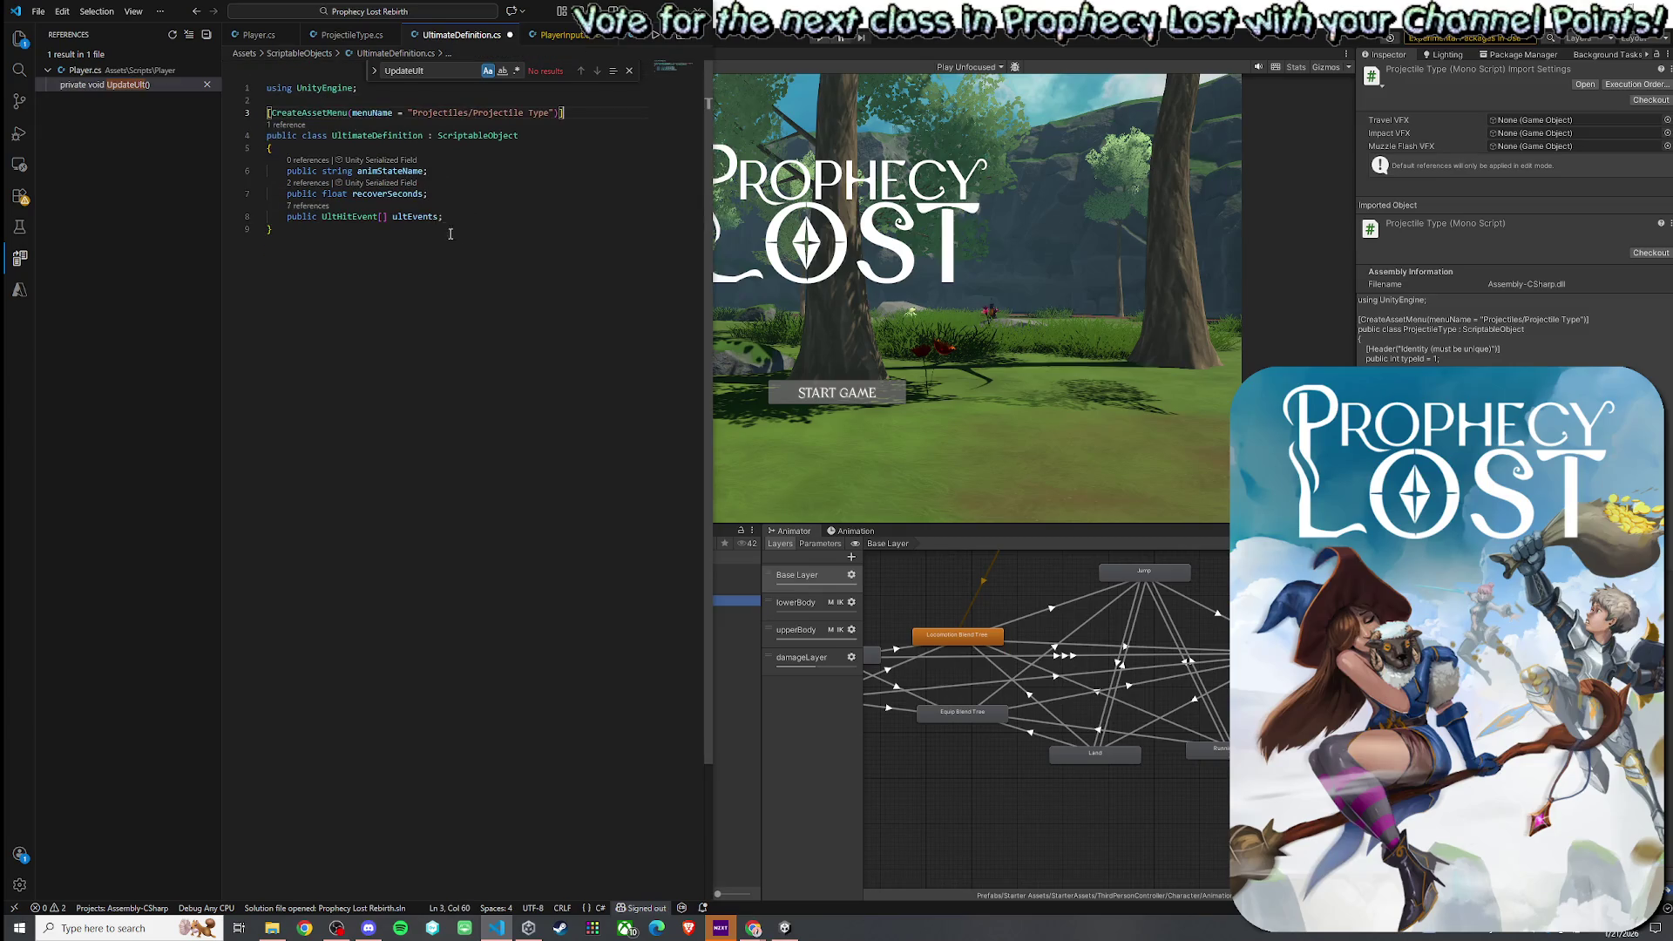
mouse_move(414, 112)
left_mouse_down()
mouse_move(566, 113)
mouse_move(551, 113)
left_mouse_up()
type("Ul")
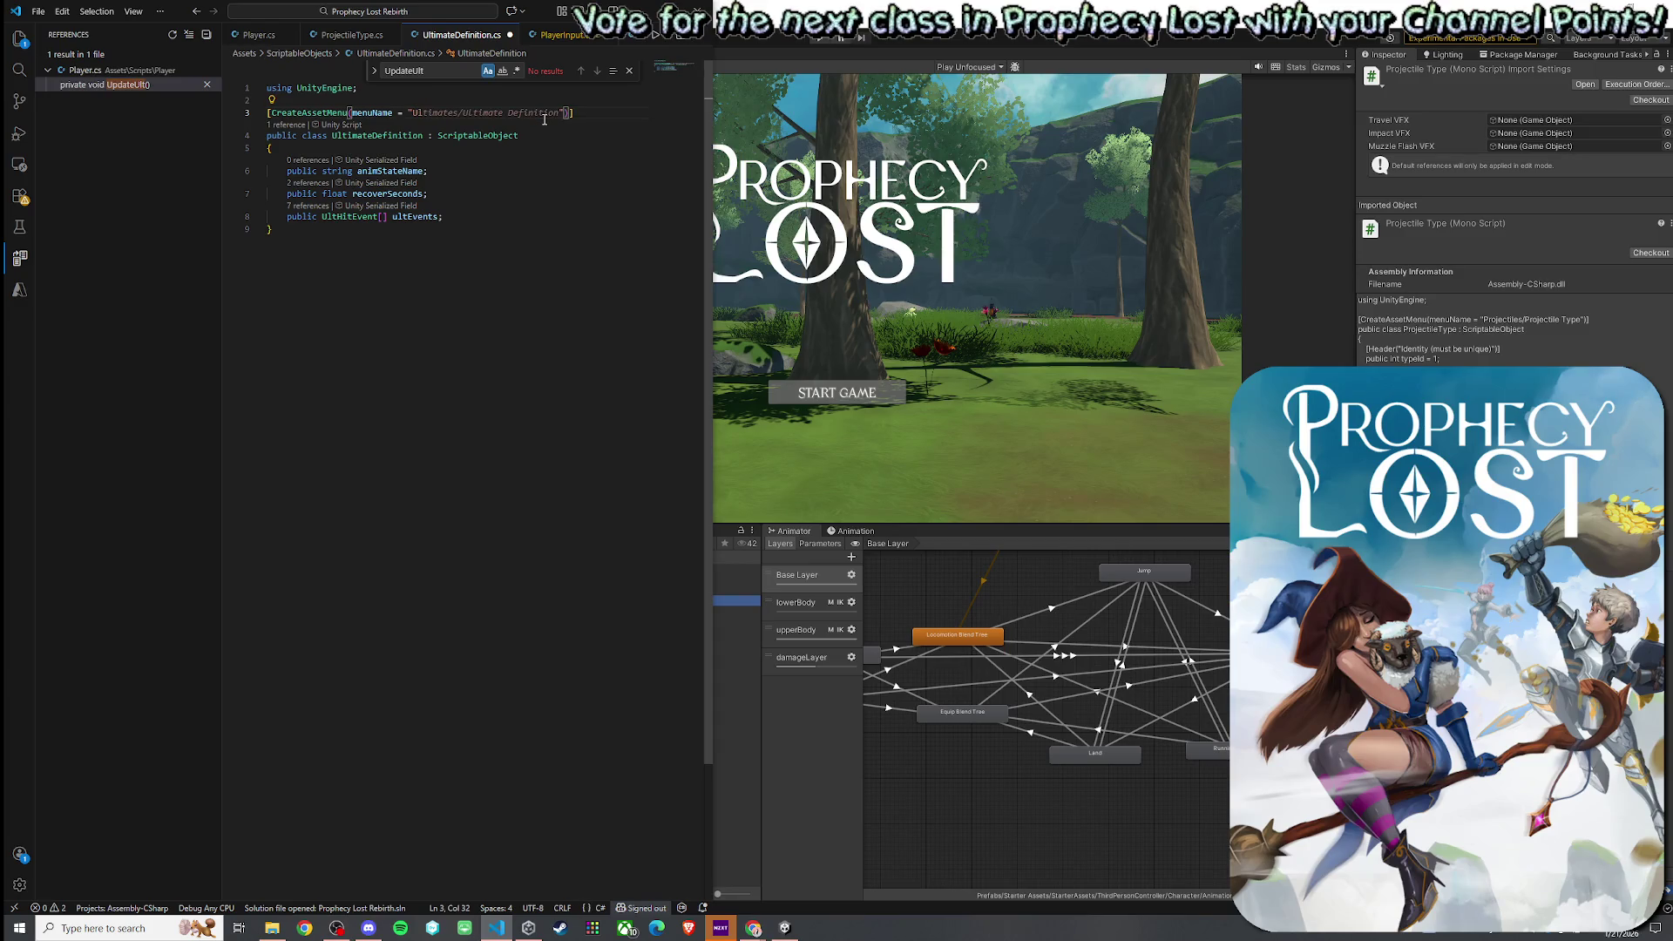
key("Tab")
- Save UltimateDefinition.cs and return to Unity so scripts recompile
left_click(630, 71)
left_click(39, 11)
left_click(93, 272)
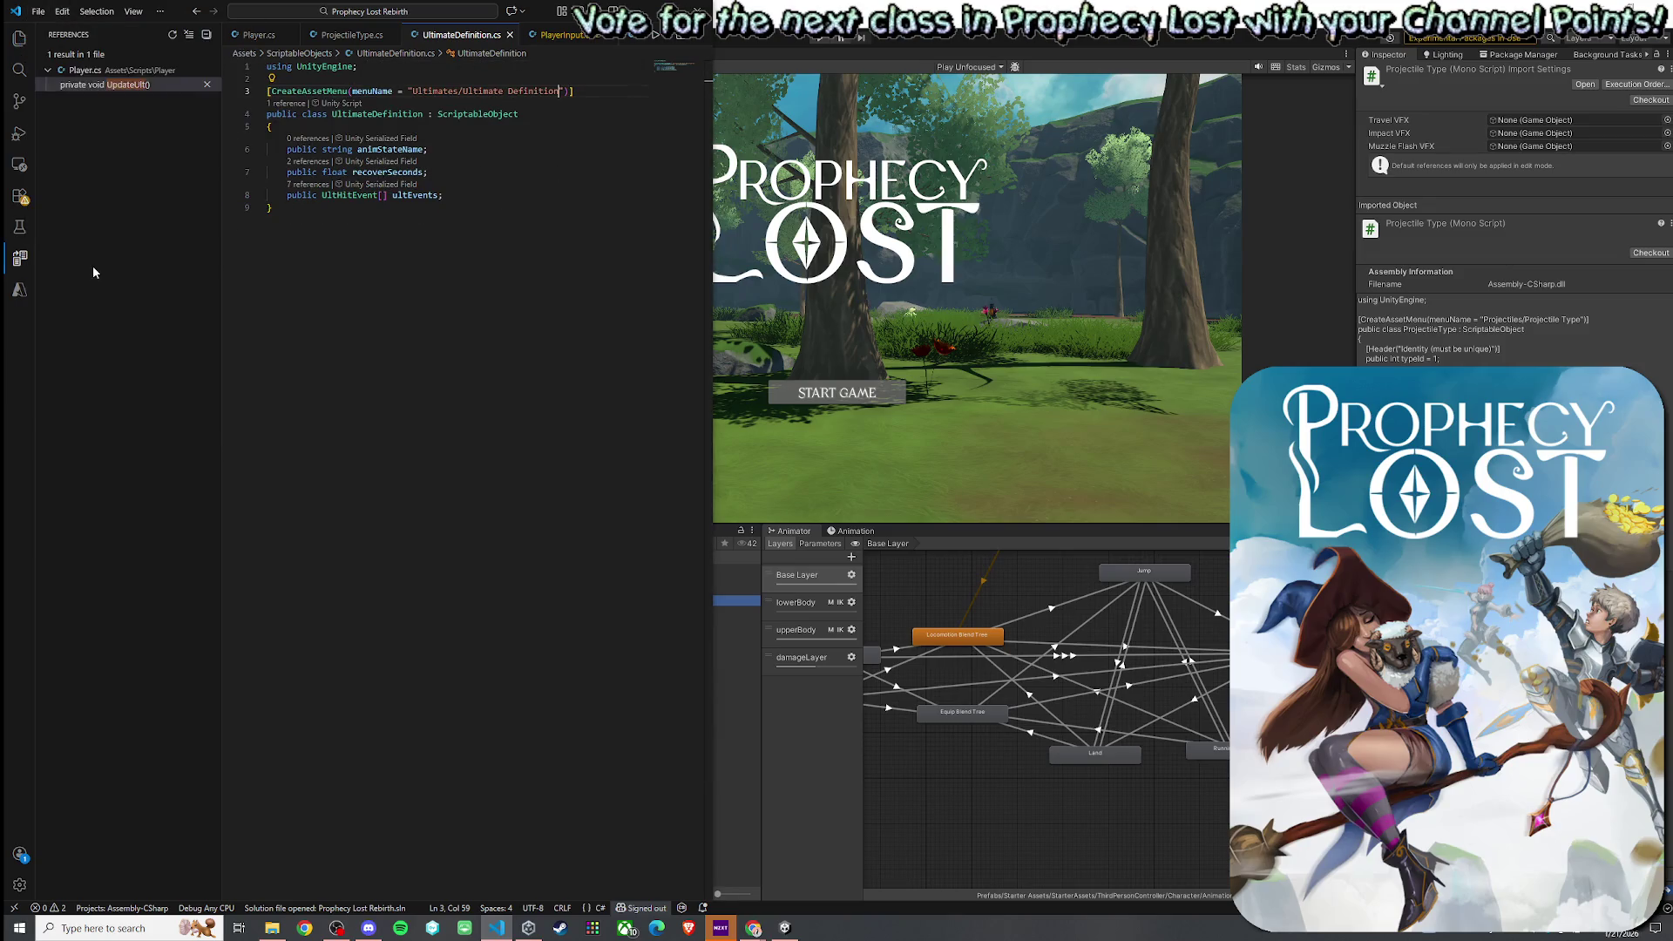
left_click(781, 324)
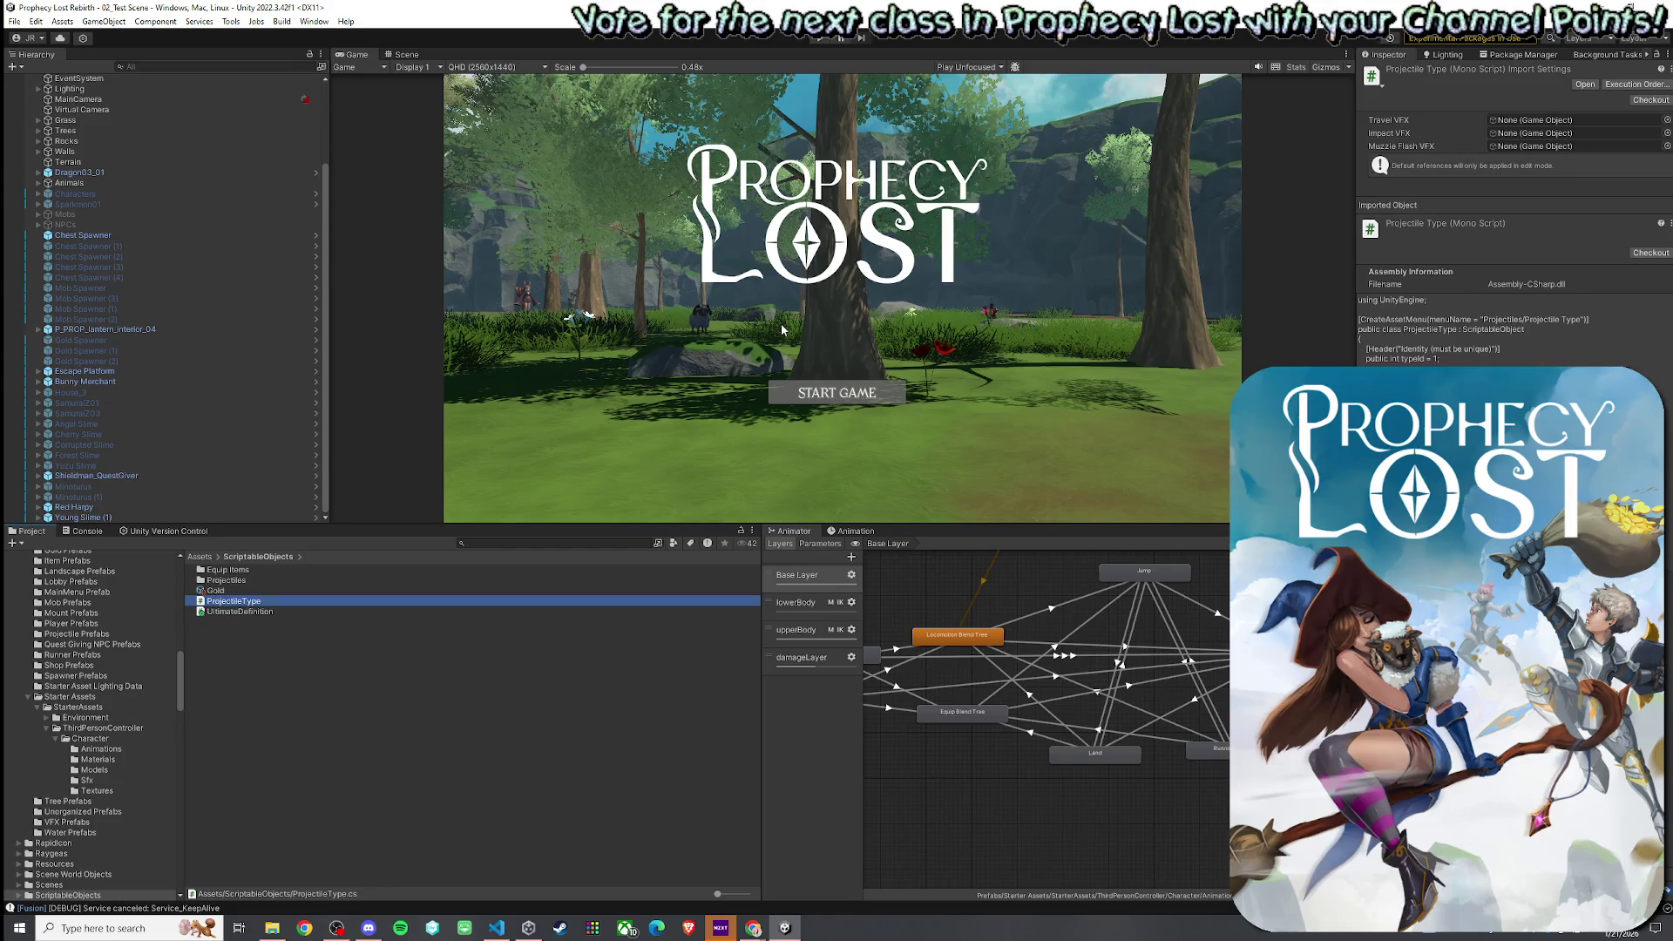
- Create a new folder named 'Ultimates' inside ScriptableObjects
left_click(265, 615)
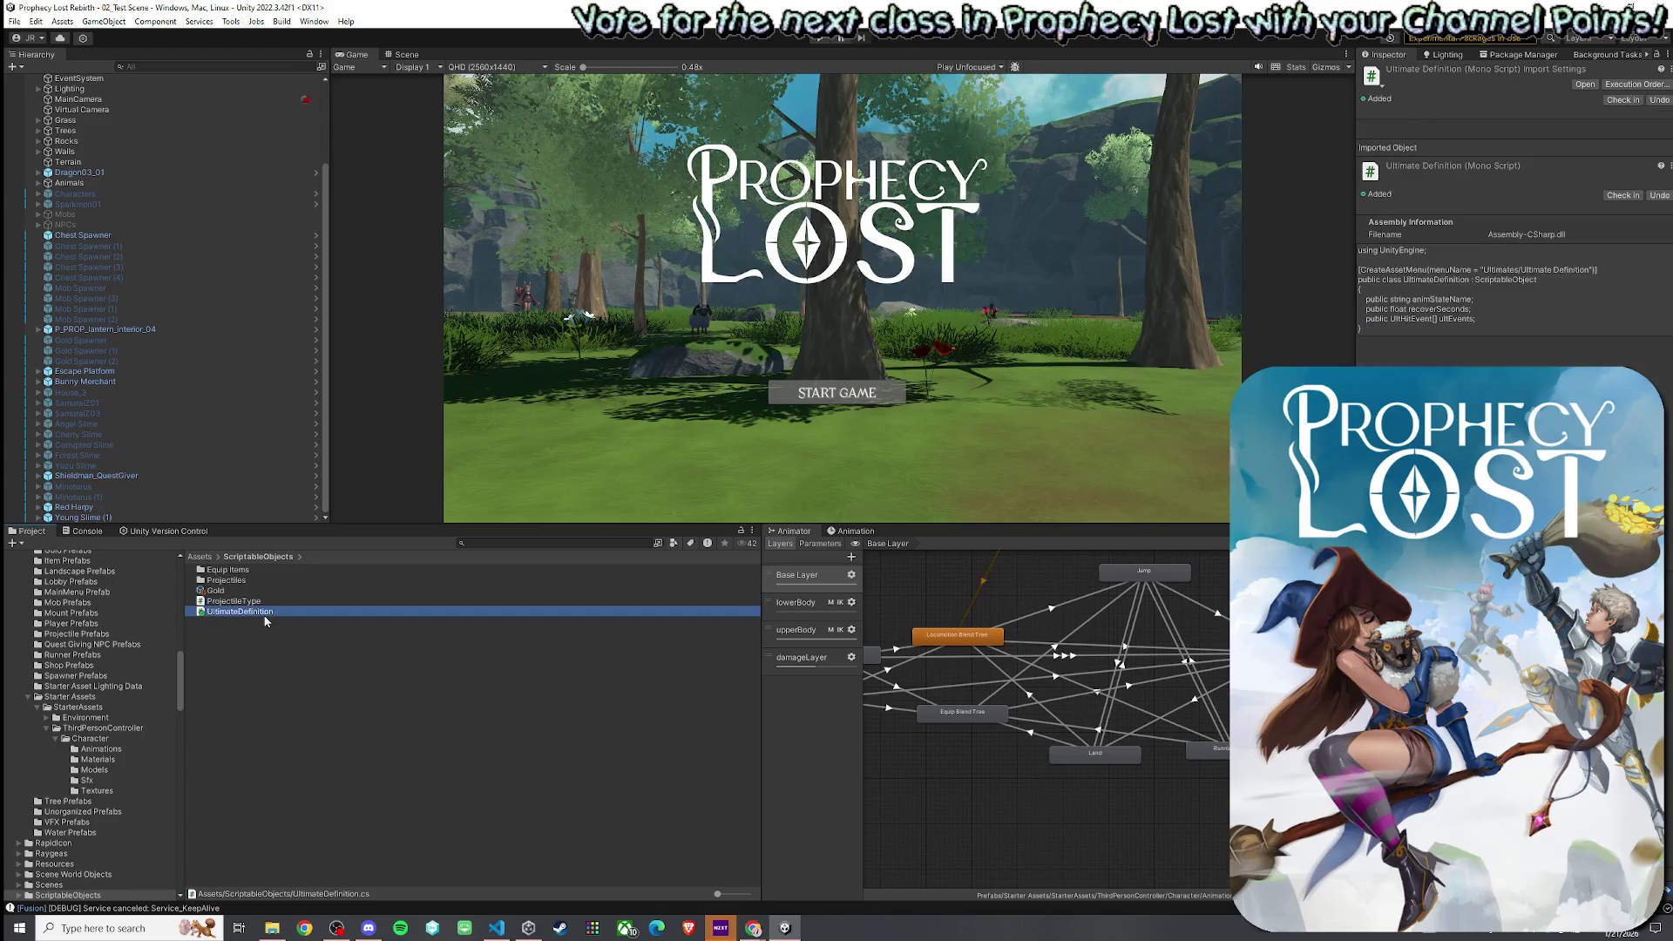
right_click(250, 670)
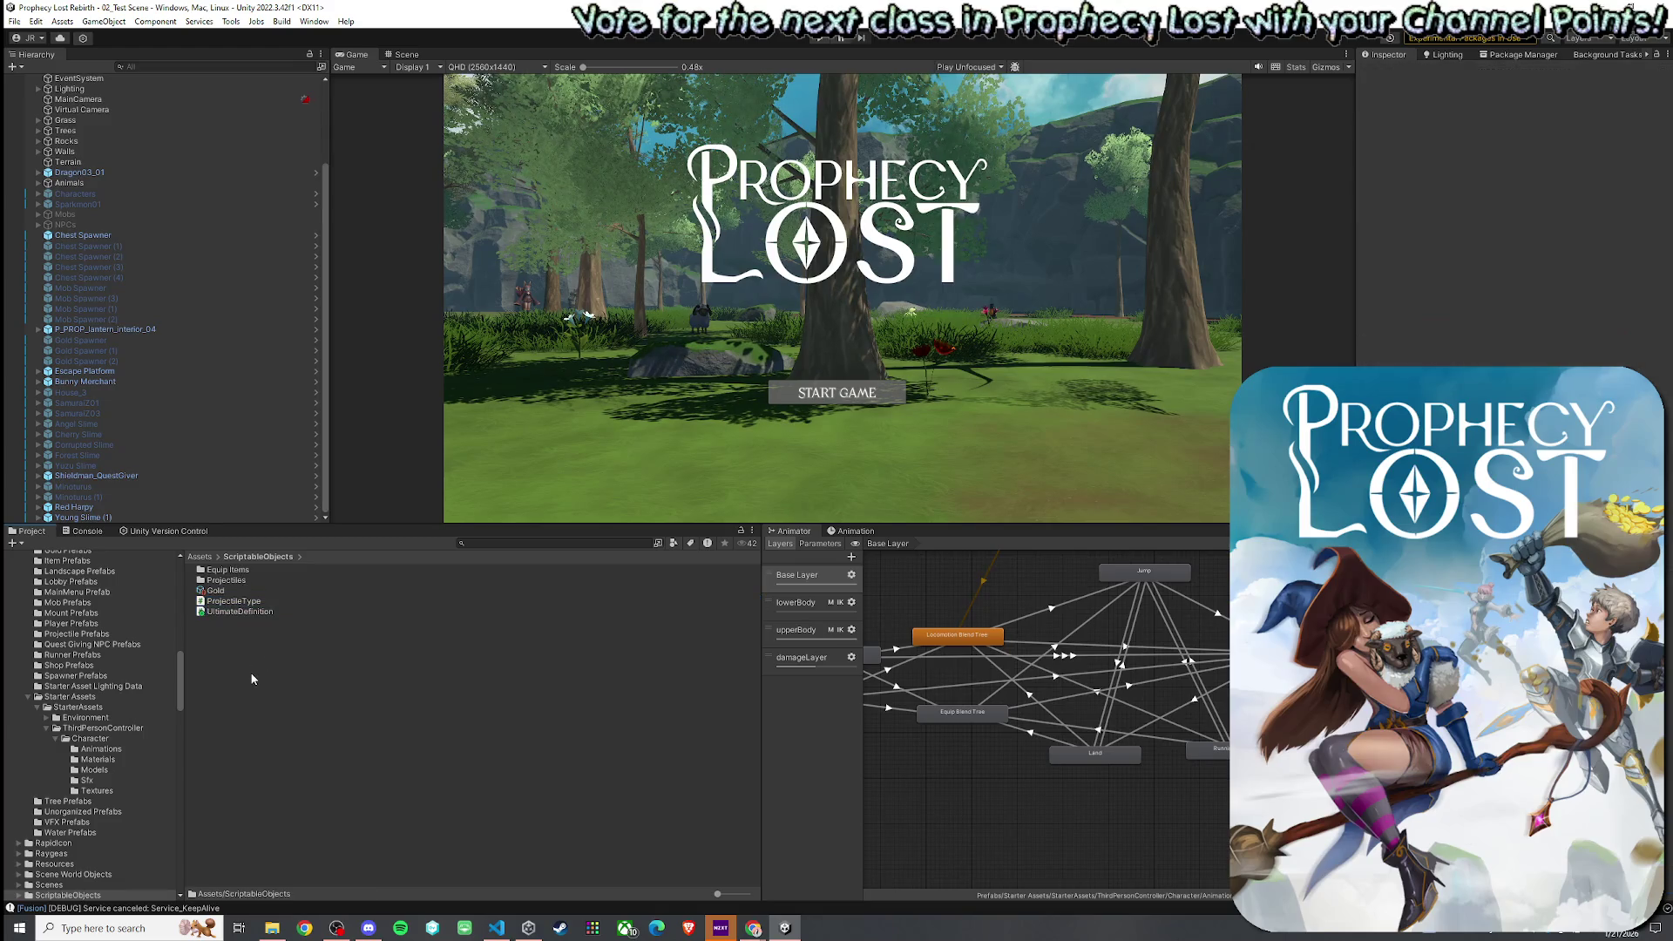
mouse_move(366, 247)
left_click(502, 225)
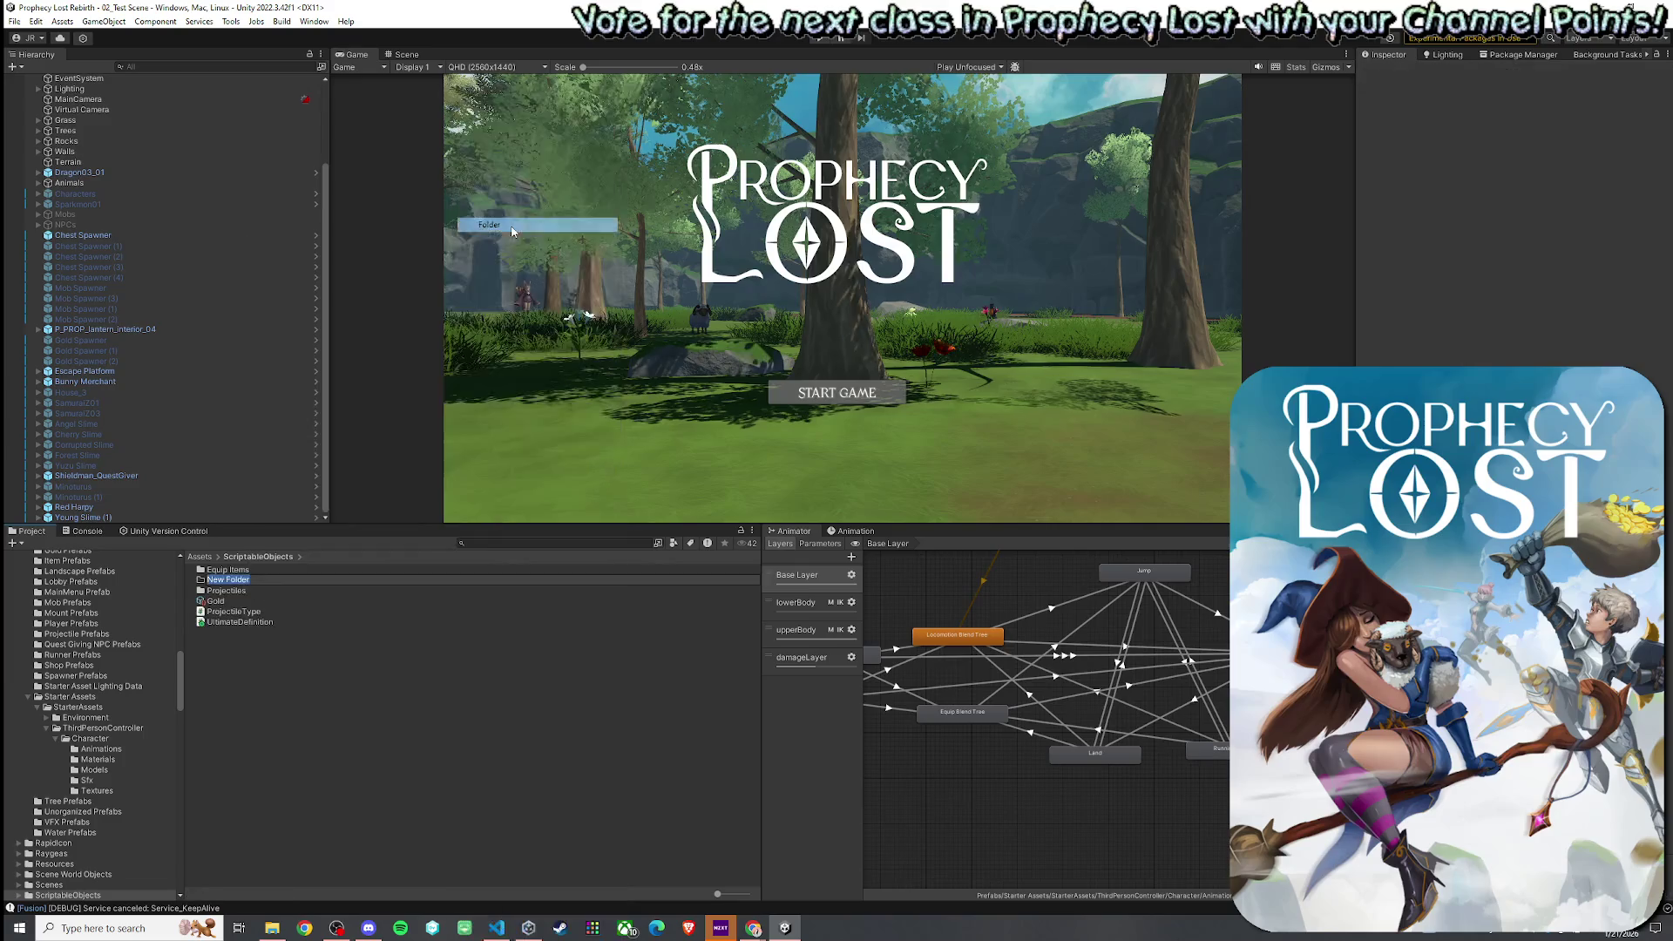
type("Ultimates")
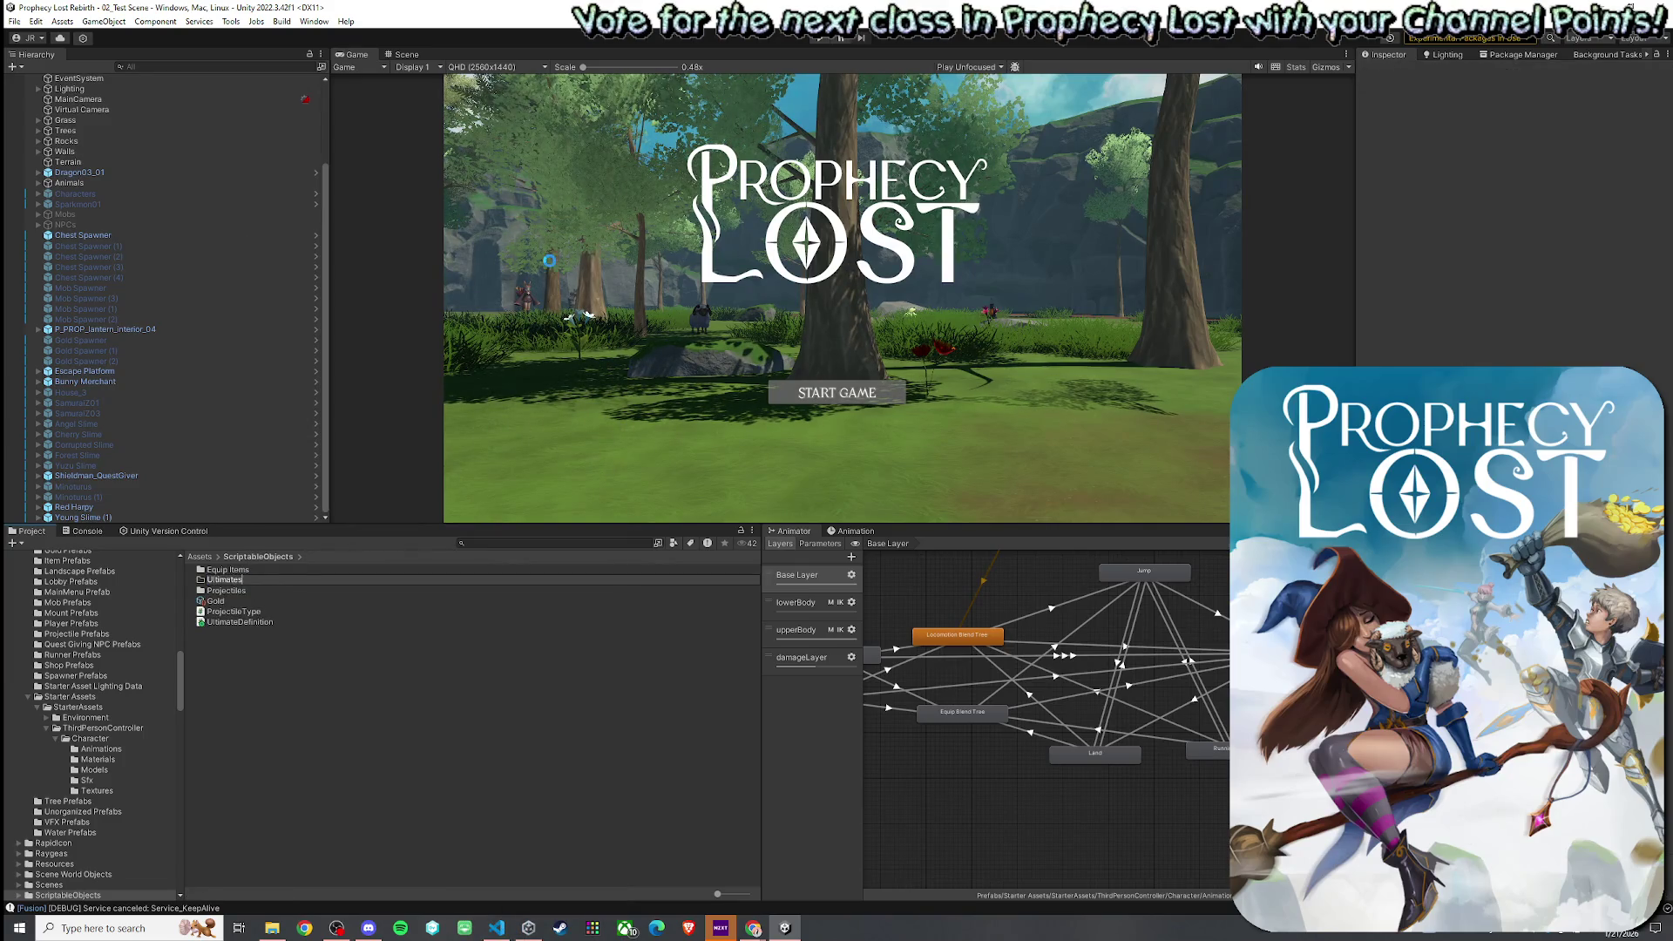
key("Return")
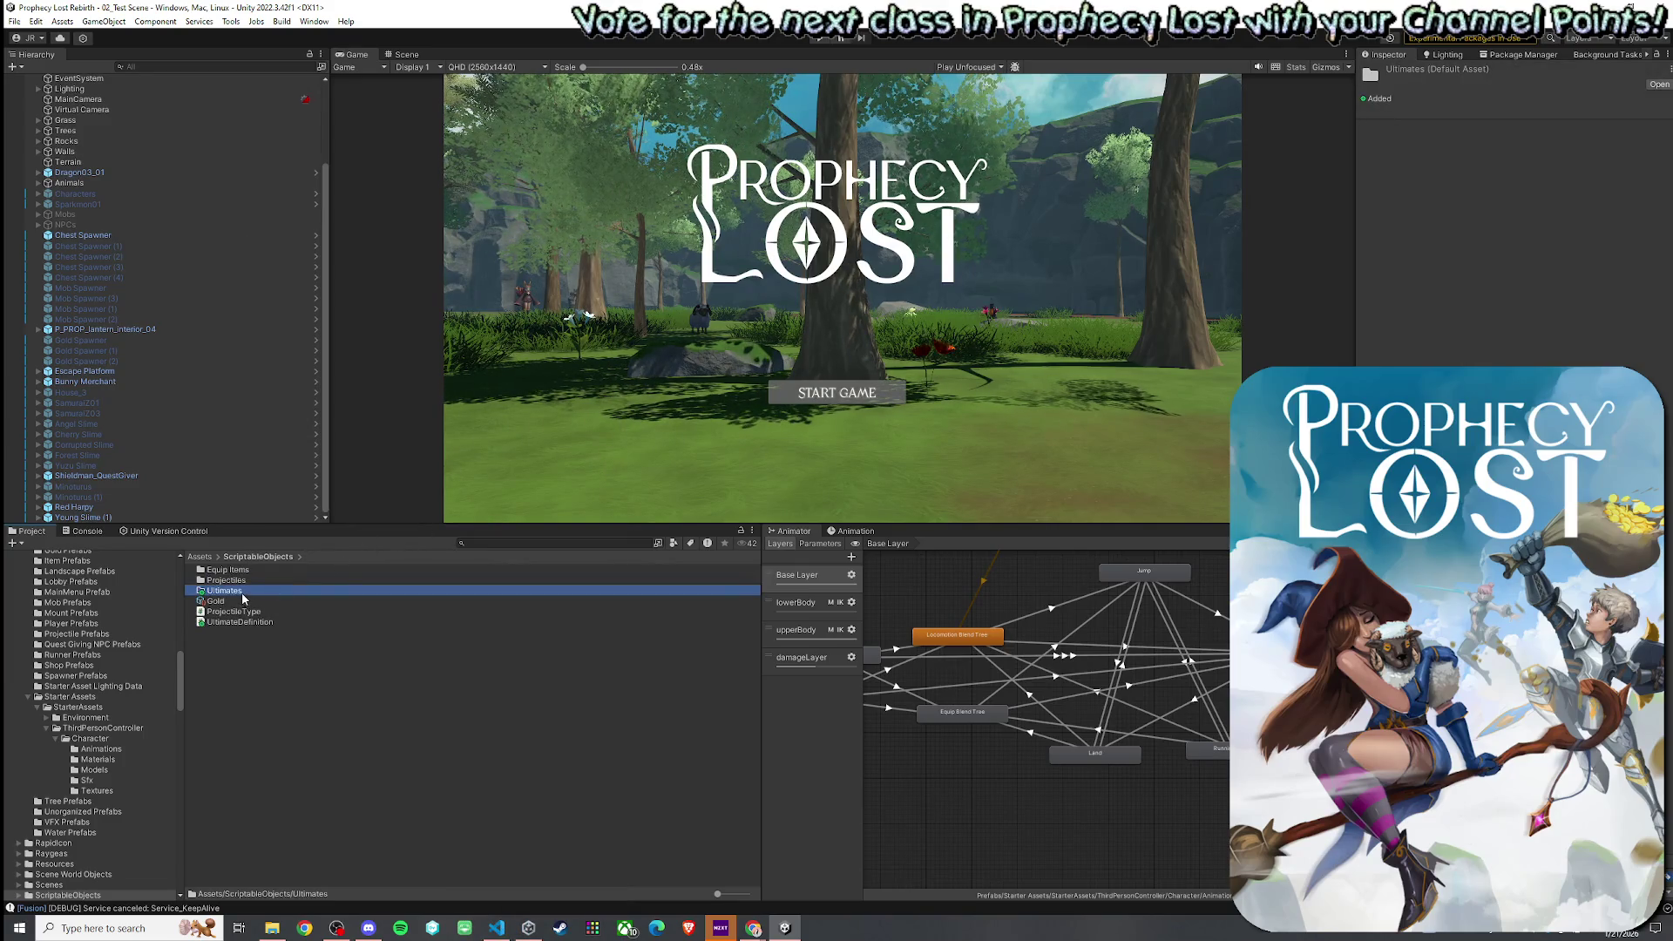
- Create a new Ultimate Definition asset inside the Ultimates folder
right_click(242, 593)
mouse_move(361, 186)
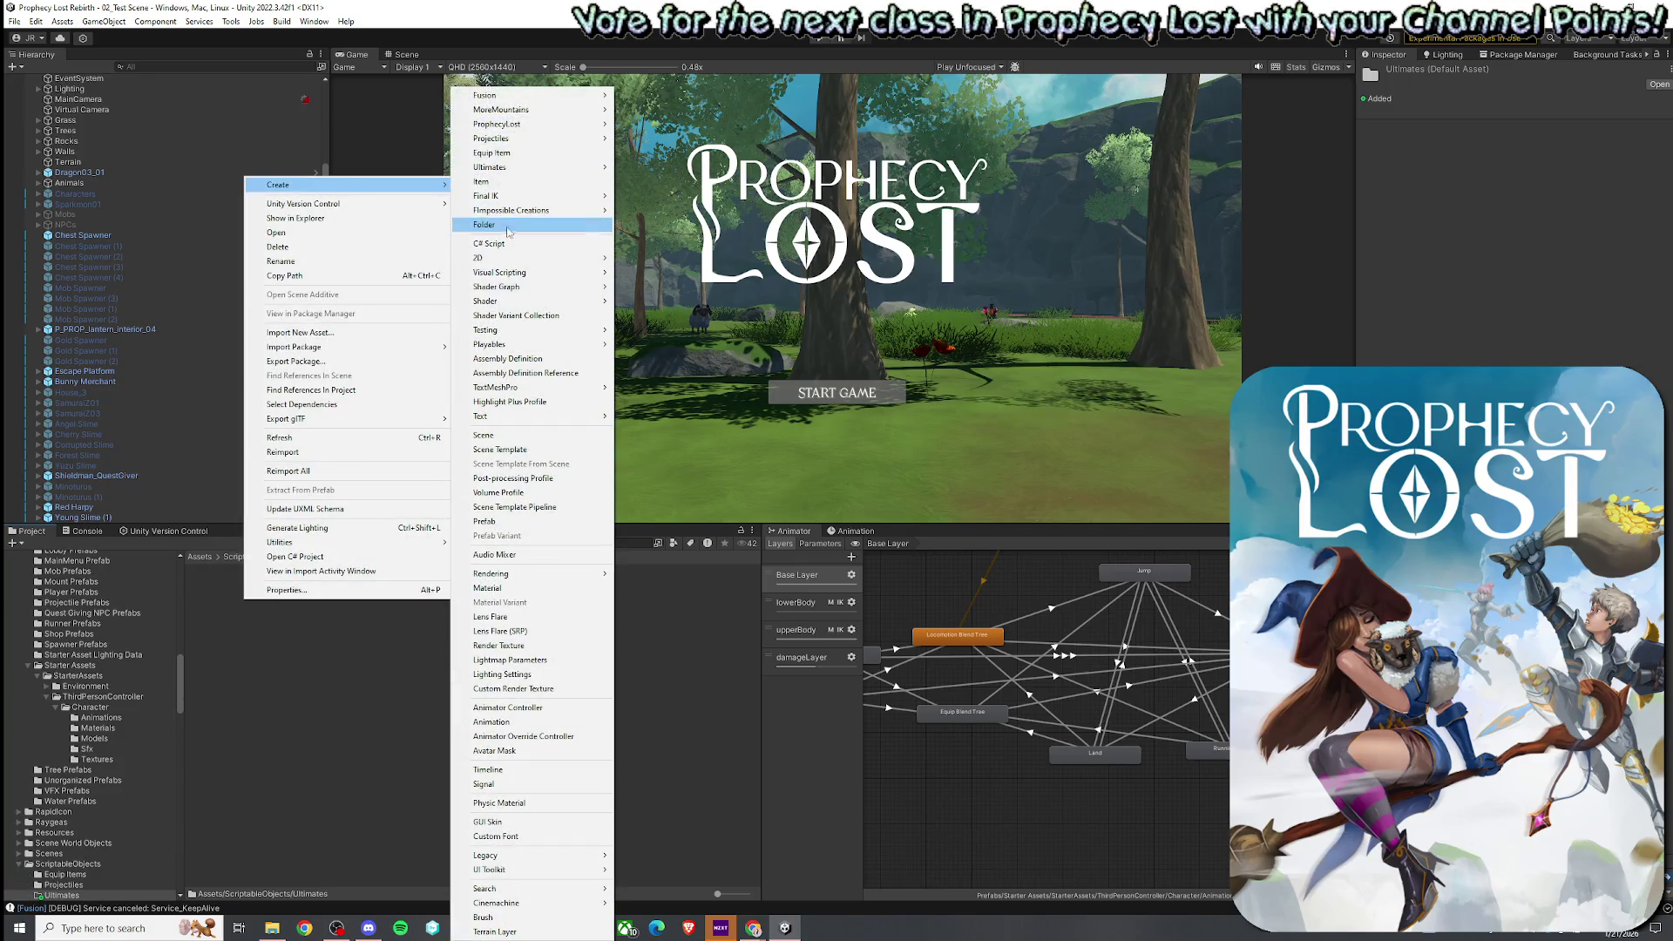
mouse_move(523, 166)
left_click(658, 166)
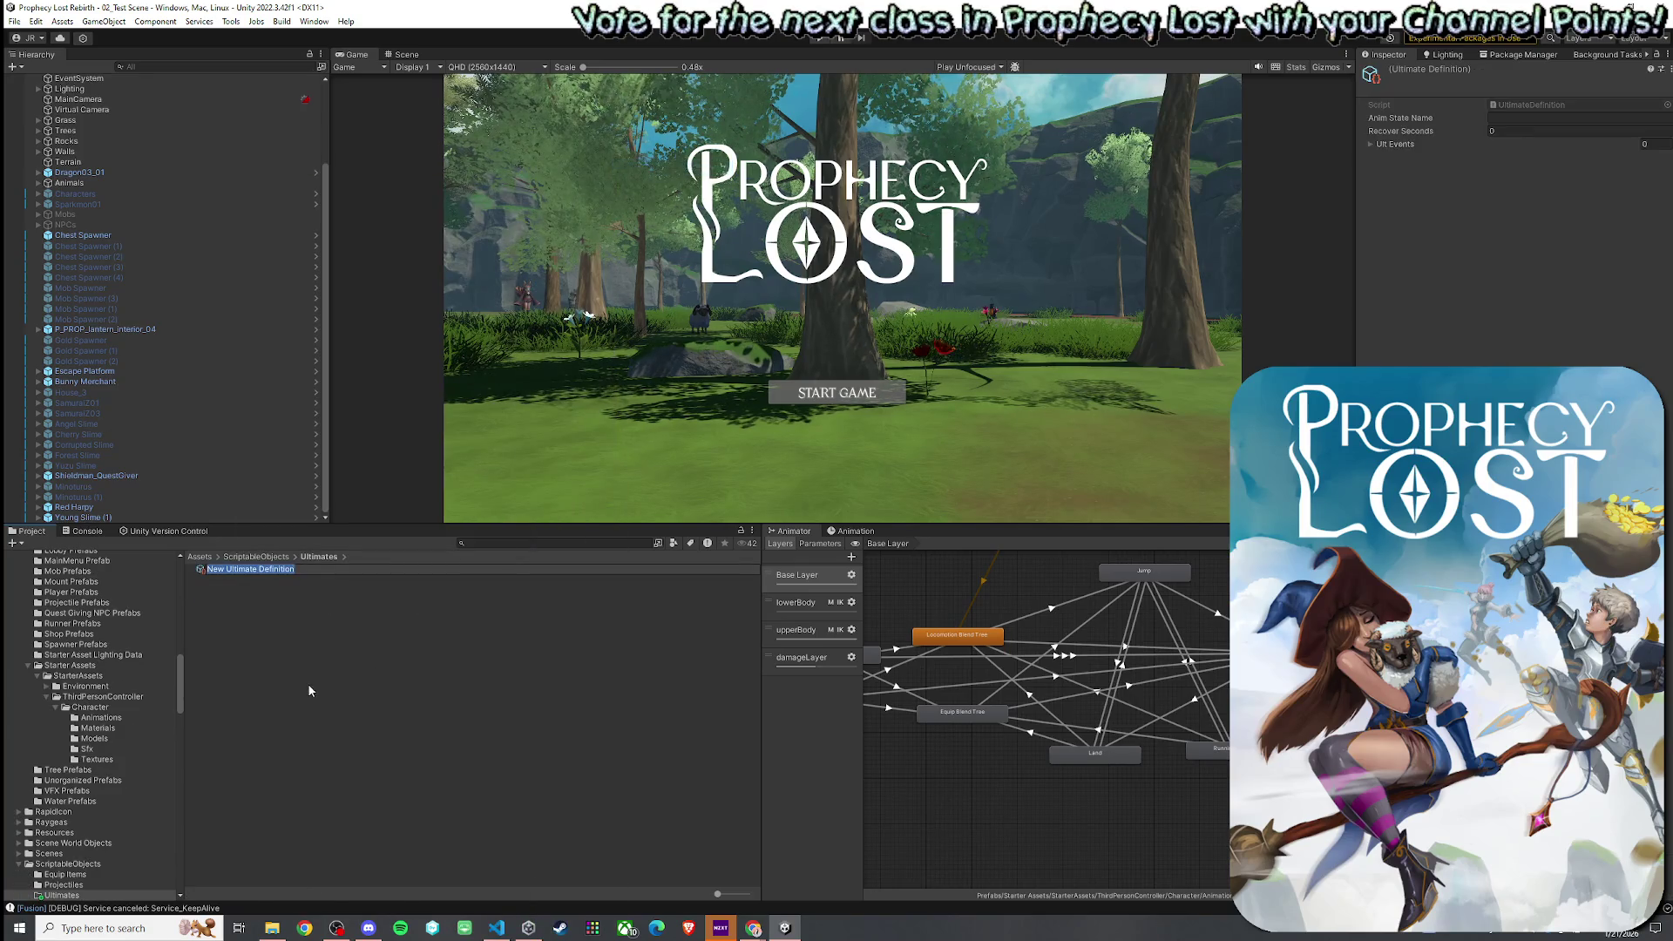
- Rename the new asset to 'Hidden Instinct -- Earthquake'
type("Wa")
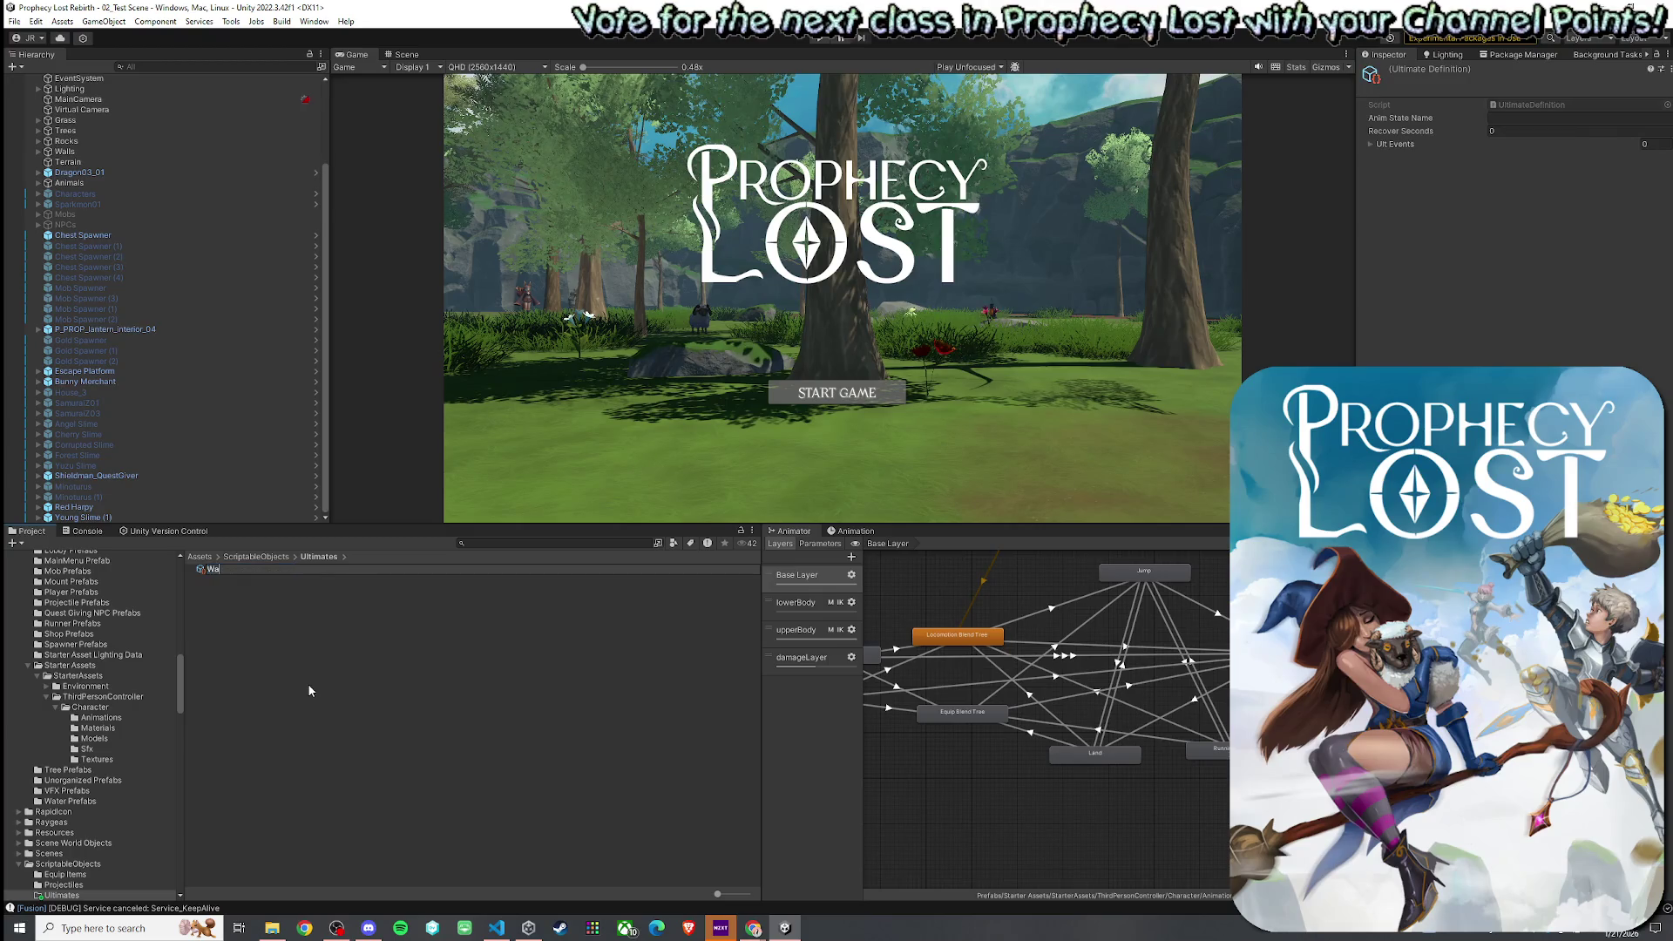
key("BackSpace")
key("BackSpace")
key("BackSpace")
type("Earth")
type(" Magic")
key("BackSpace")
key("BackSpace")
key("BackSpace")
type("idden Instainc")
key("BackSpace")
key("BackSpace")
key("BackSpace")
type("inct")
type("-")
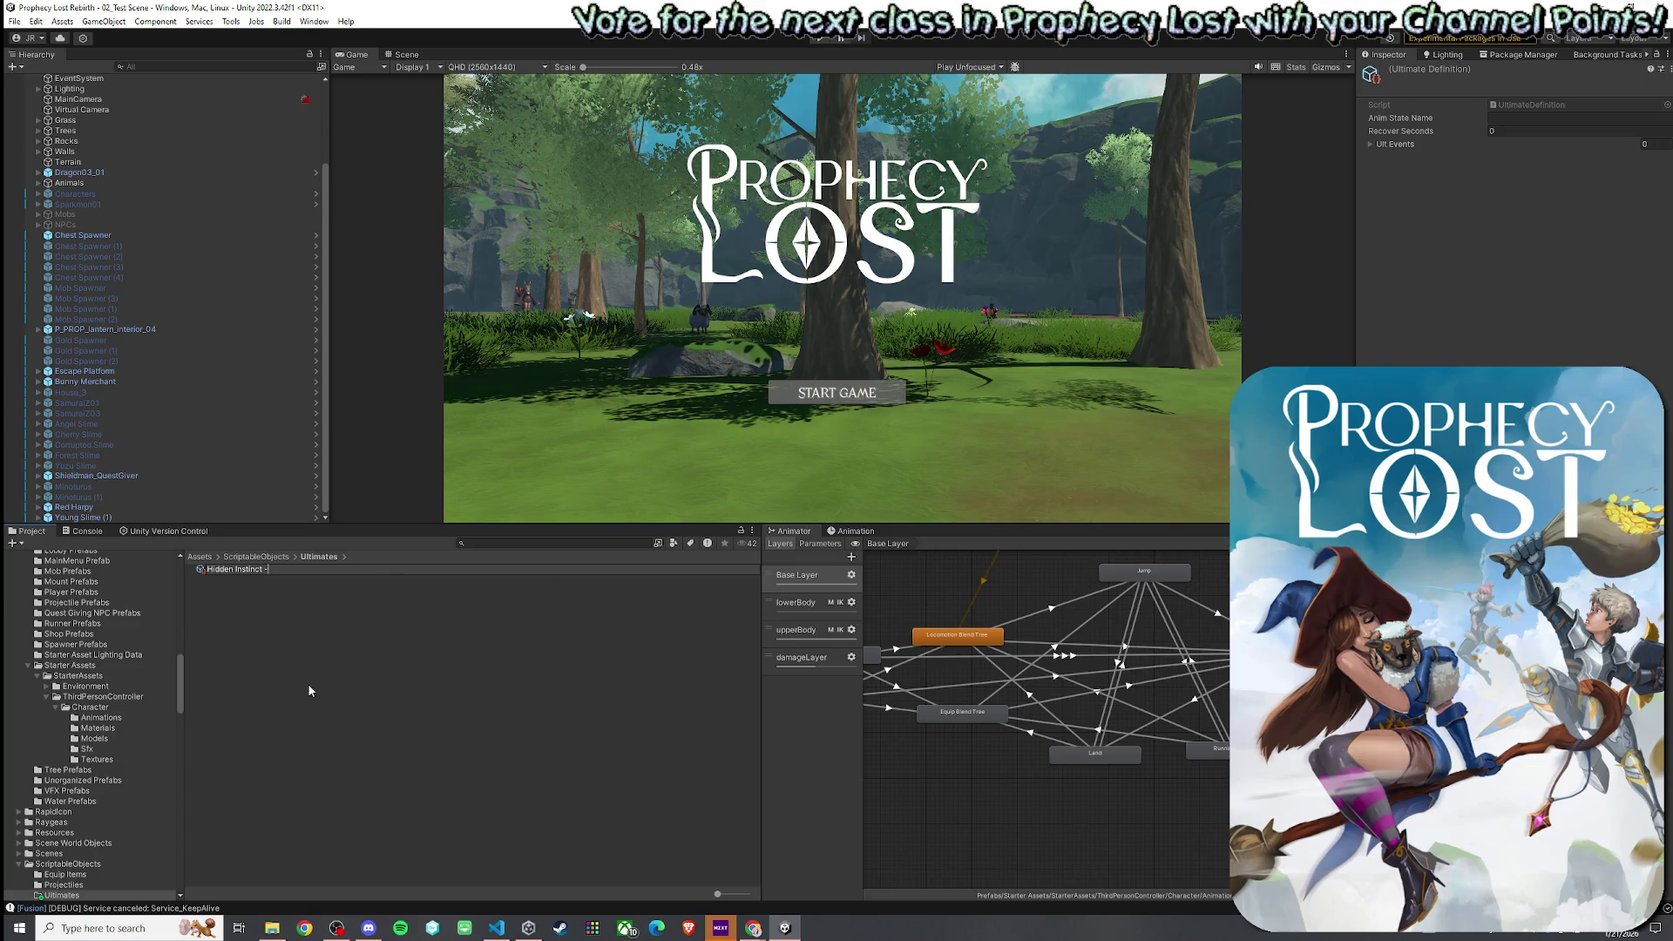
type("- Earth Magic")
key("BackSpace")
key("BackSpace")
key("BackSpace")
key("BackSpace")
key("BackSpace")
type("quake")
key("Return")
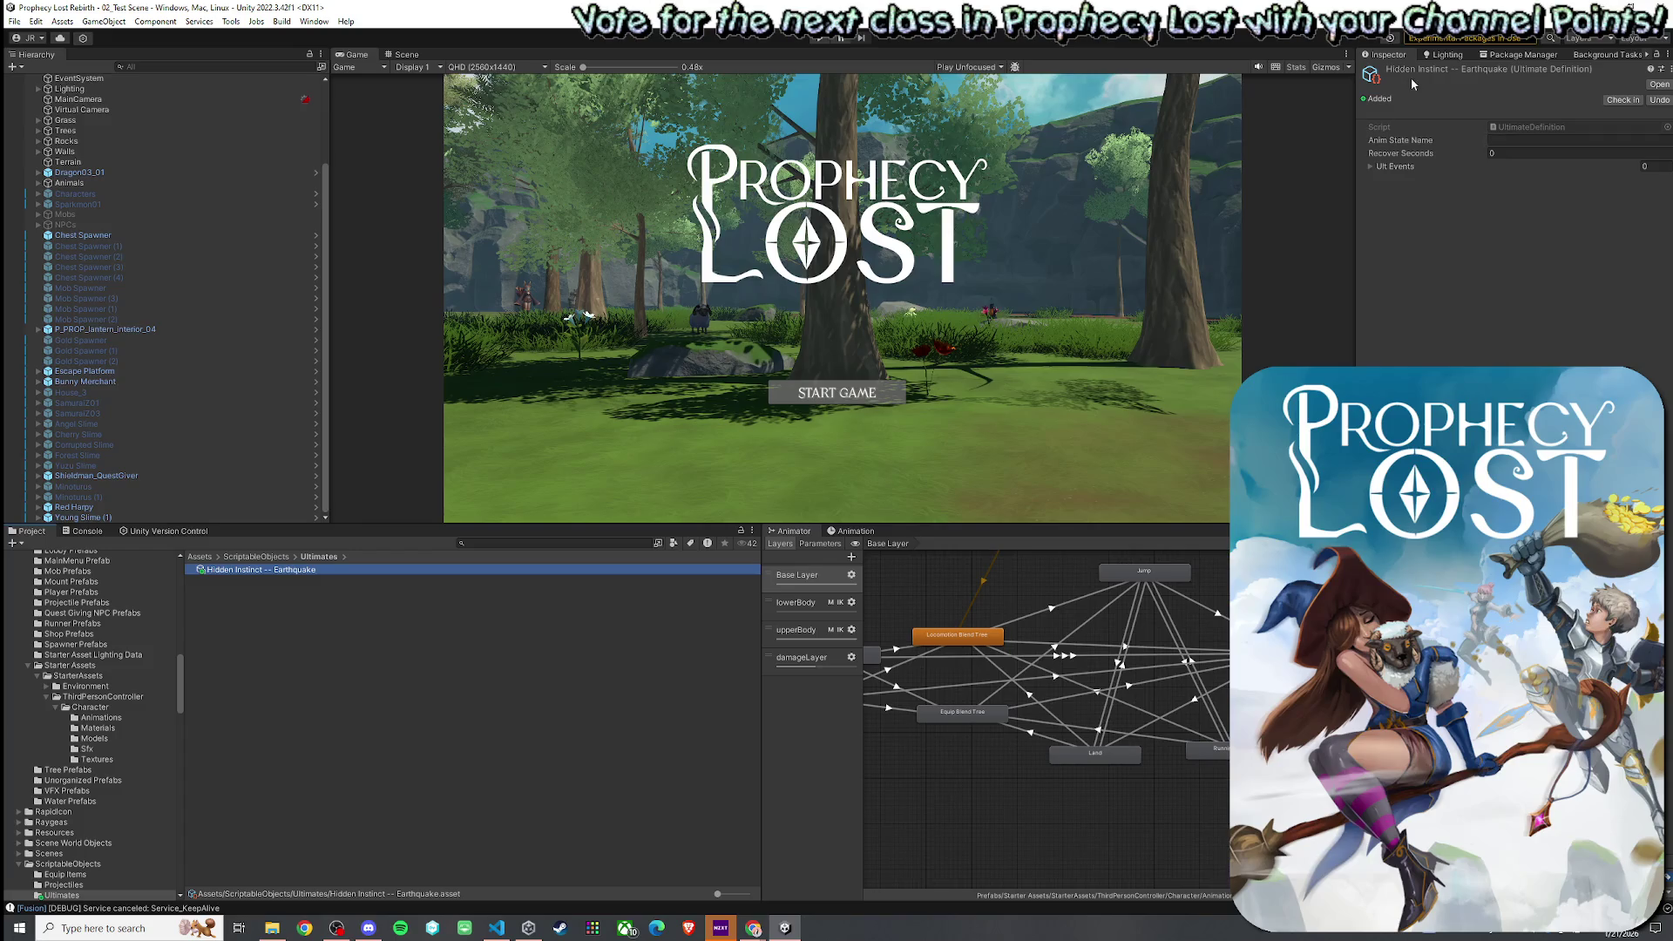
- Begin editing the Anim State Name field, checking the animator's Ult Part states
left_click(1514, 143)
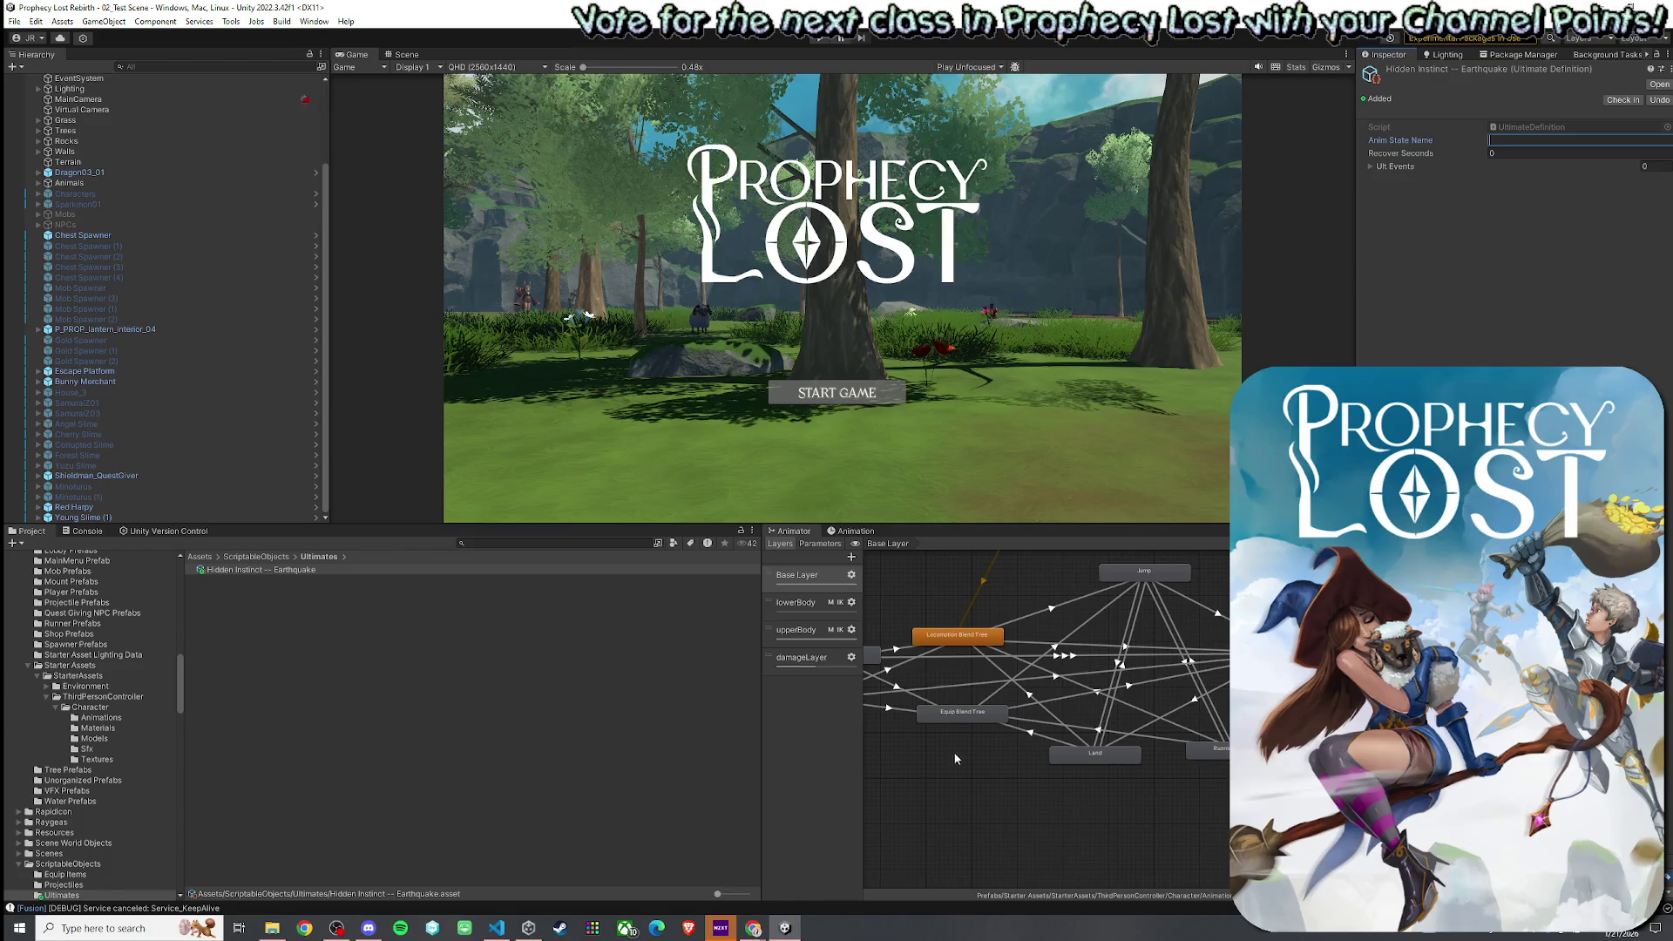
left_click_drag(955, 759, 1107, 755)
left_click(1515, 143)
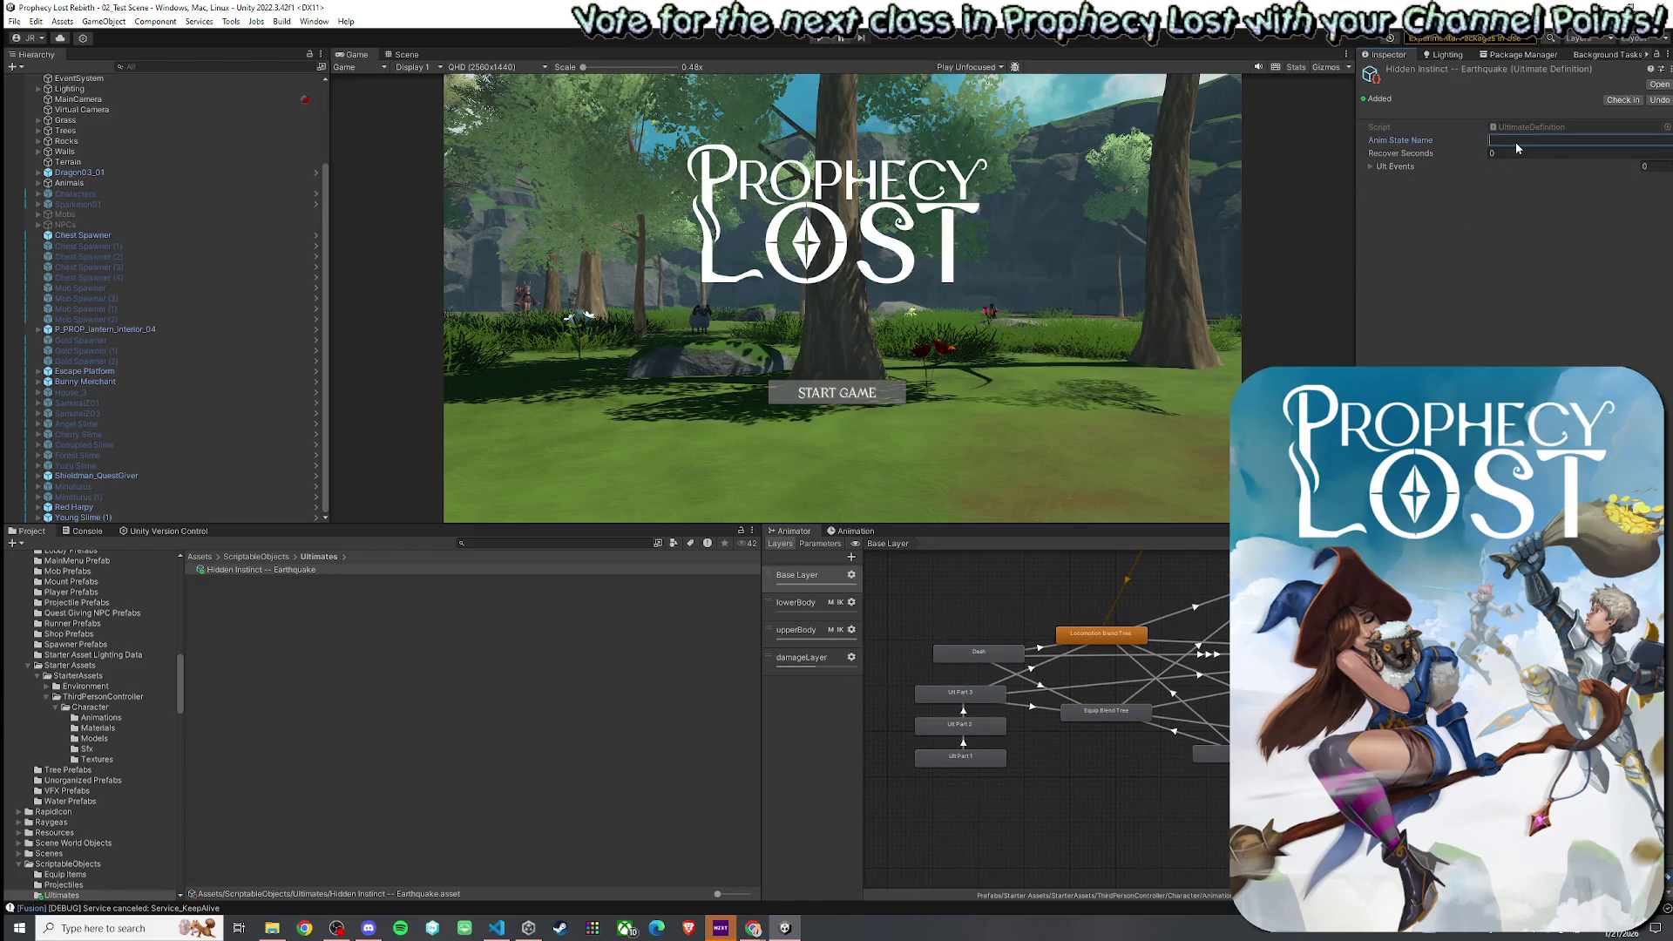
- Set Anim State Name to 'Ult Part 1' and add a first ult event named 'First Hit'
type("UltPar")
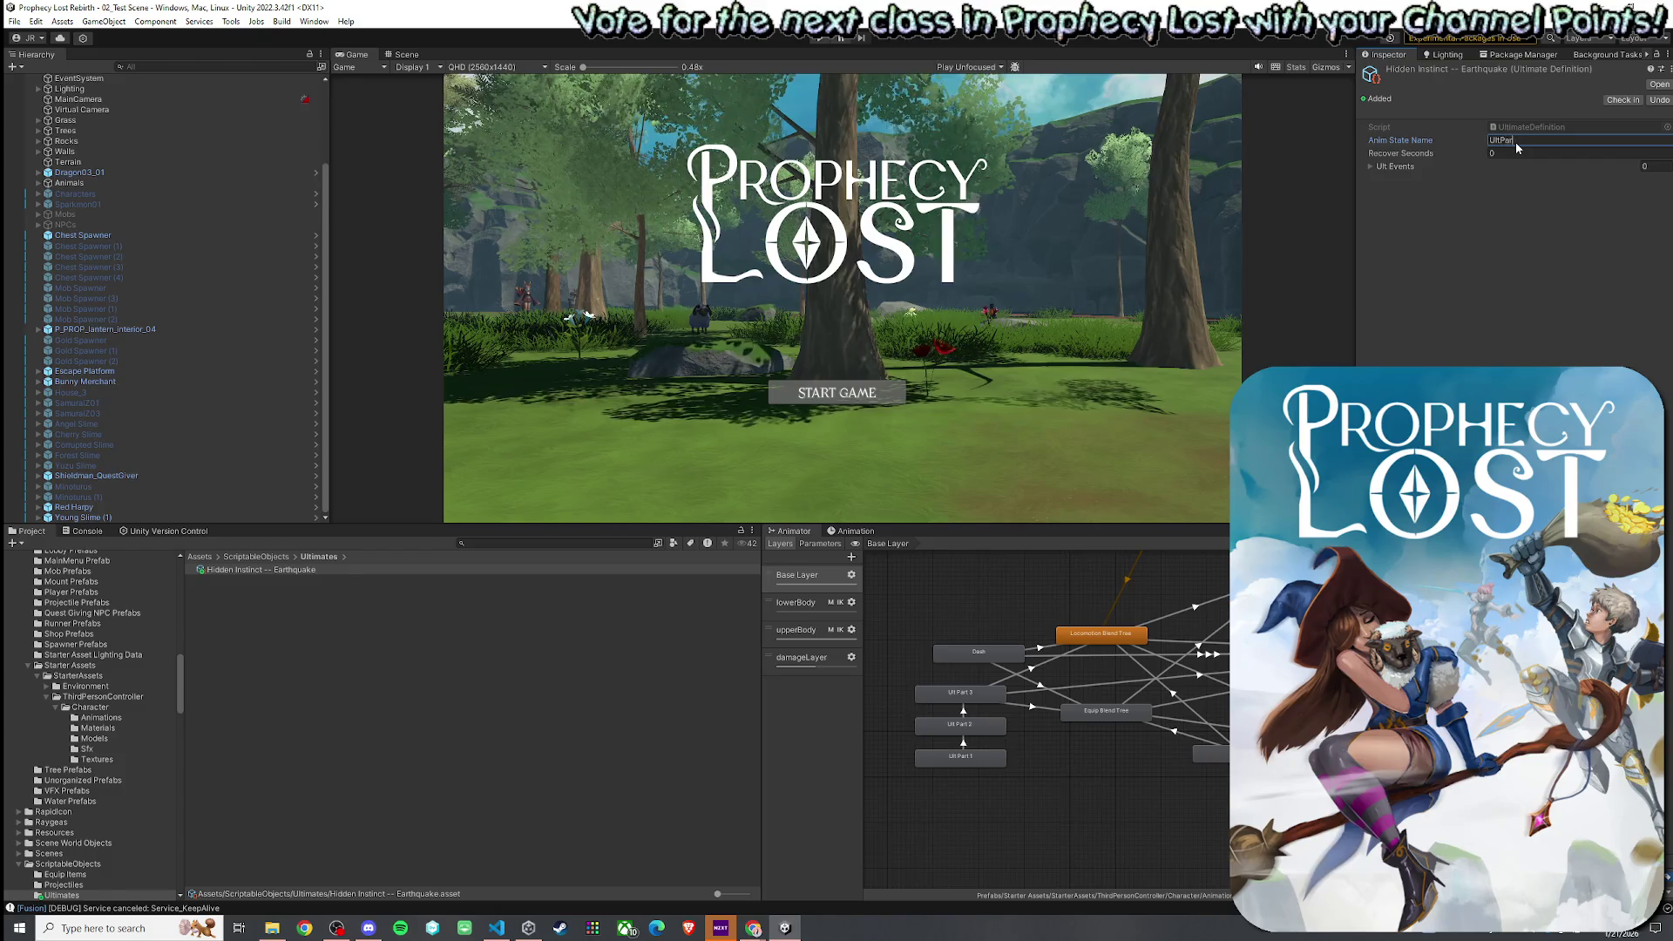
key("BackSpace")
key("BackSpace")
key("BackSpace")
type("Part 1")
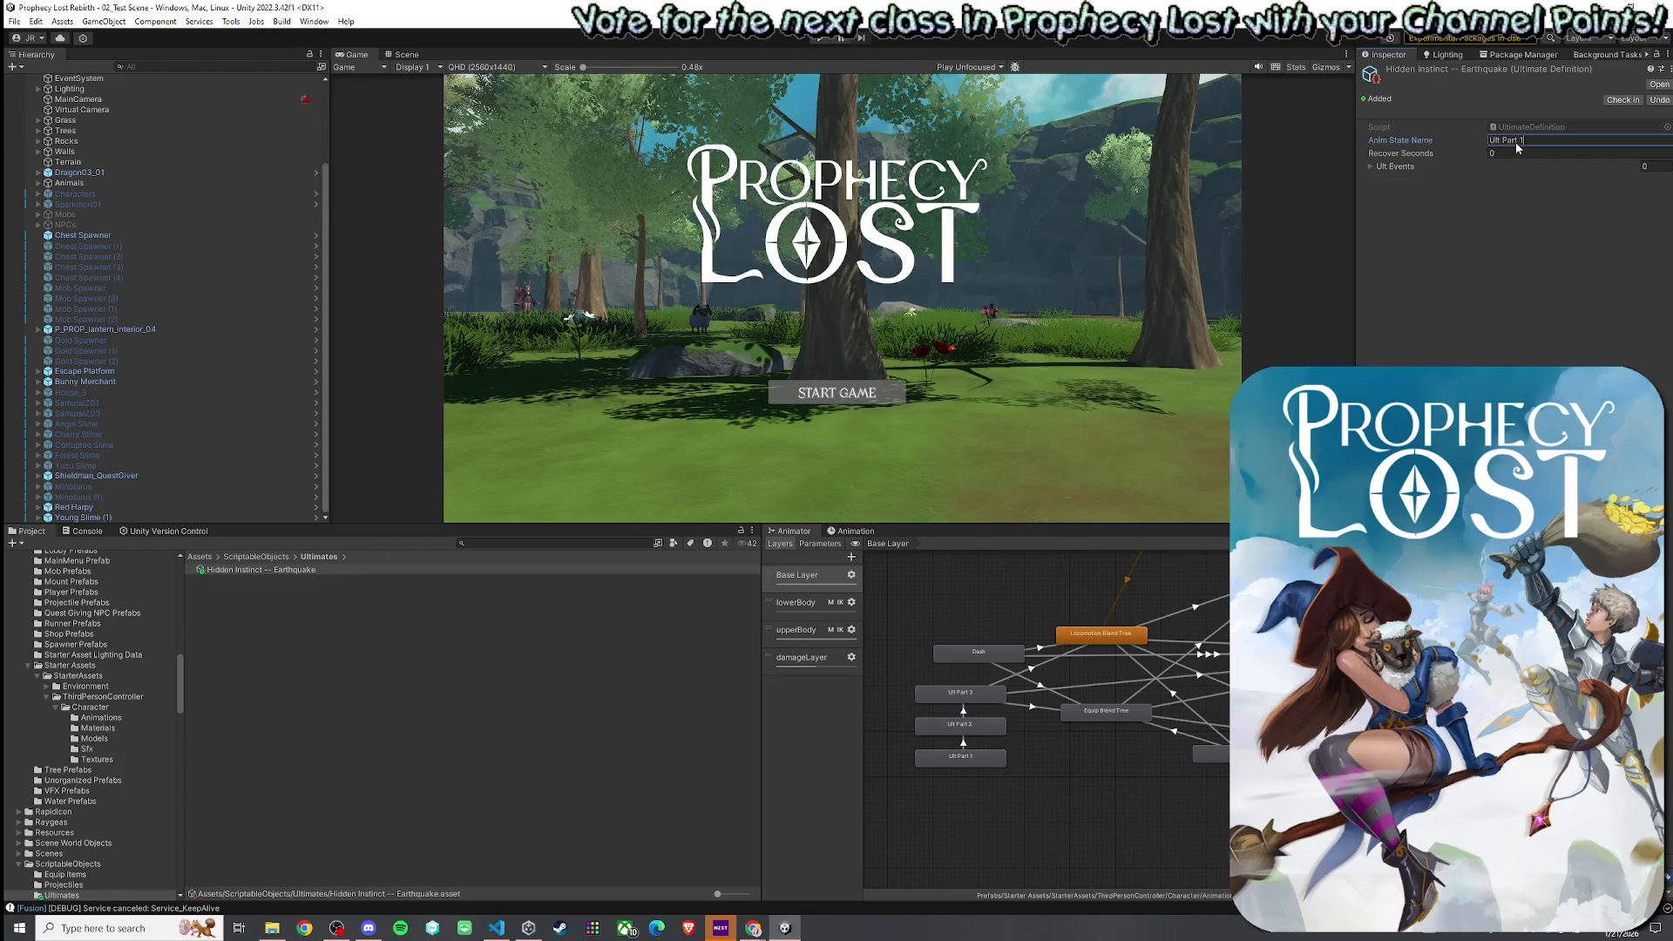
left_click(1388, 166)
left_click(1638, 198)
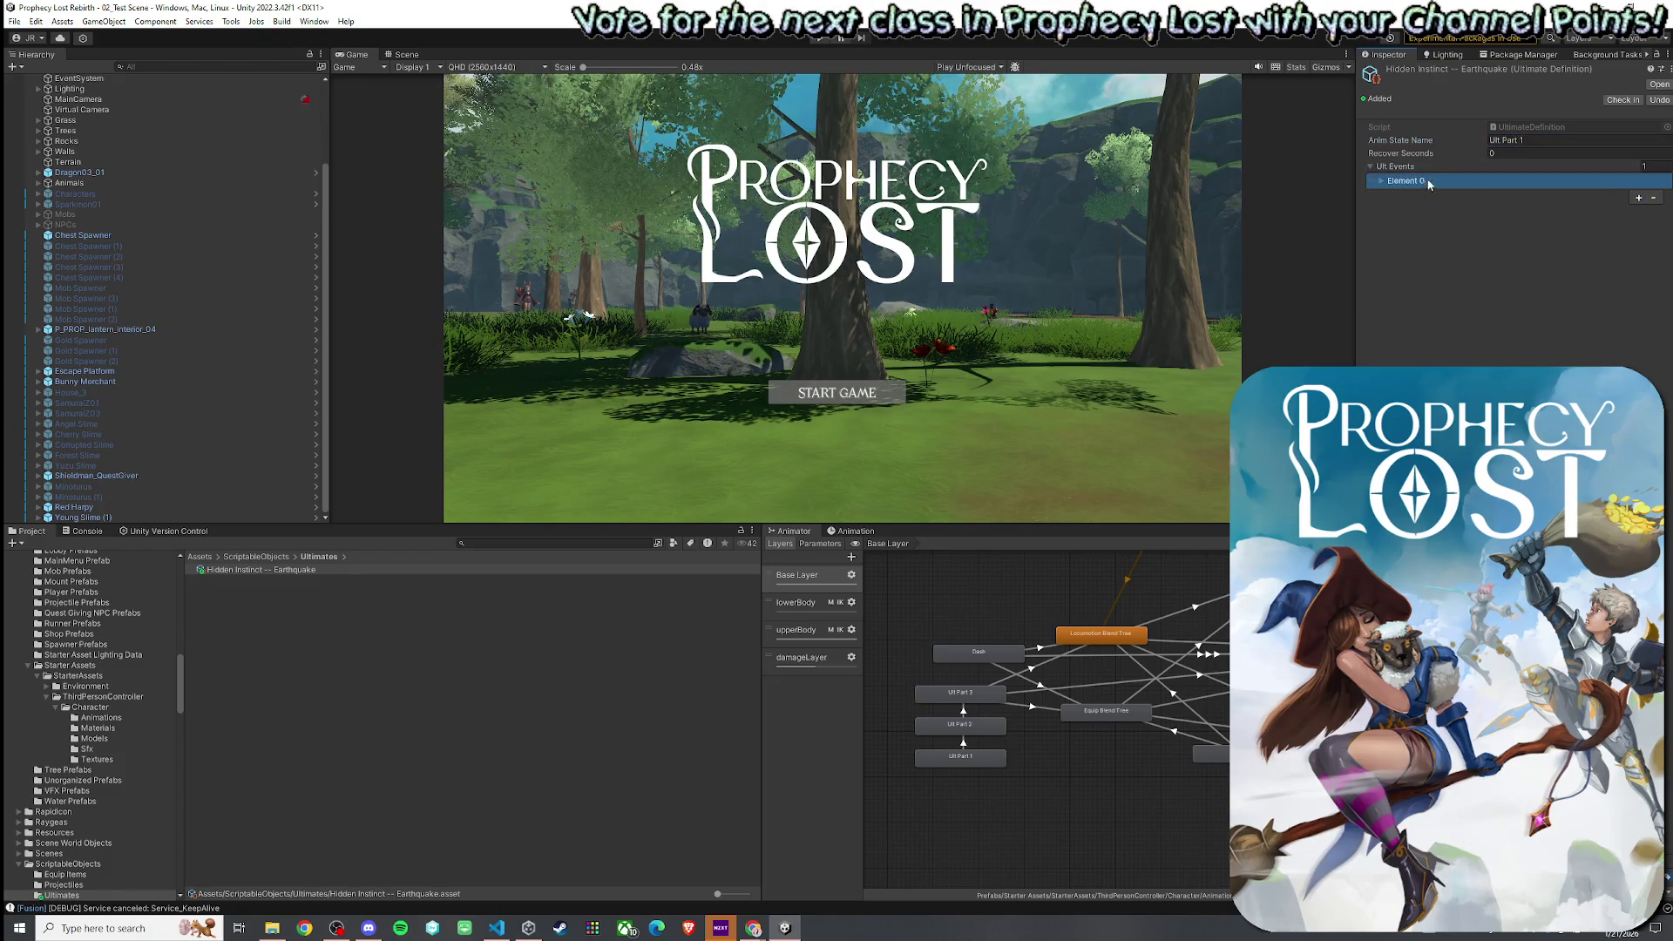
left_click(1382, 183)
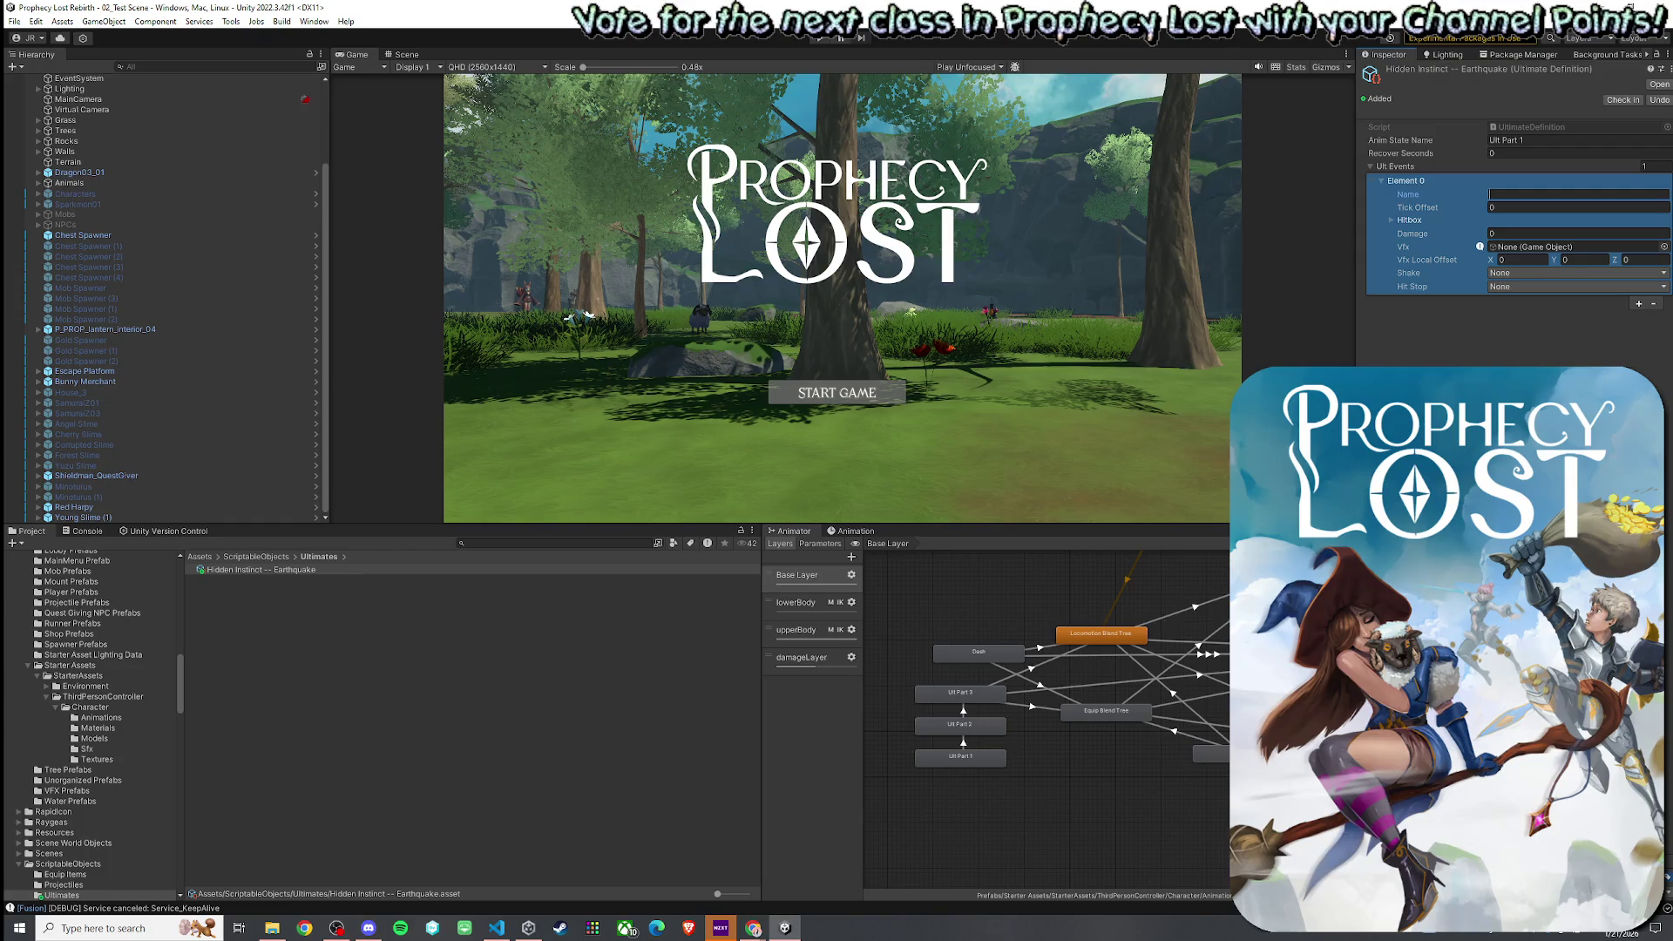
type("First Hit")
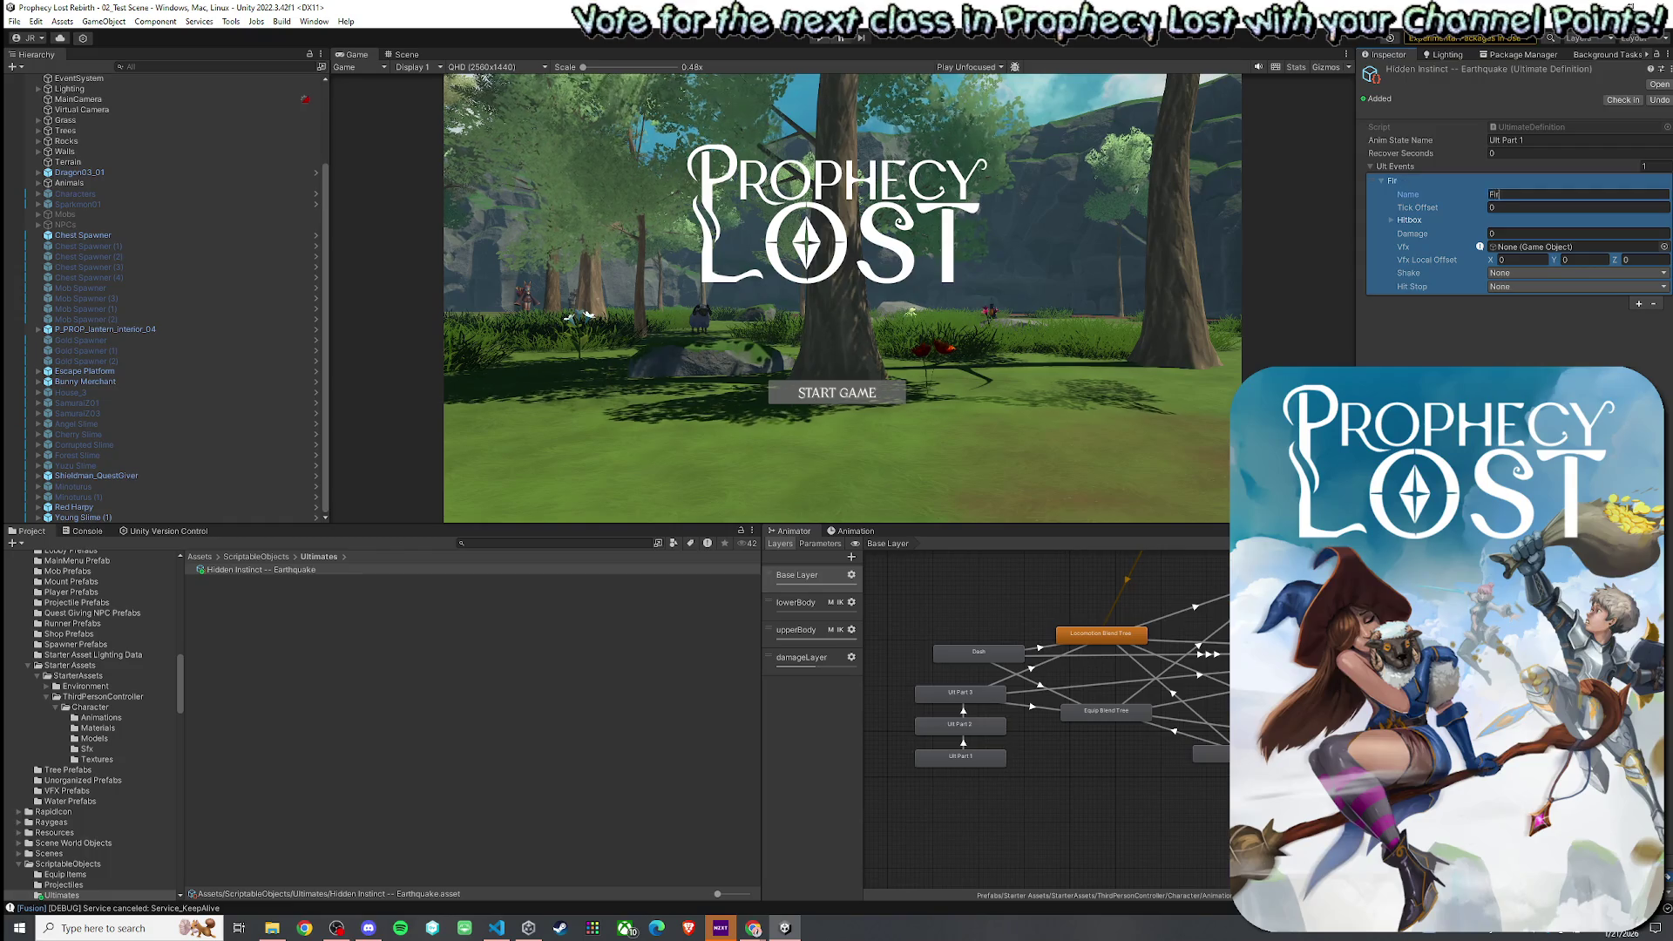
- Add a second ult event named 'Second Hit' and a third empty event
left_click(1638, 304)
left_click(1381, 305)
left_click(1513, 316)
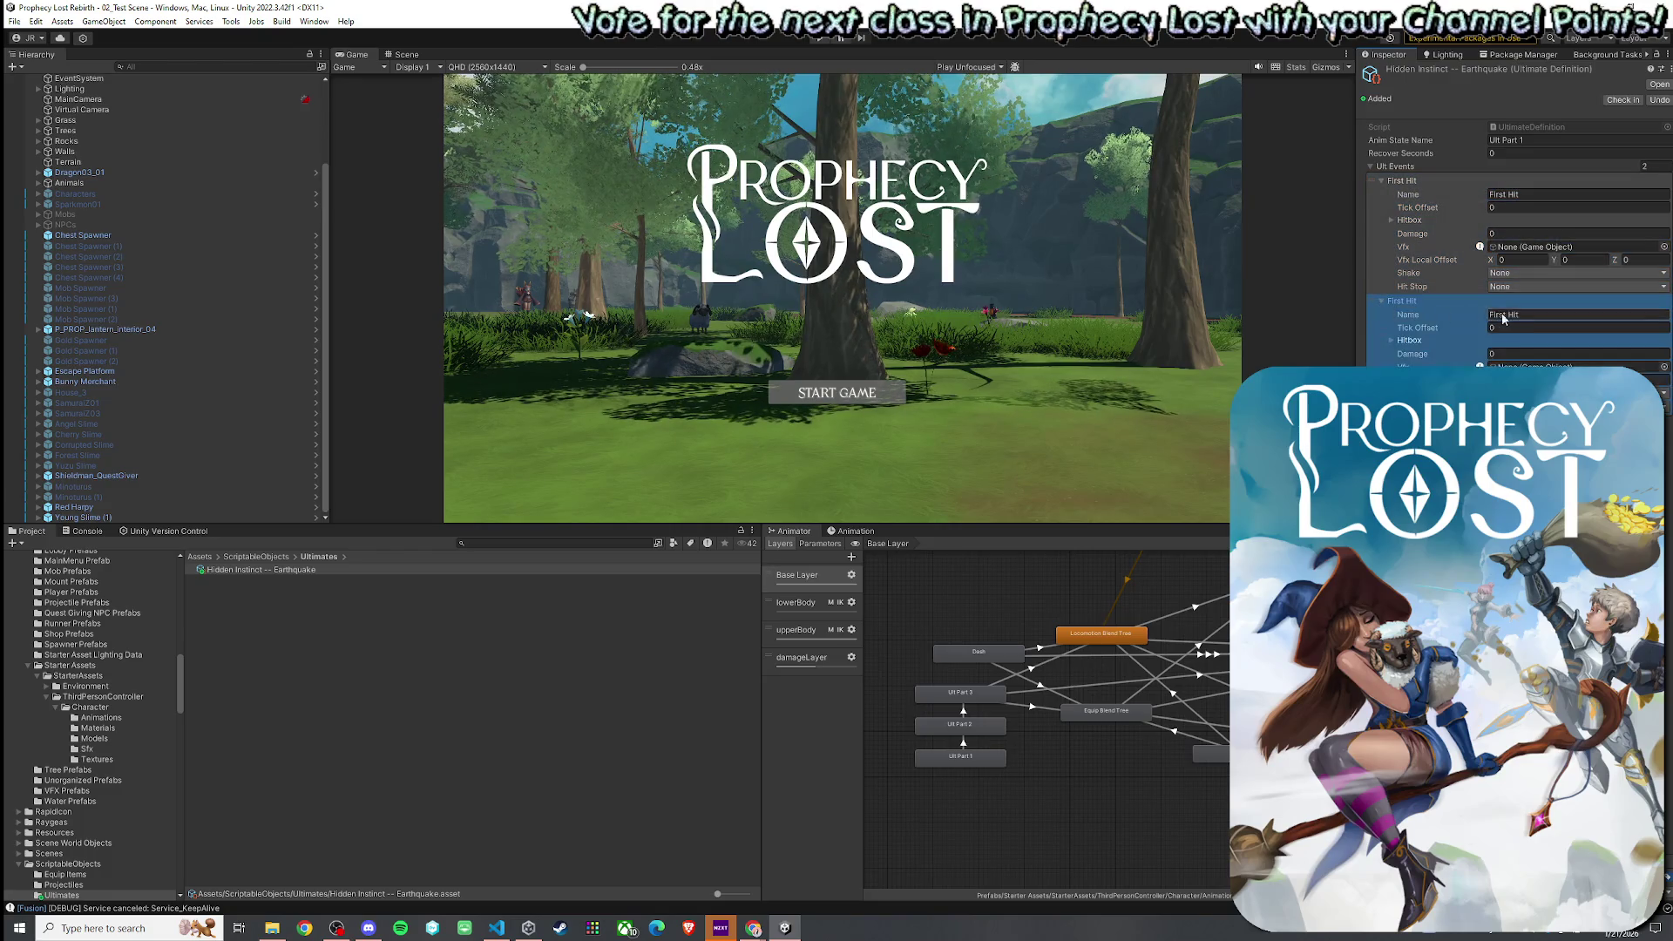
type("Secp")
key("BackSpace")
type("ond Hit")
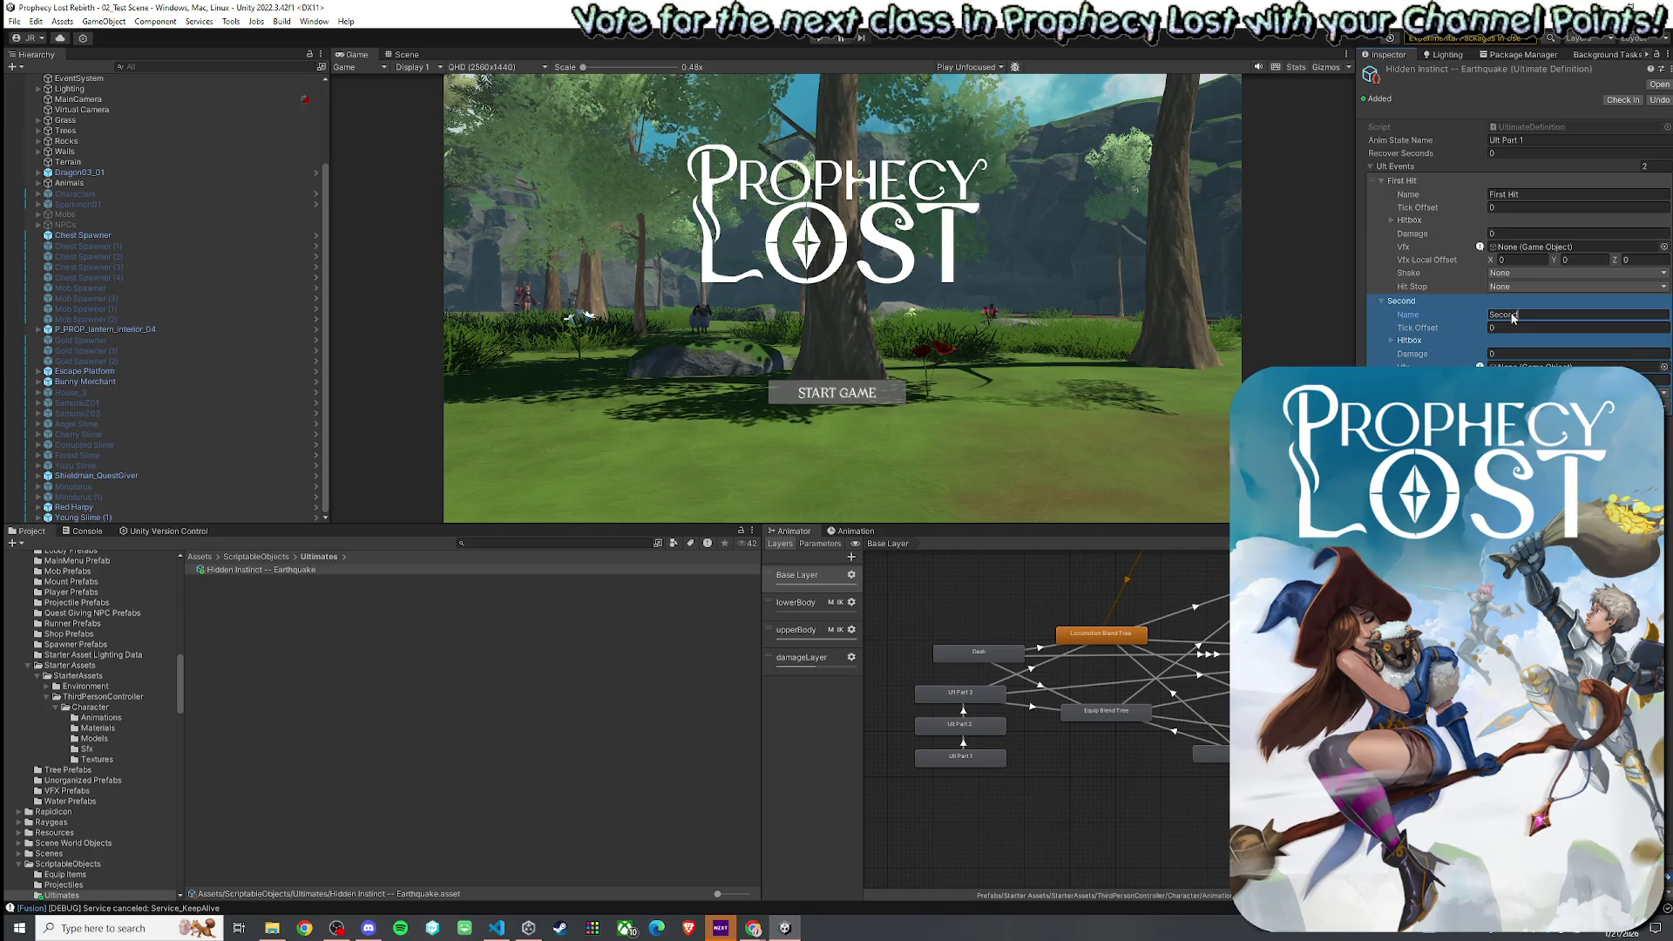
key("Return")
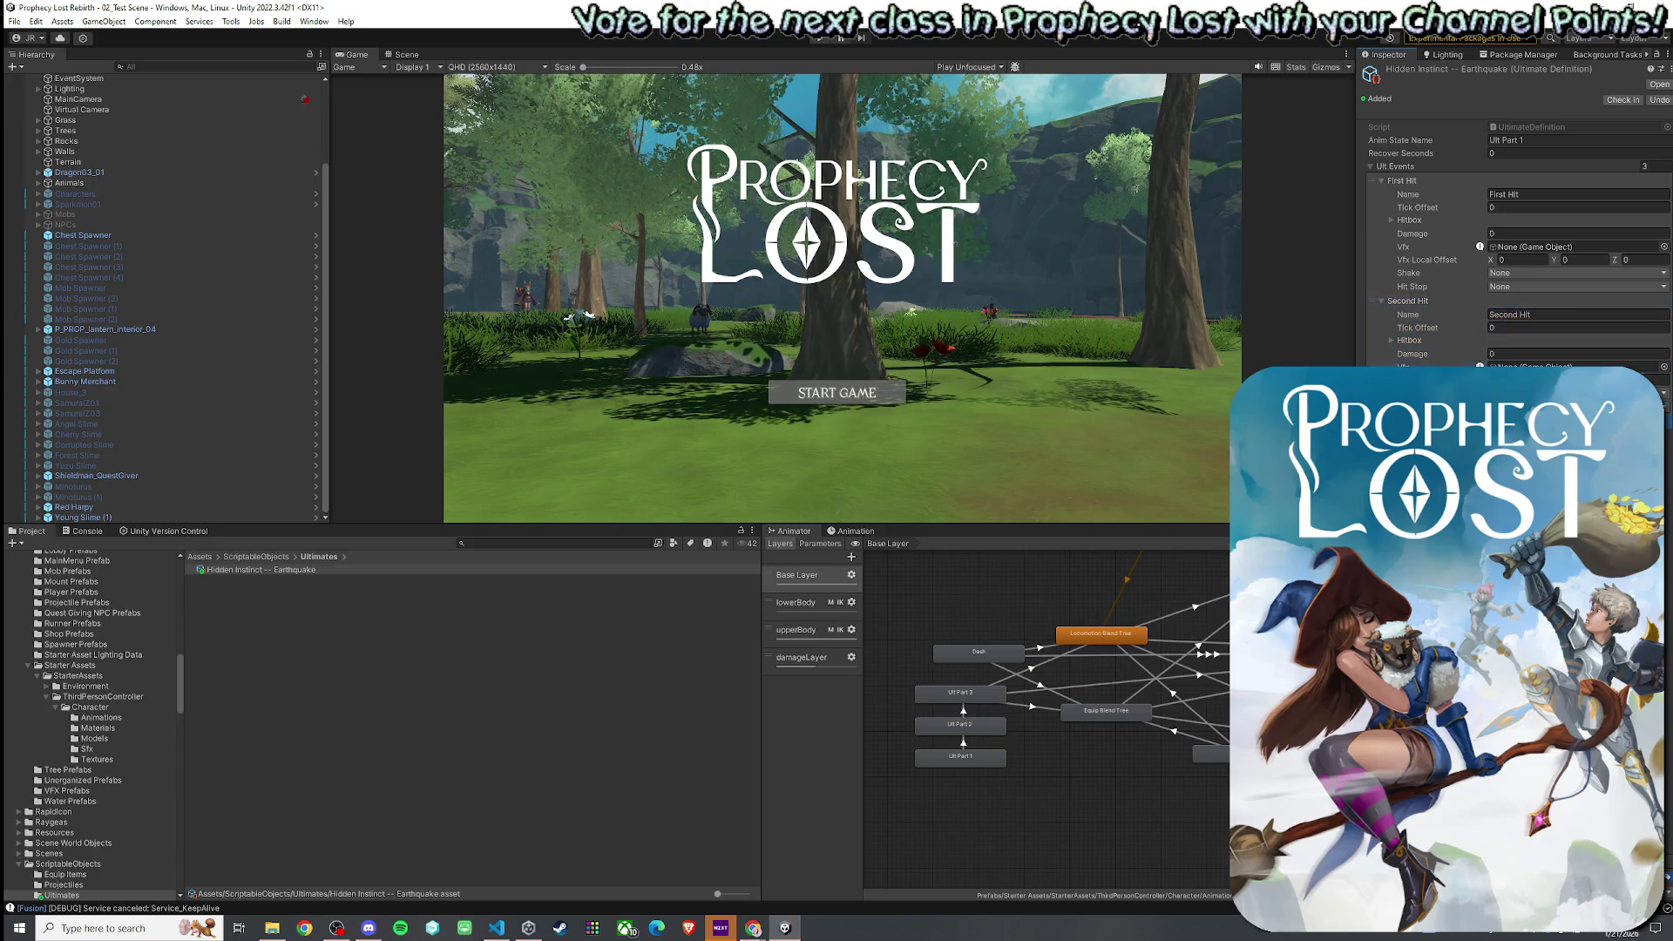
left_click(1639, 431)
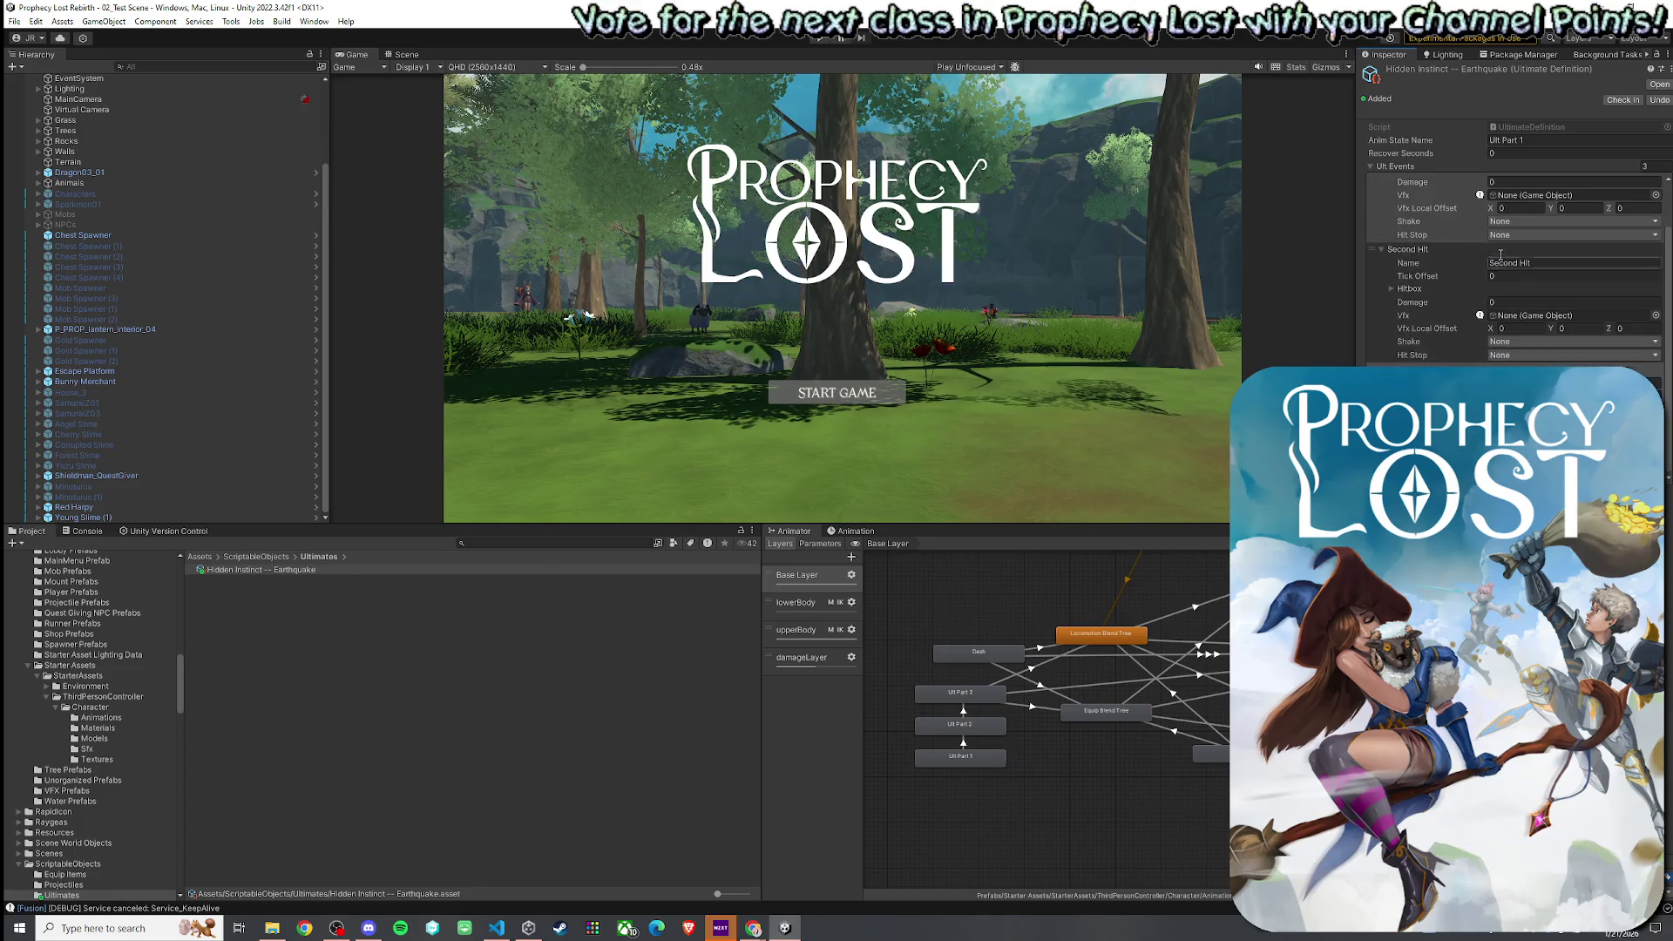
scroll(1481, 314, "up", 3)
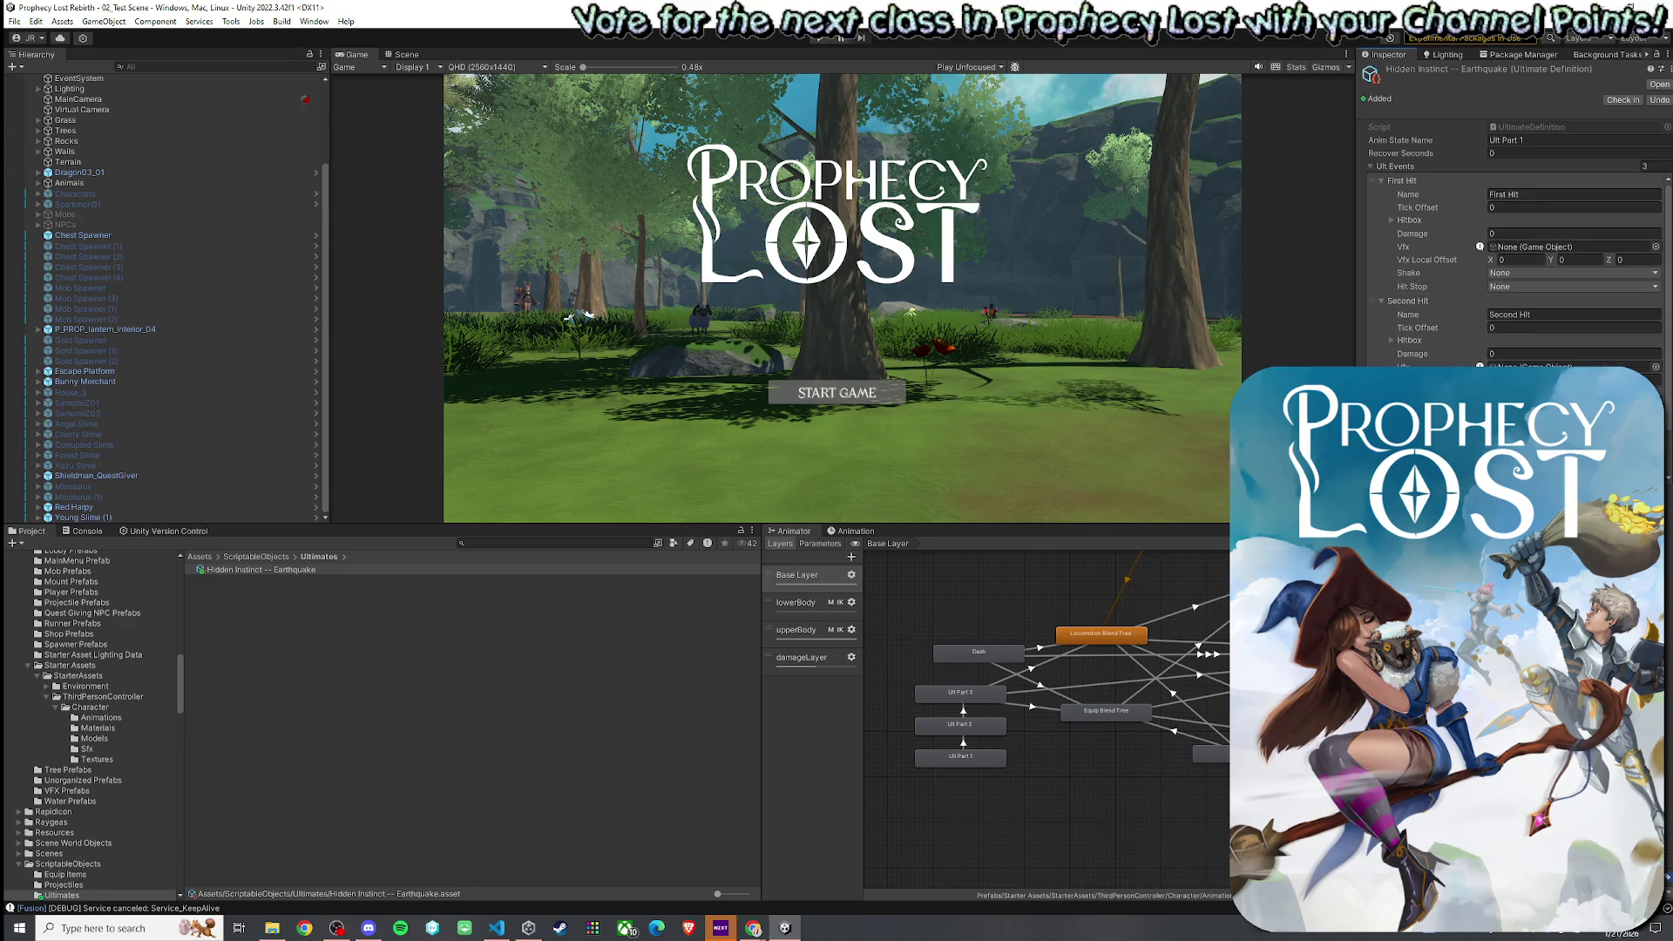
left_click(1516, 207)
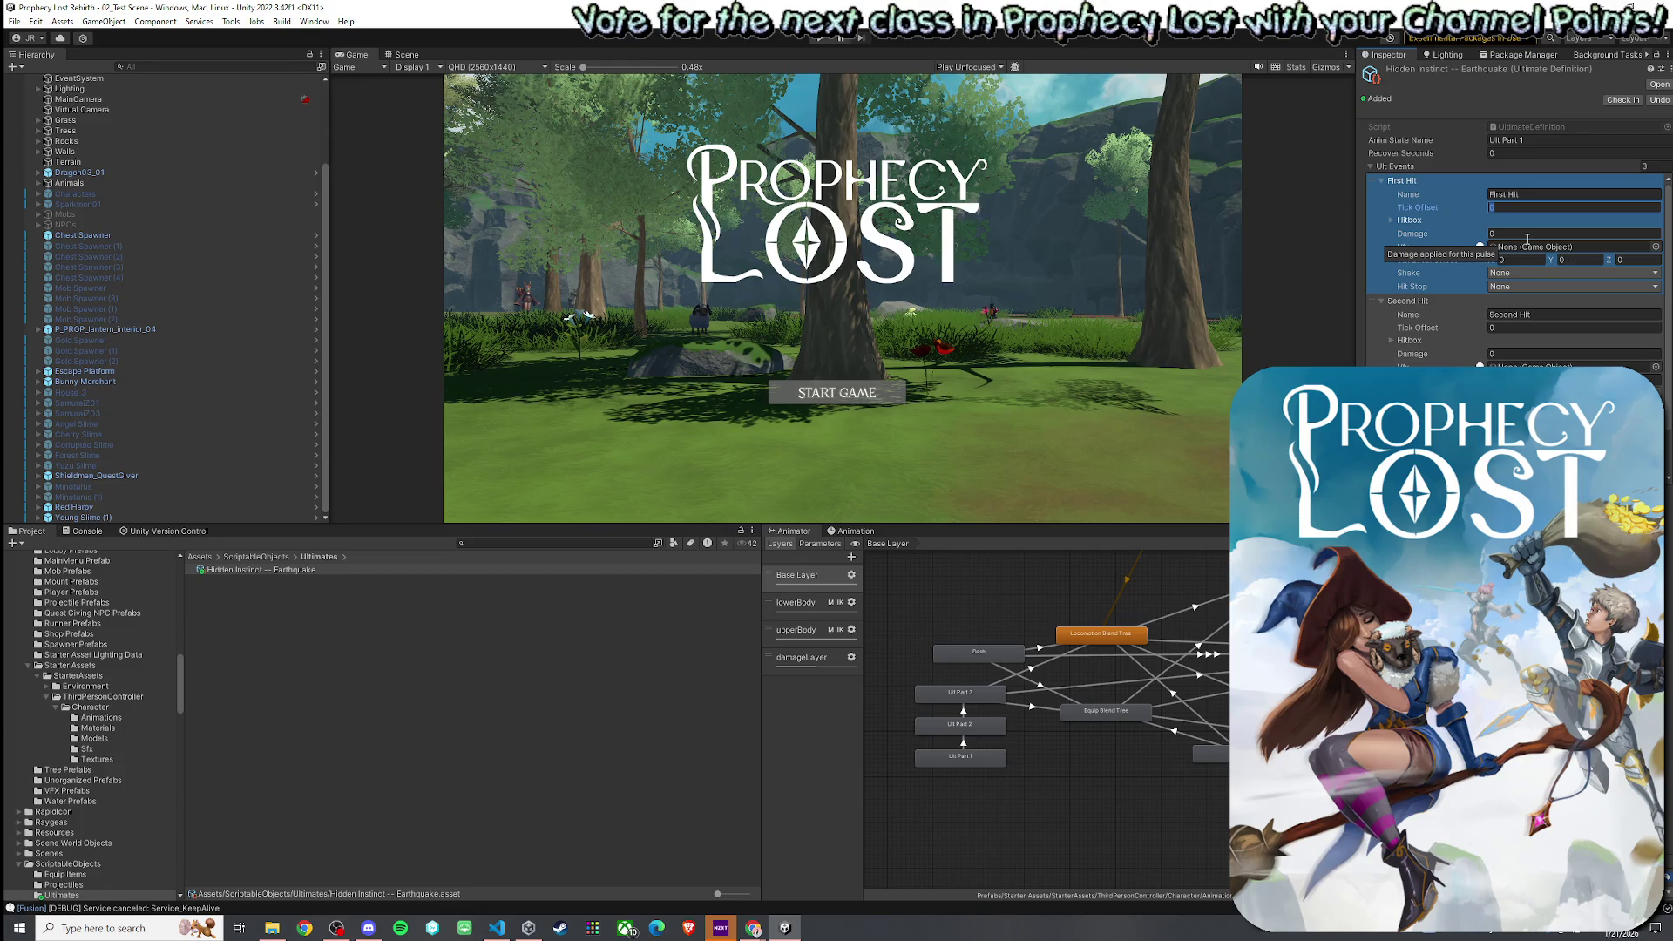
- Set First Hit's Tick Offset to 45 and Second Hit's to 60
type("30")
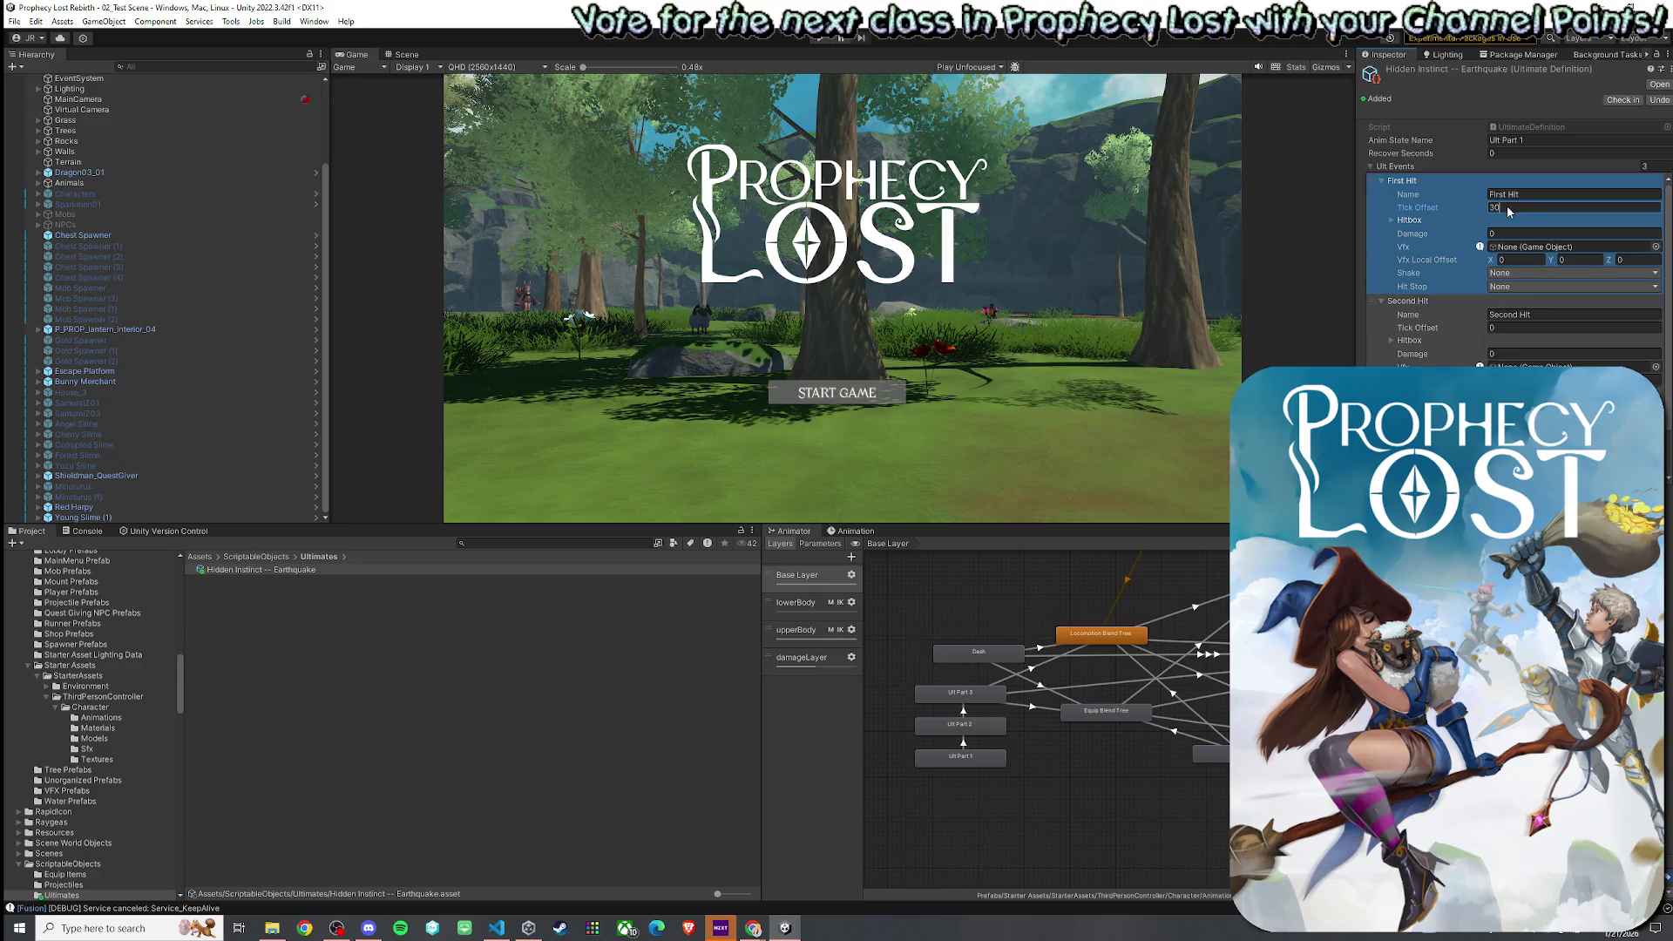
key("BackSpace")
key("BackSpace")
type("45")
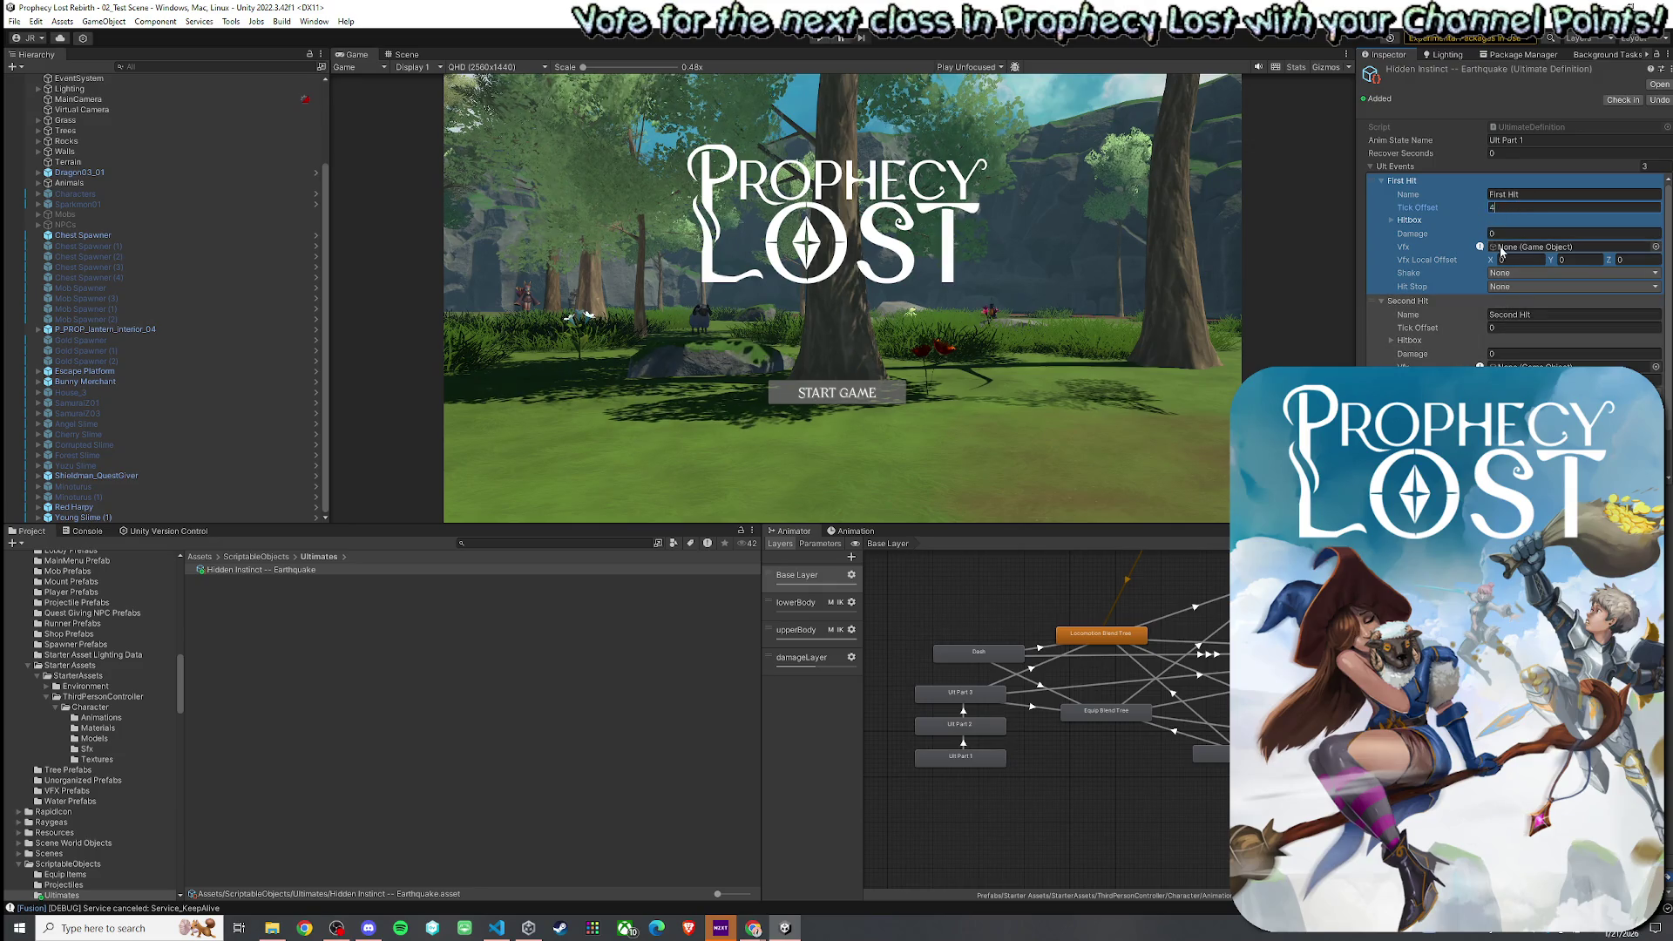
left_click(1518, 329)
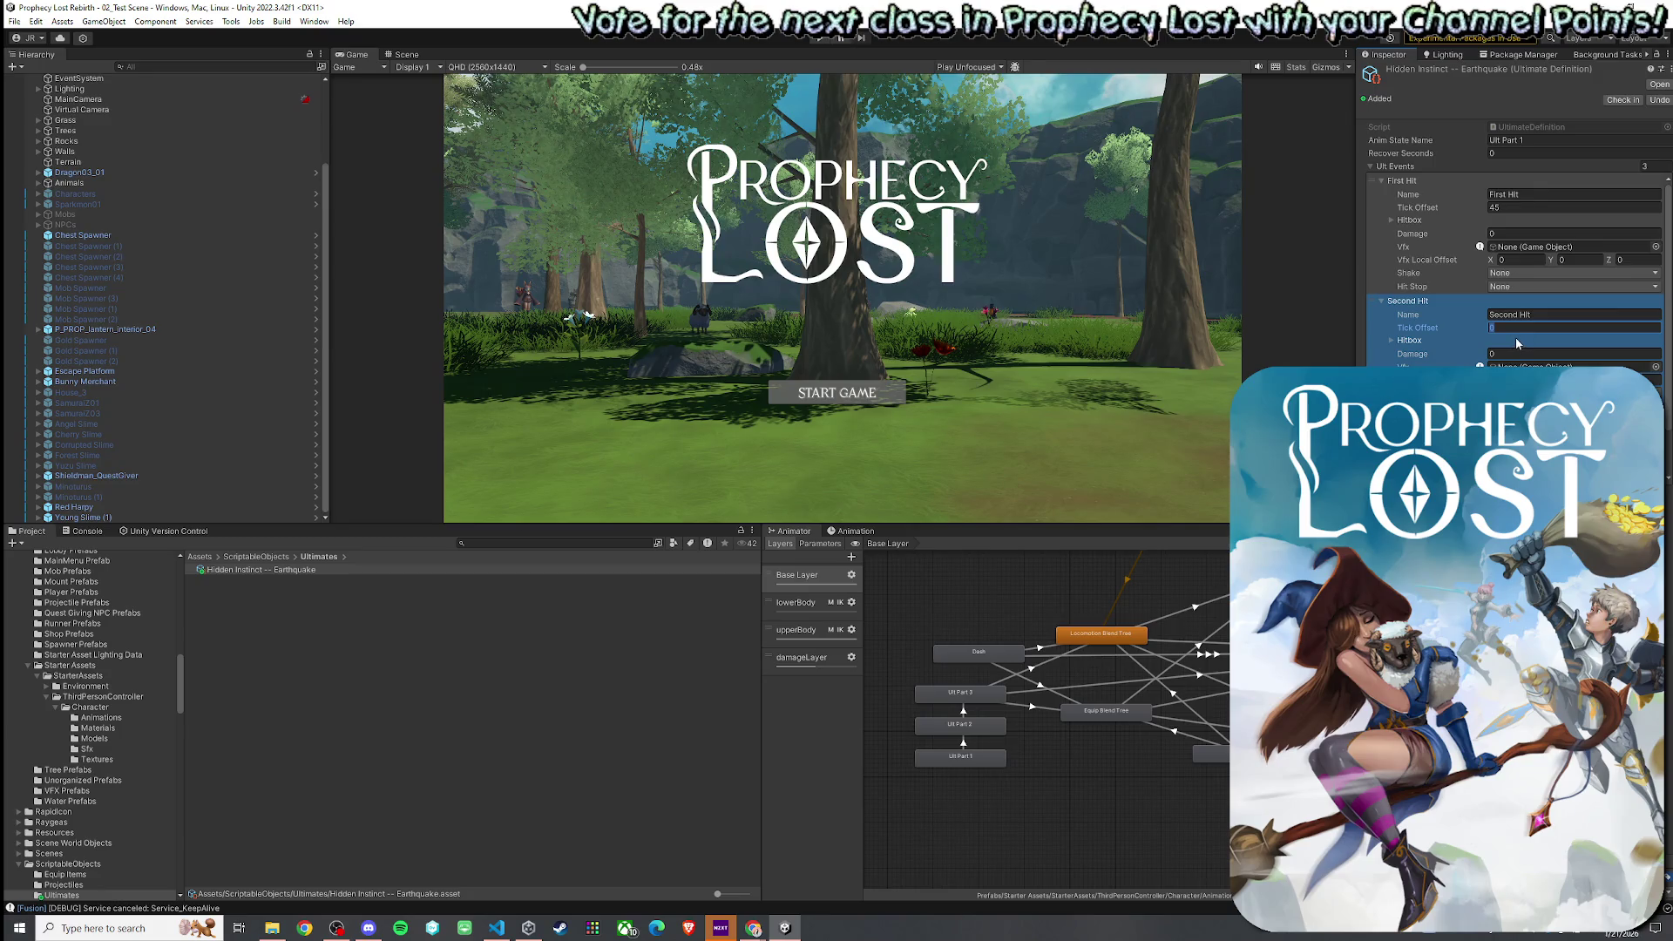
type("60")
key("Return")
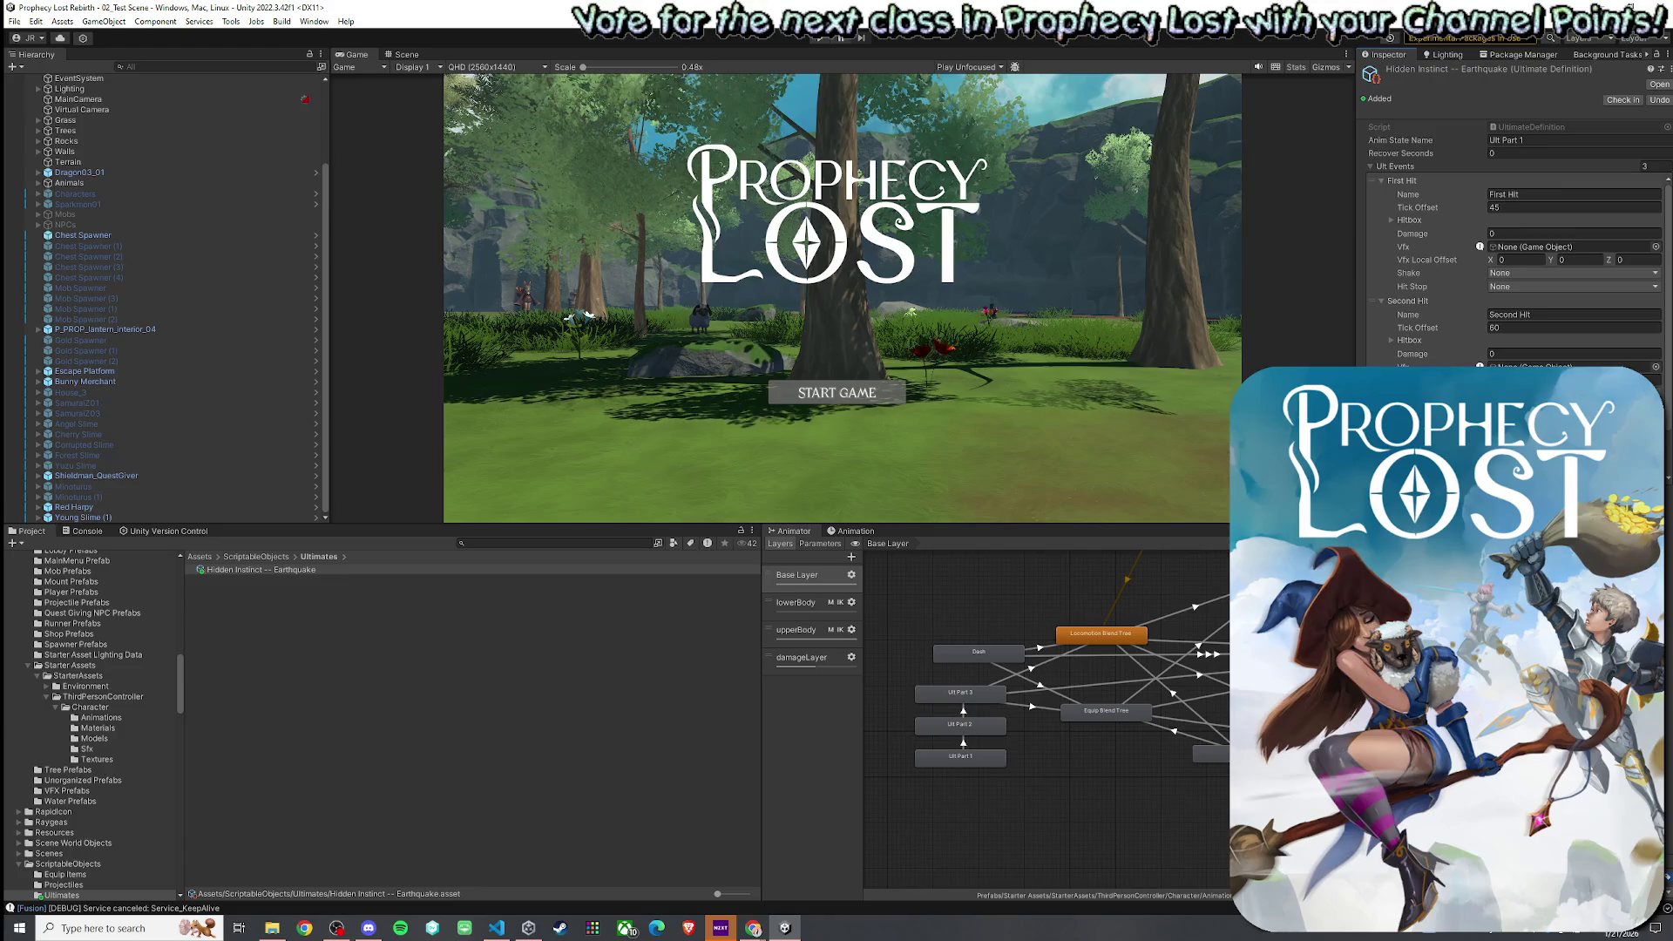
- Give both hits 50 damage and set First Hit's shake to Big
scroll(1517, 270, "down", 3)
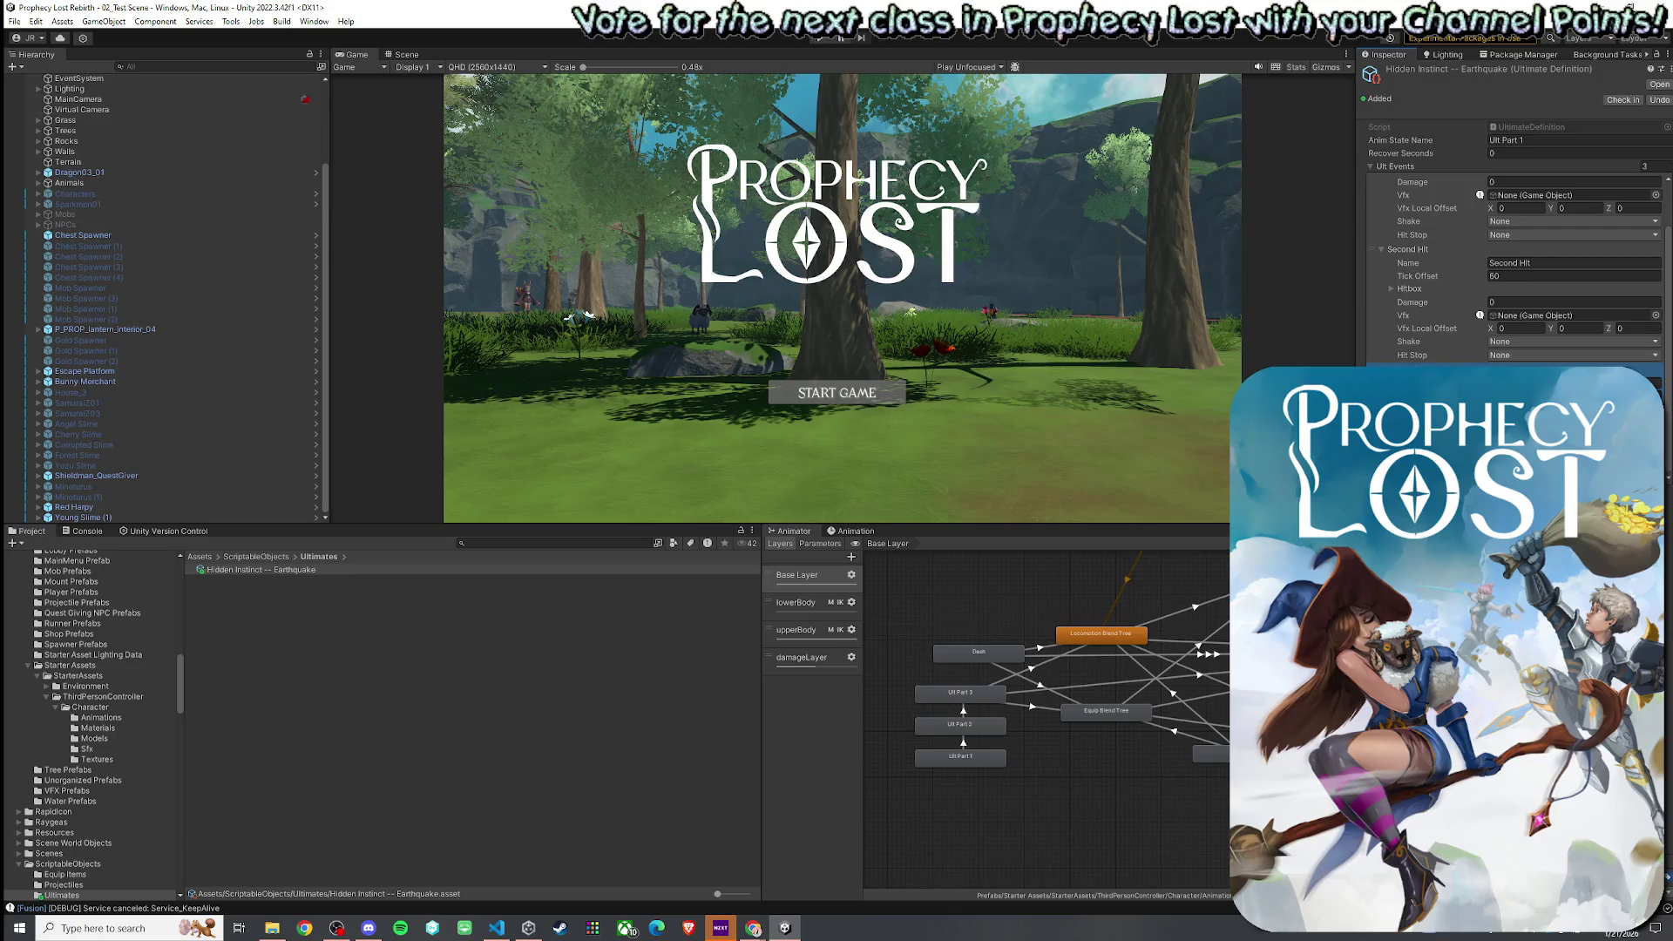
left_click(1534, 302)
type("50")
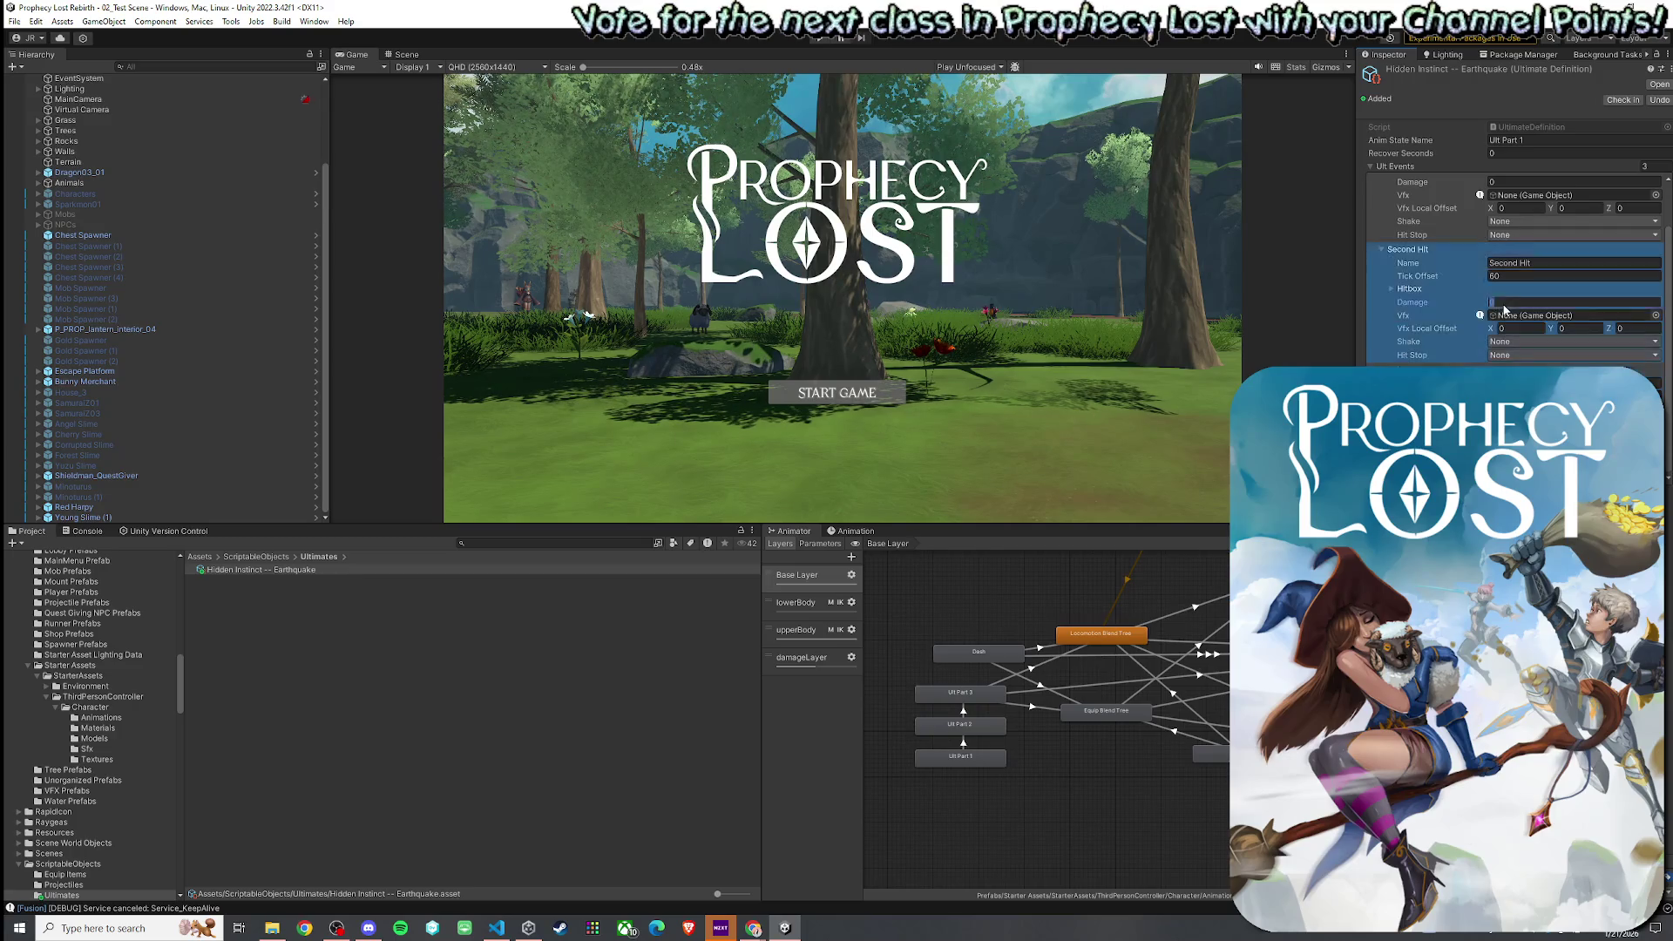
left_click(1508, 181)
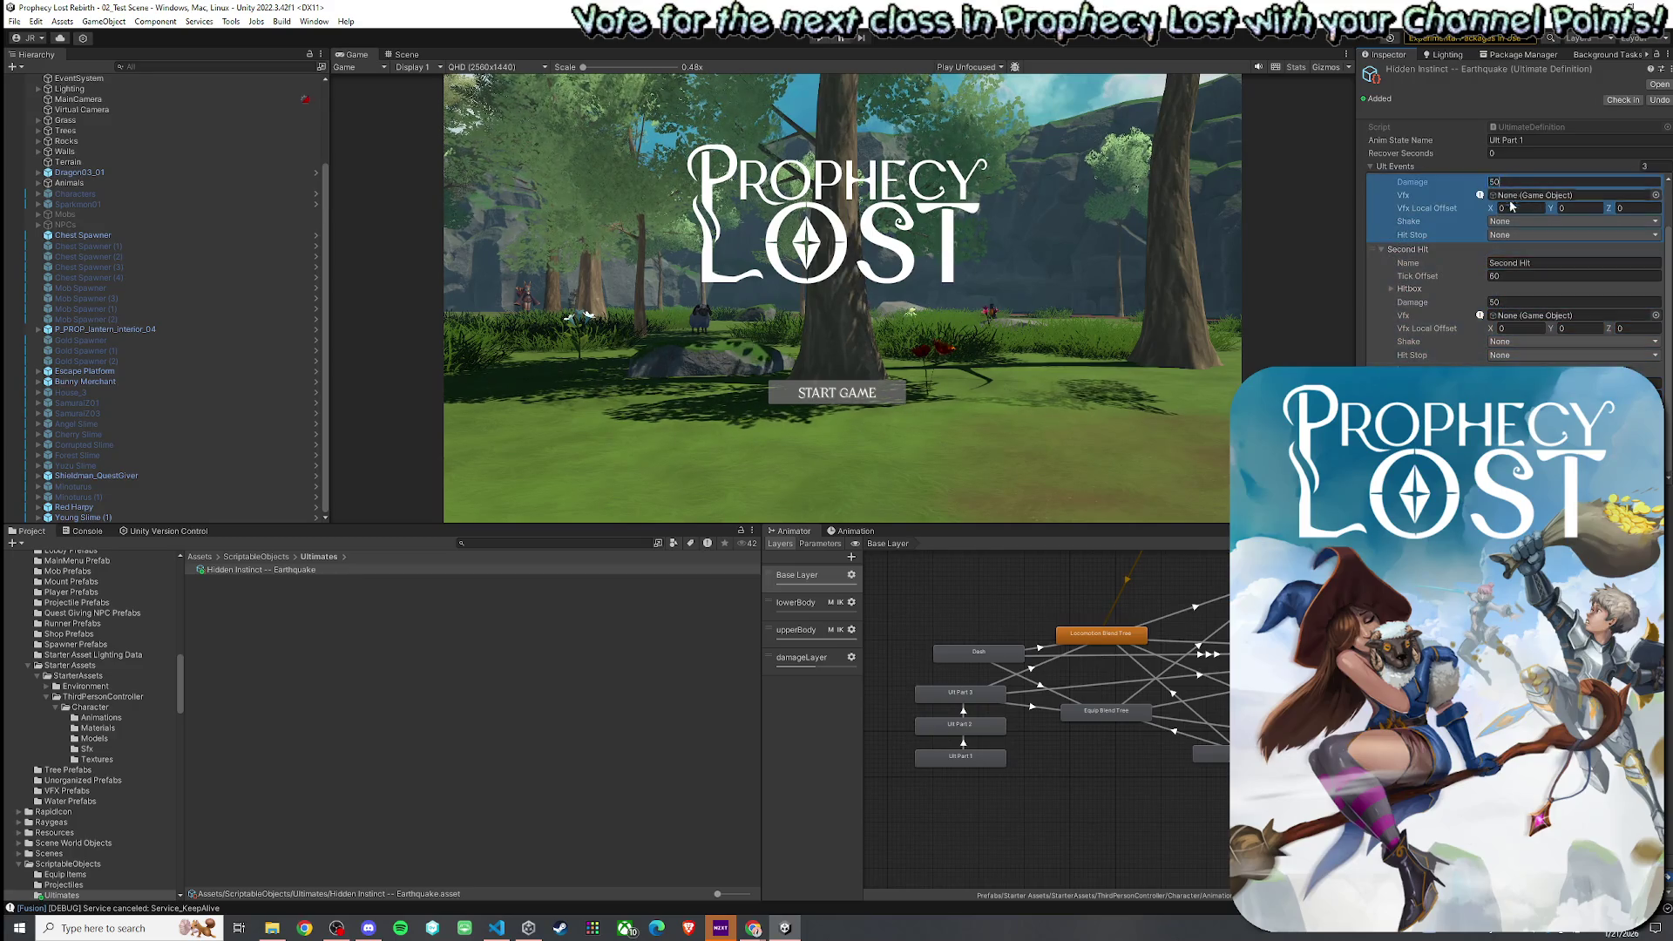
type("50")
scroll(1508, 262, "up", 1)
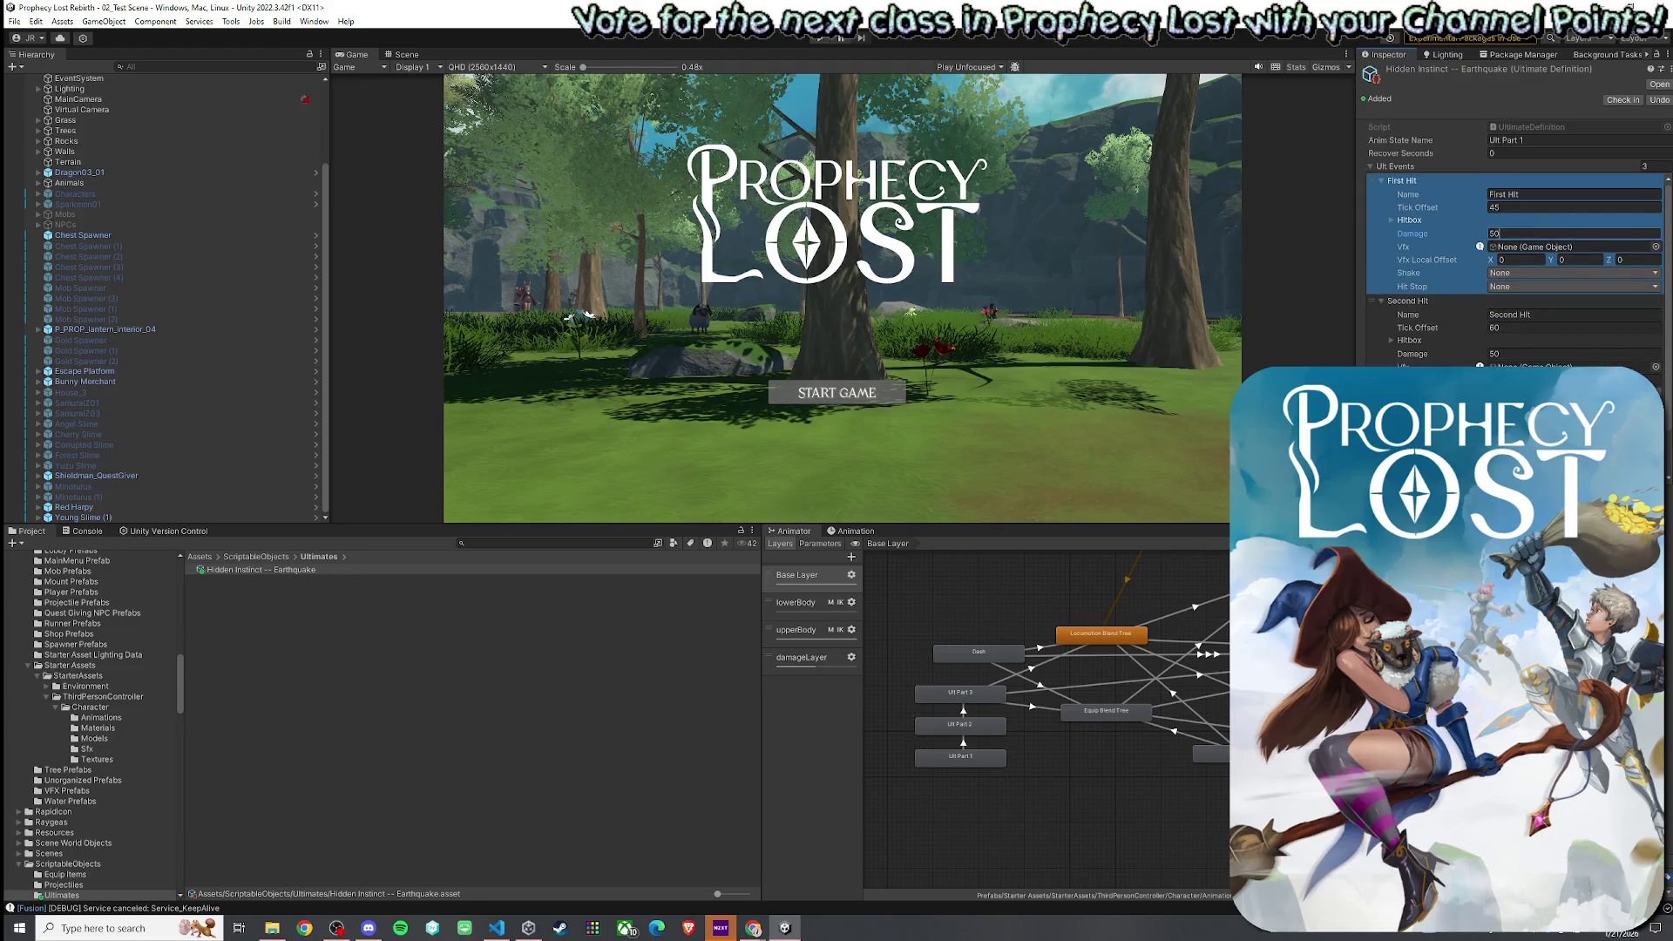
key("Tab")
left_click(1515, 274)
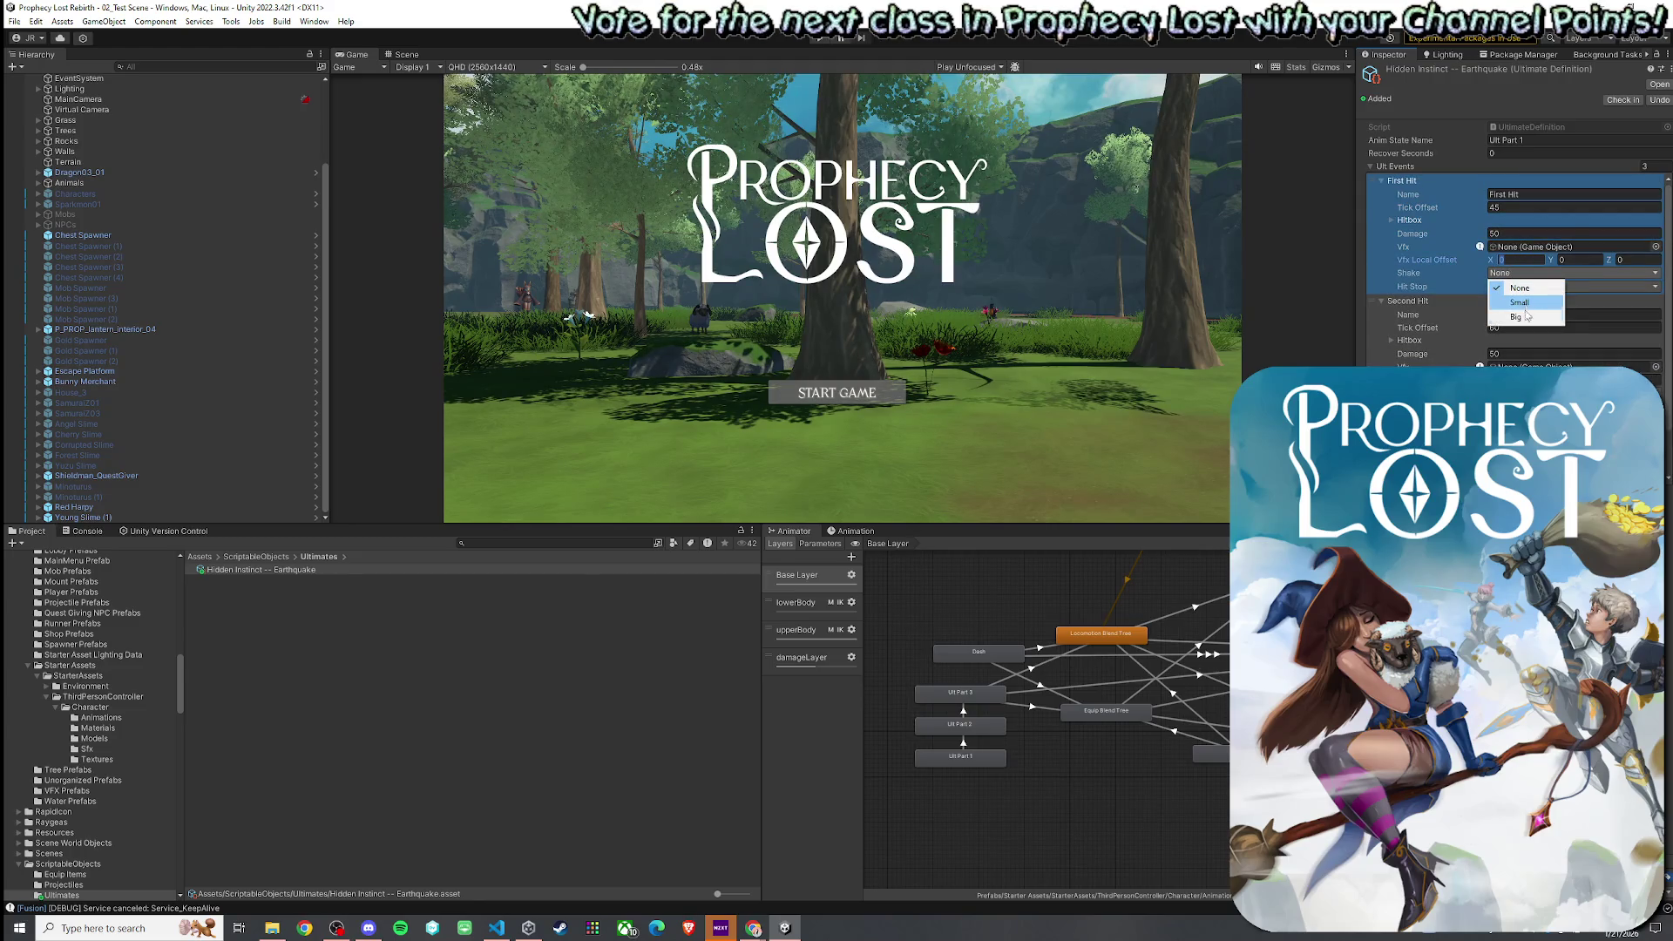
left_click(1525, 317)
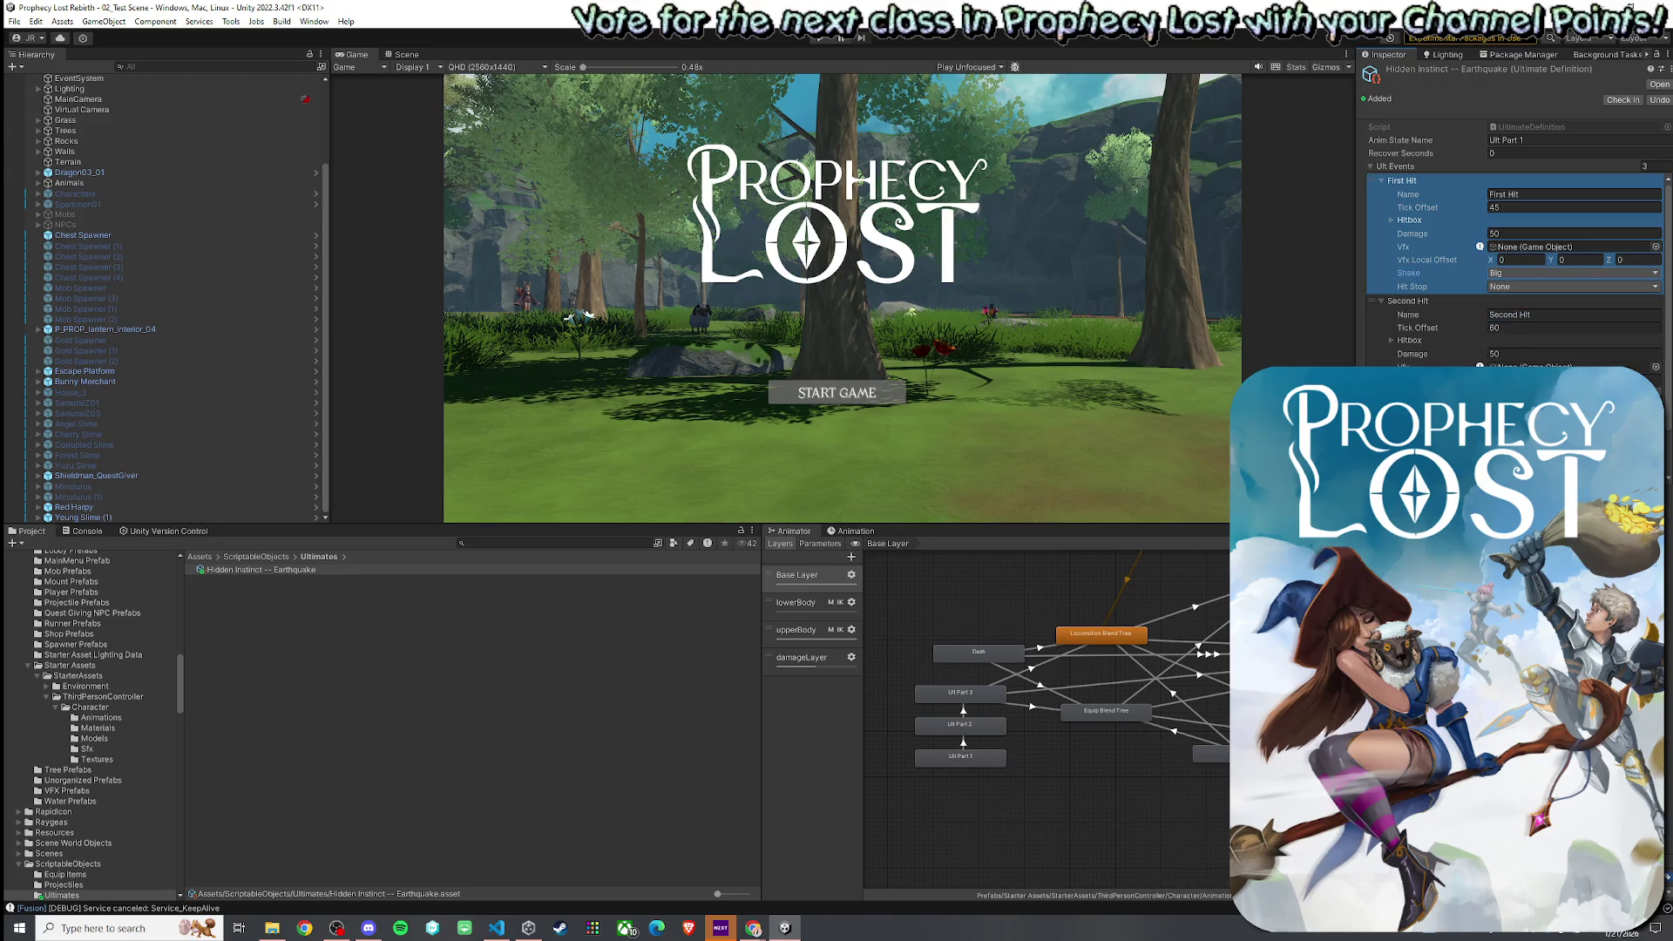
- Leave both hits' Hit Stop at None after briefly trying Light
scroll(1517, 314, "down", 1)
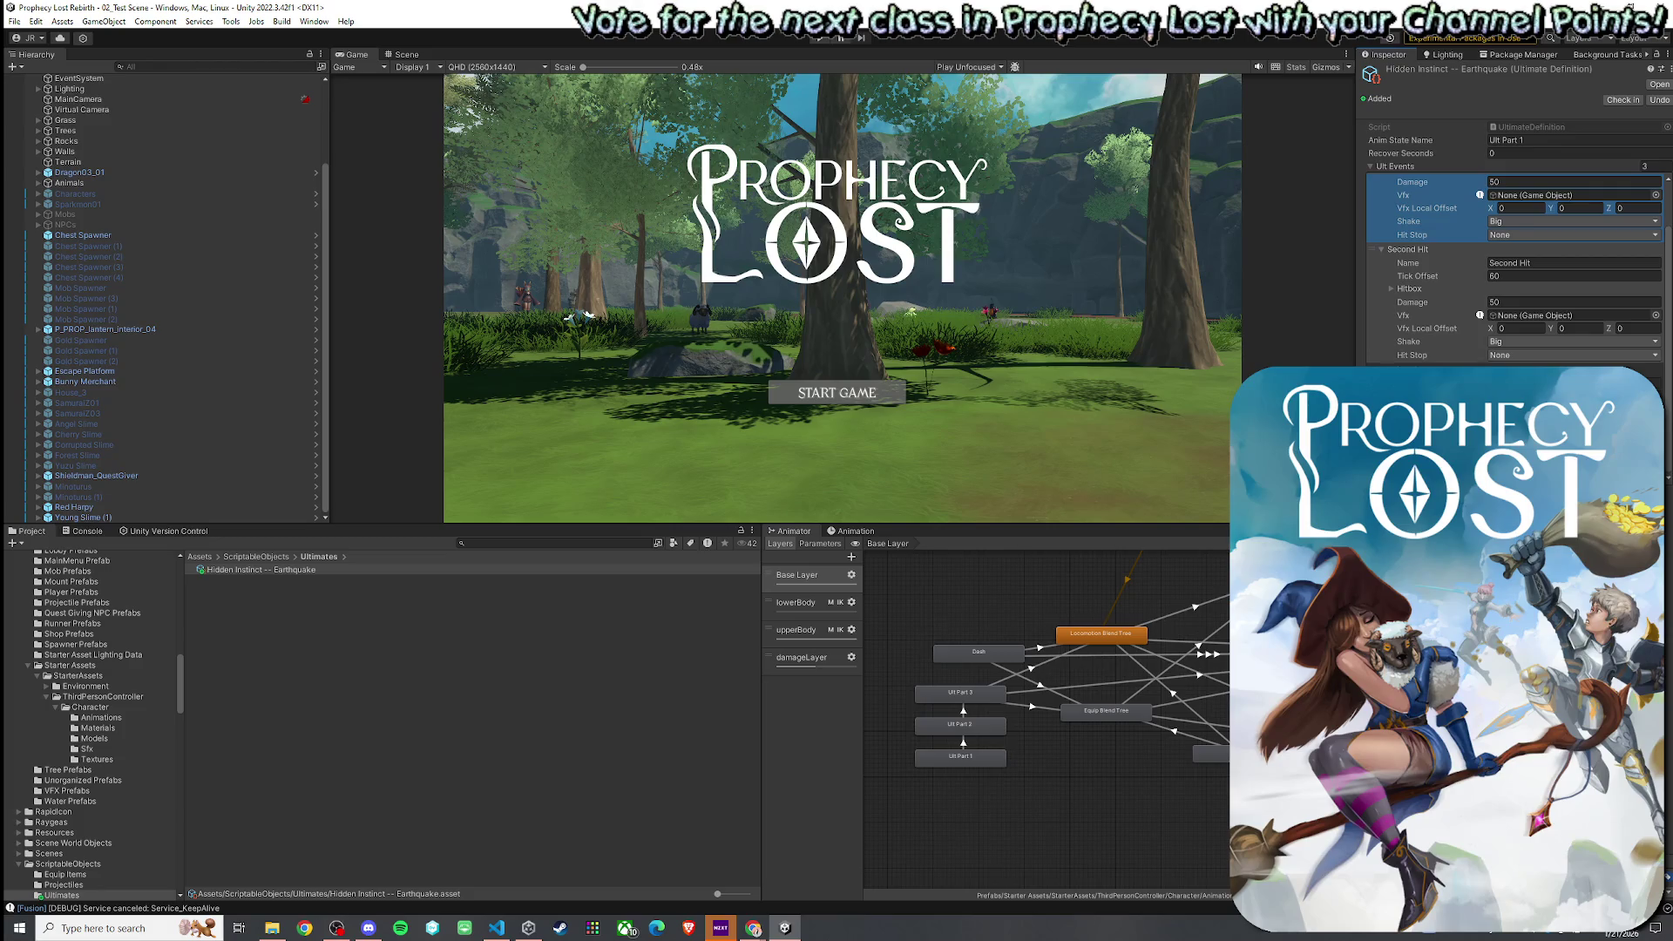
left_click(1534, 355)
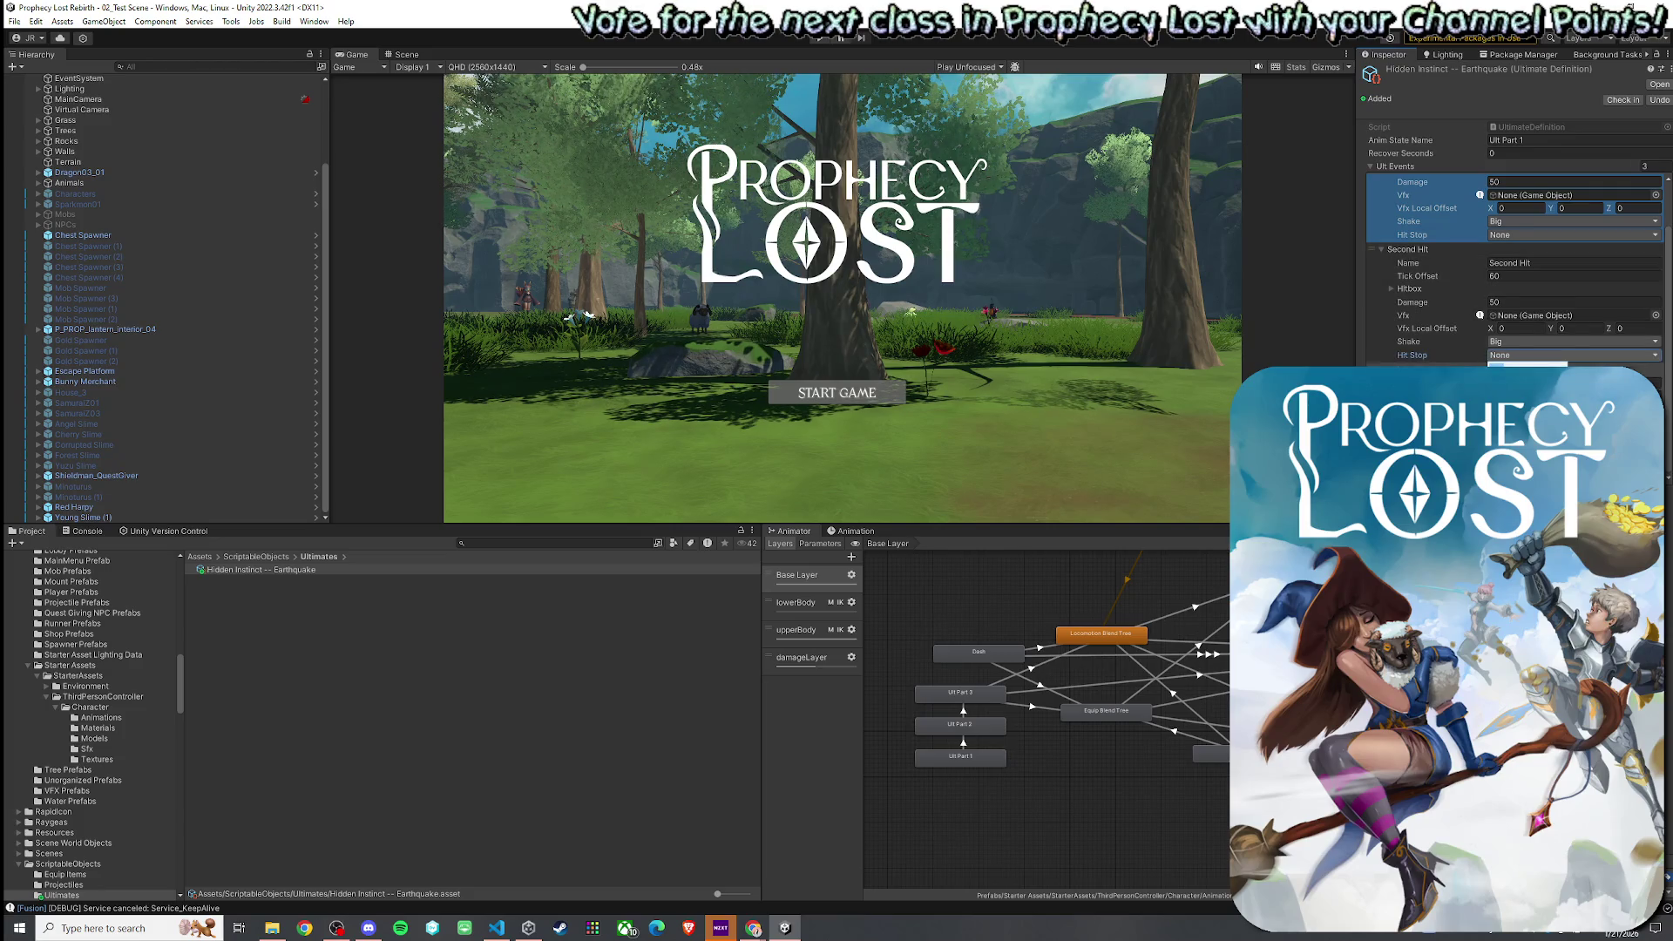
left_click(1526, 383)
left_click(1515, 235)
left_click(1517, 263)
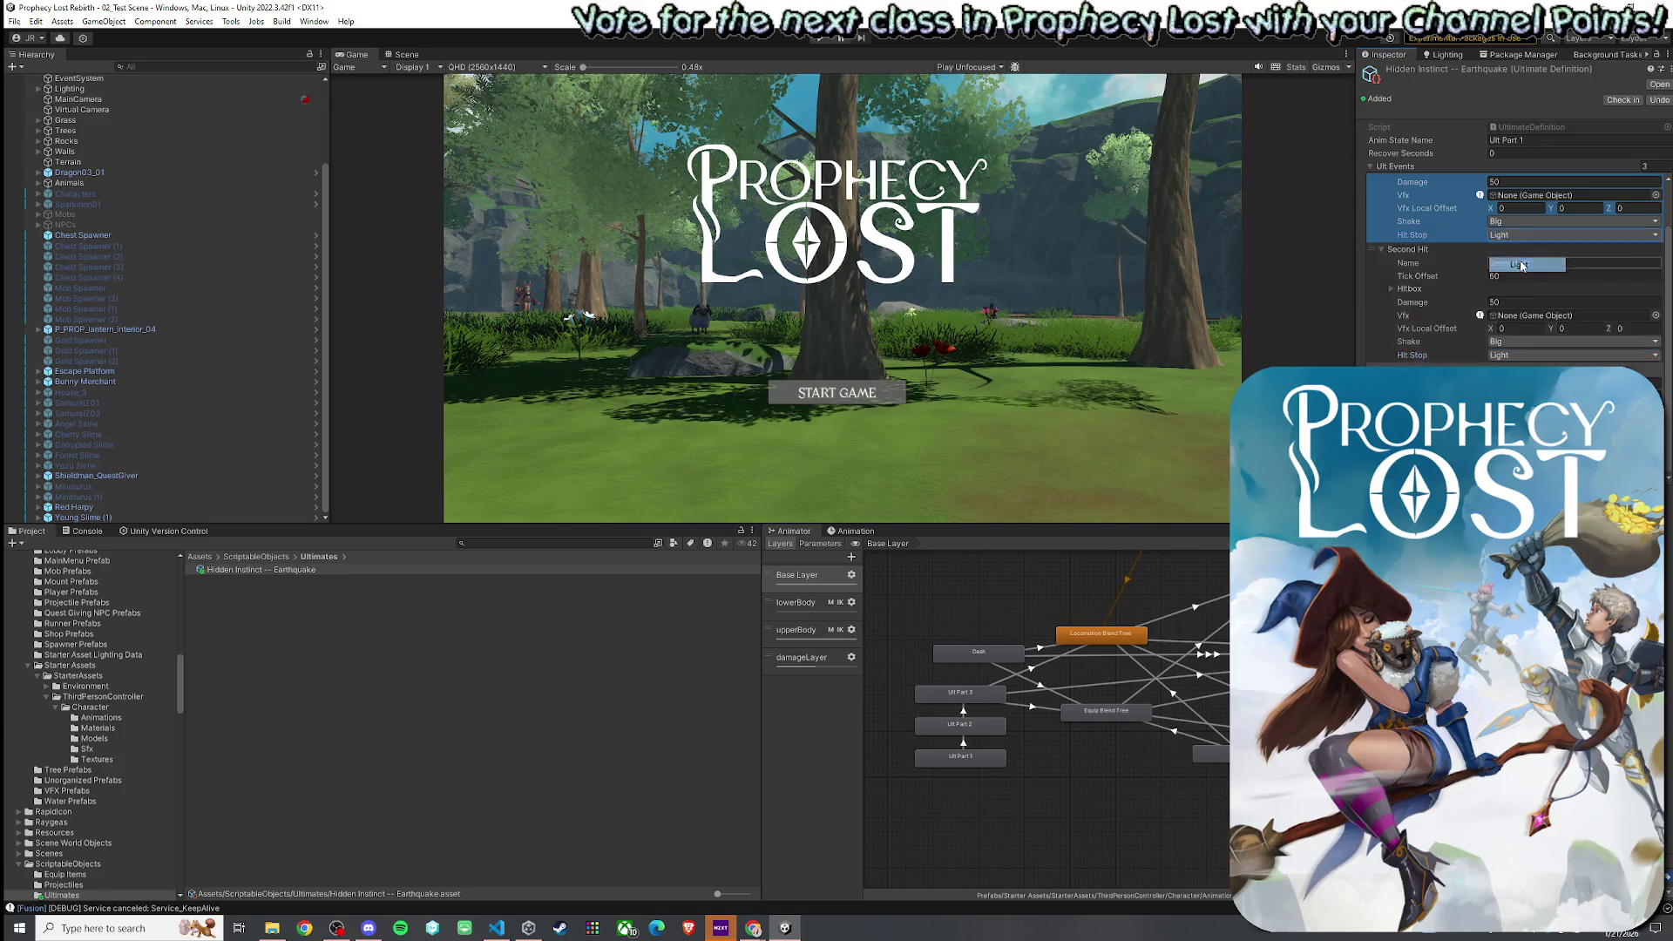
left_click(1515, 237)
left_click(1518, 250)
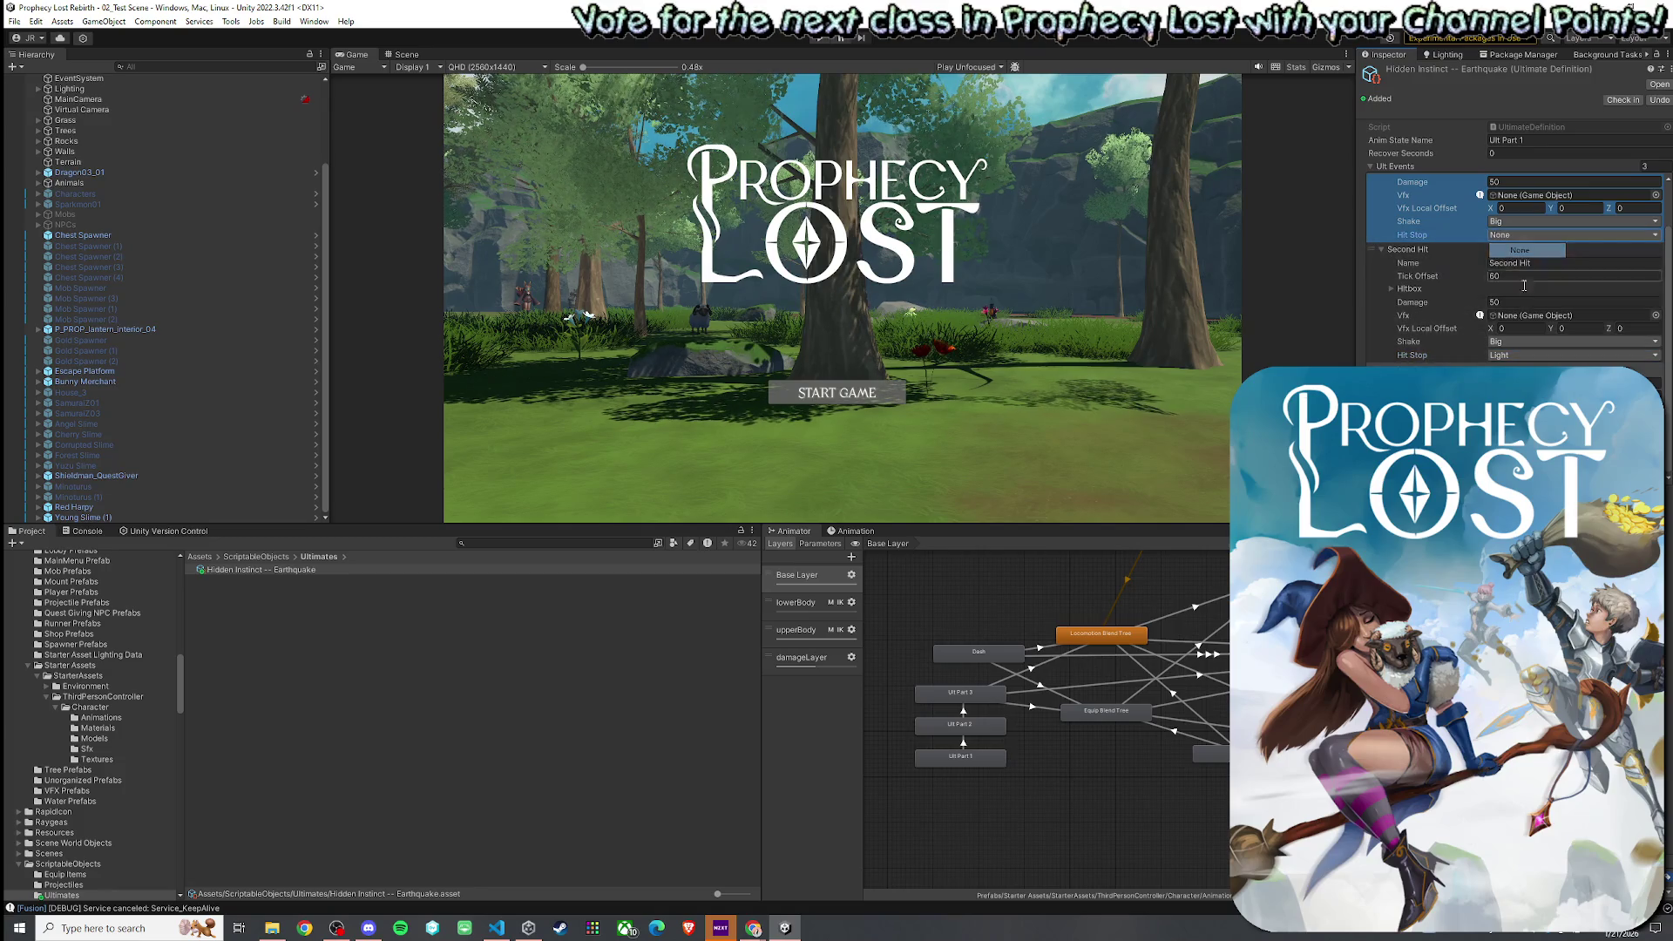
left_click(1513, 370)
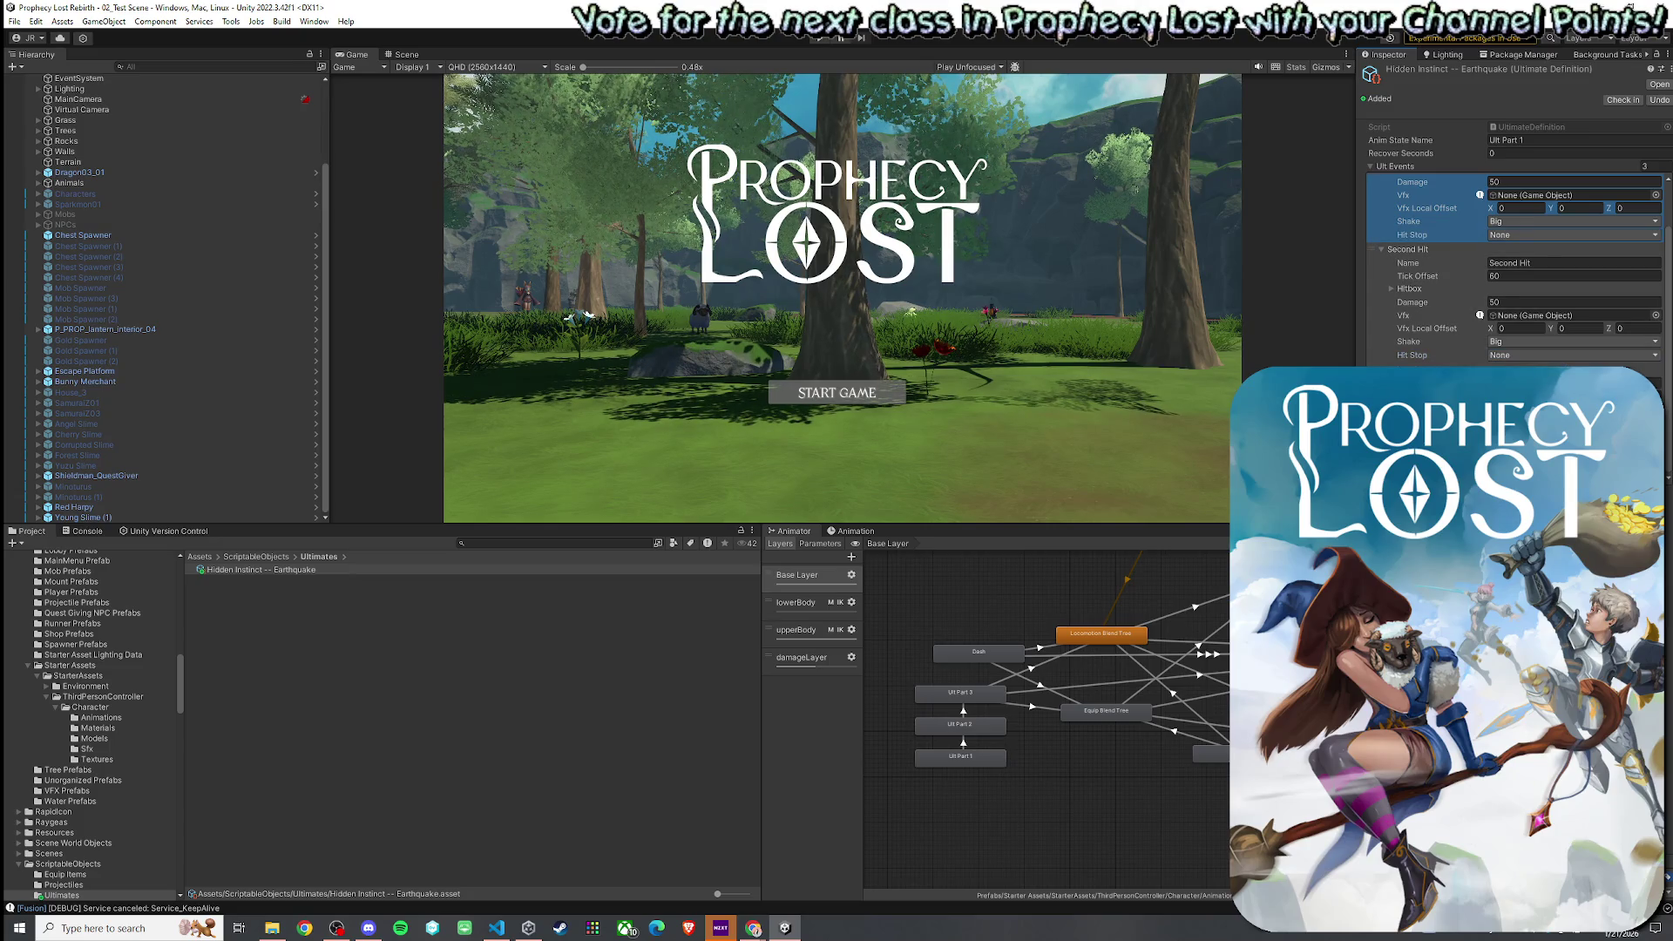
- Set the ultimate's Recover Seconds to 0.5
left_click(1514, 156)
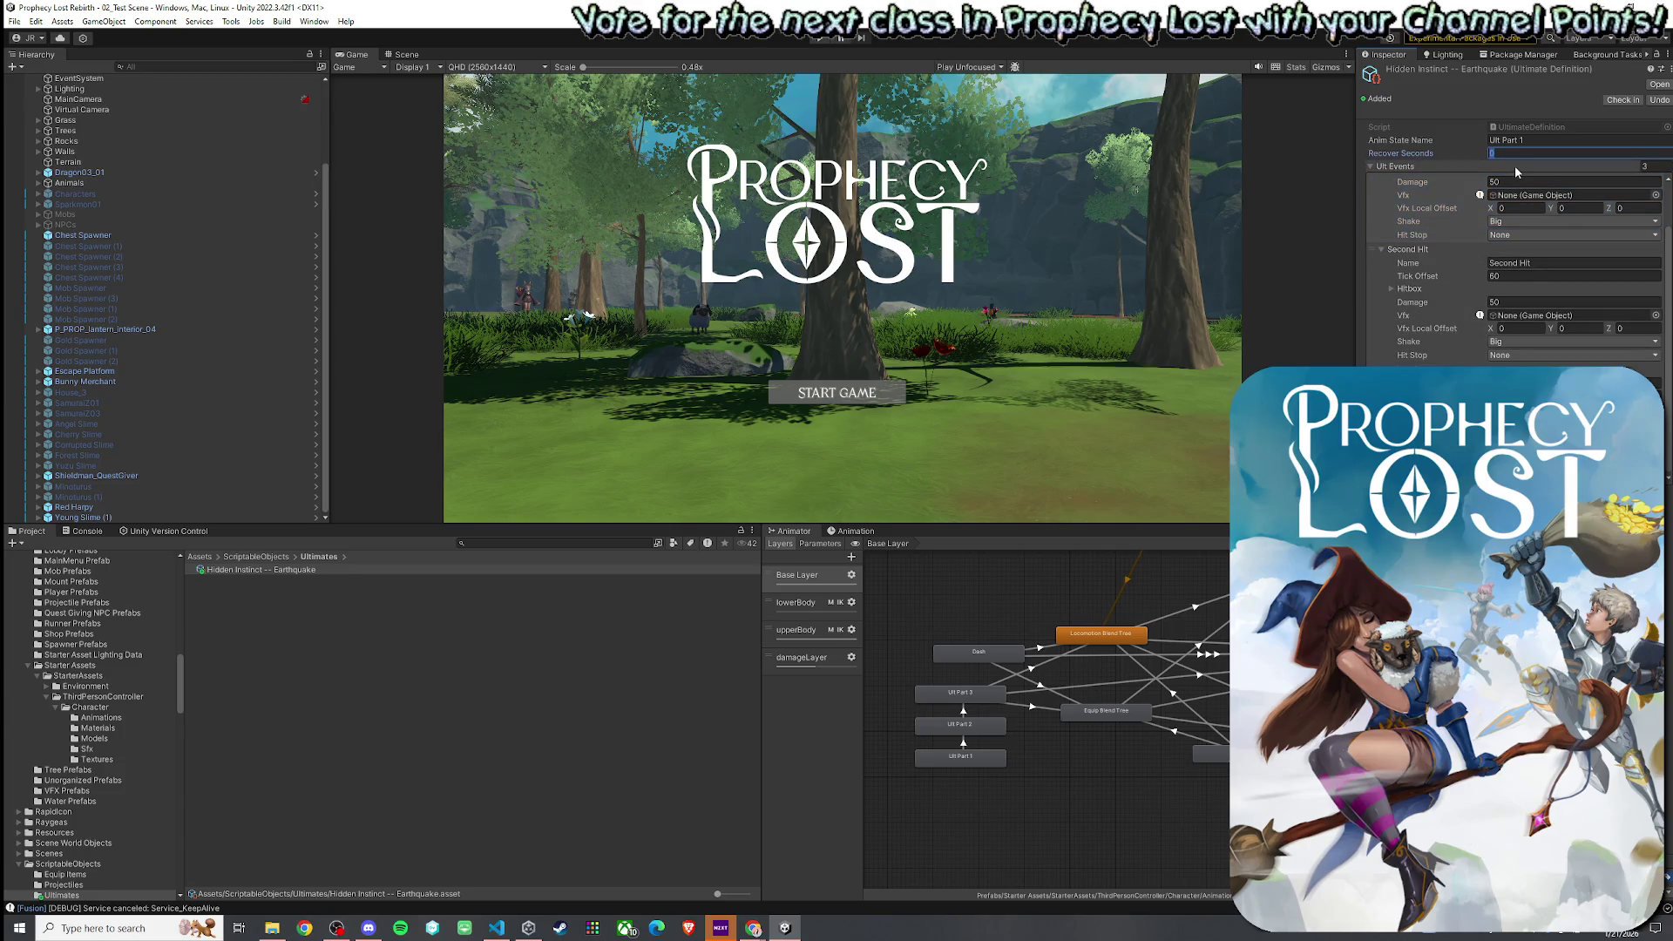
type("12")
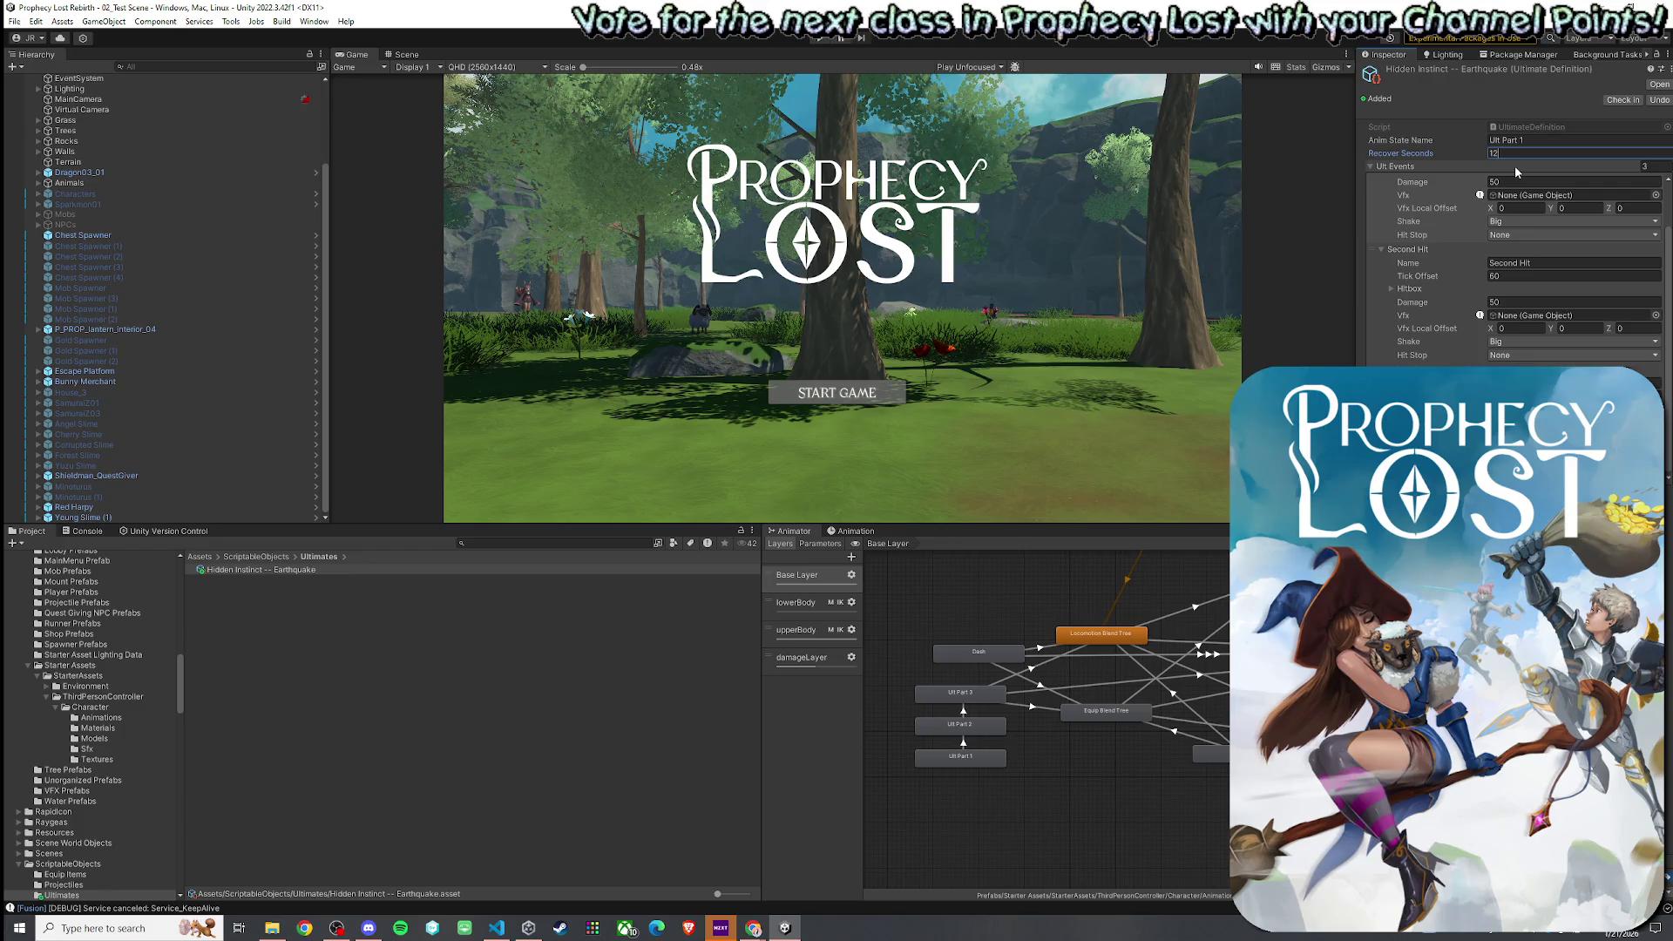
key("BackSpace")
key("BackSpace")
type("0.5")
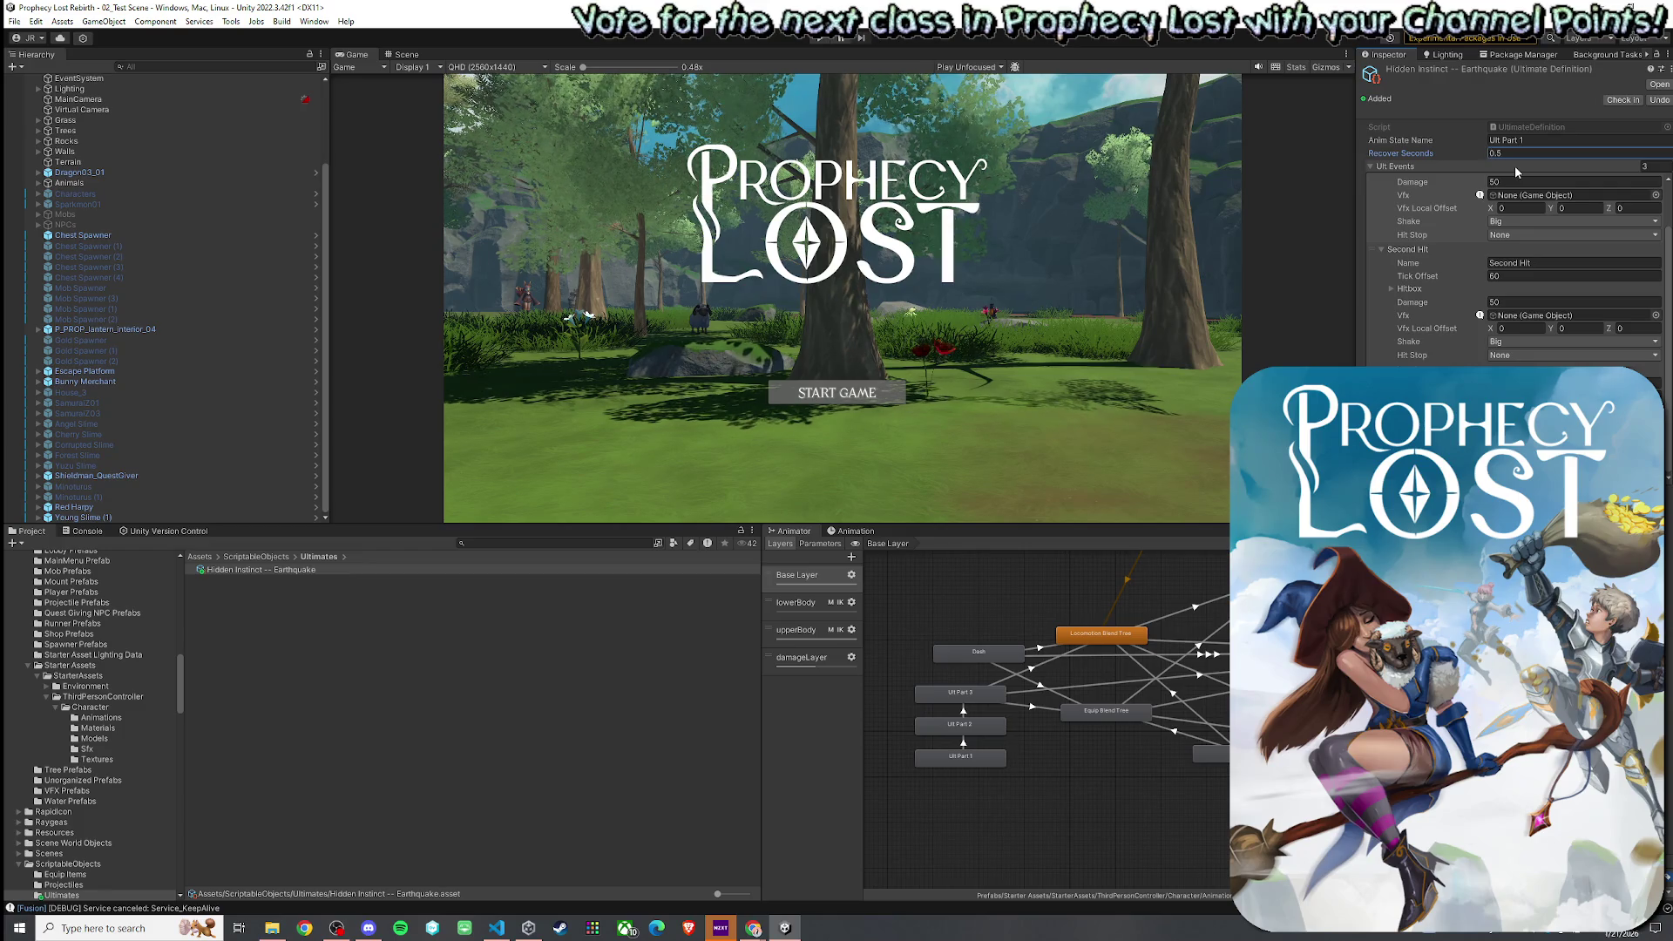
key("Return")
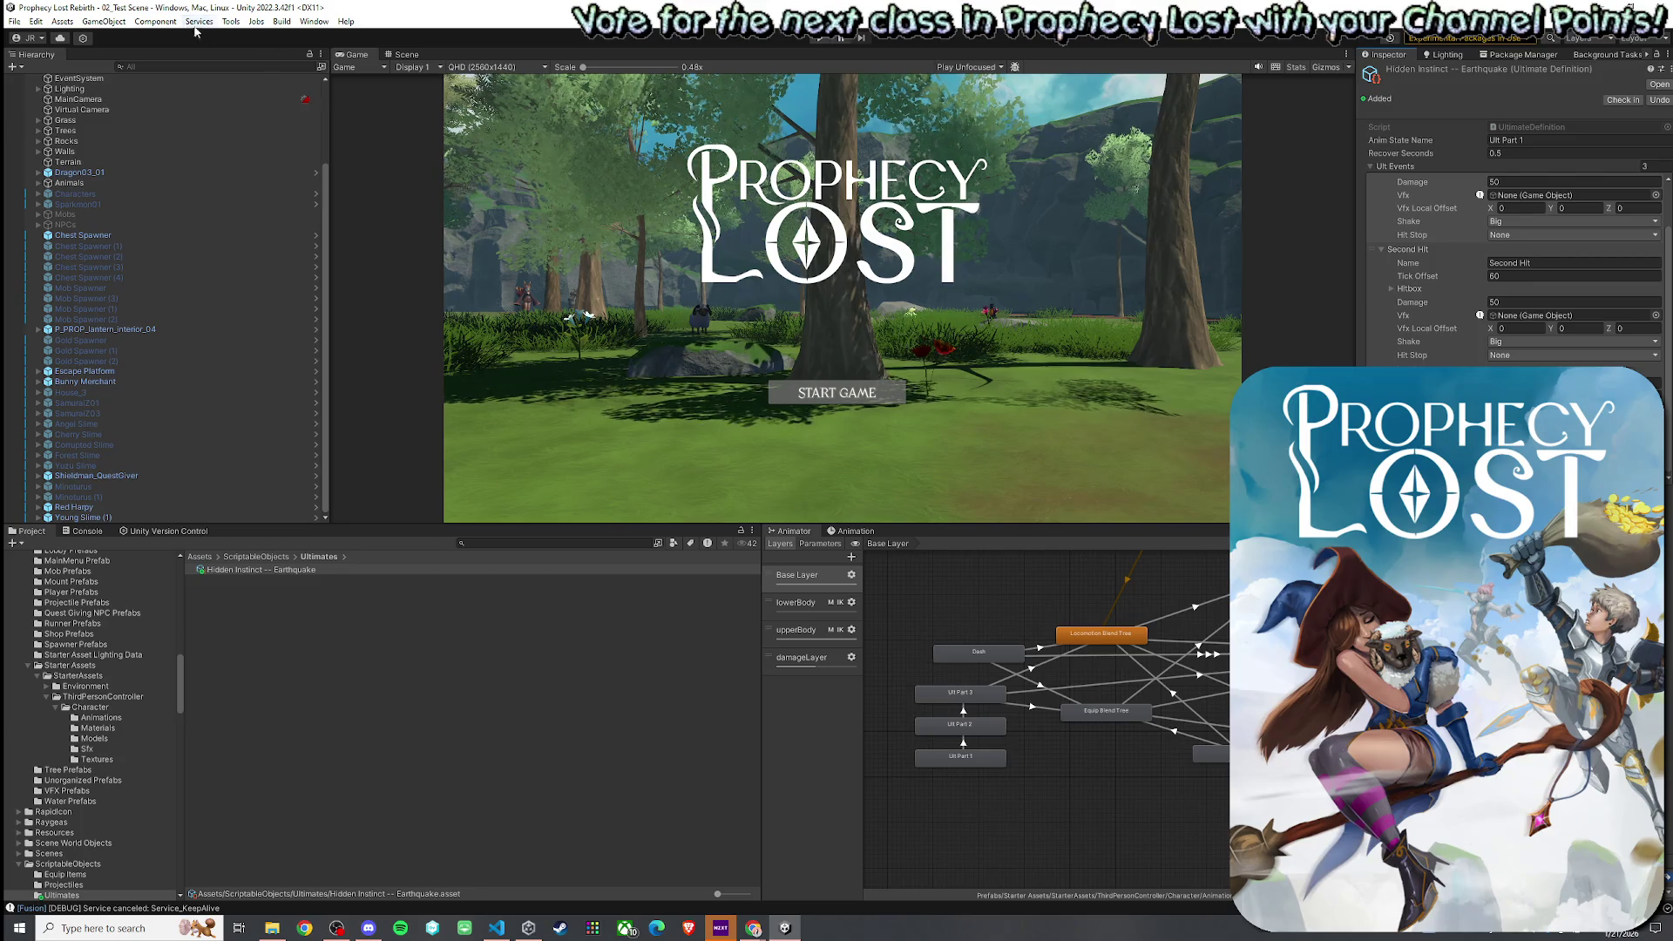
- Save the edited Hidden Instinct -- Earthquake asset
left_click(15, 21)
left_click(35, 84)
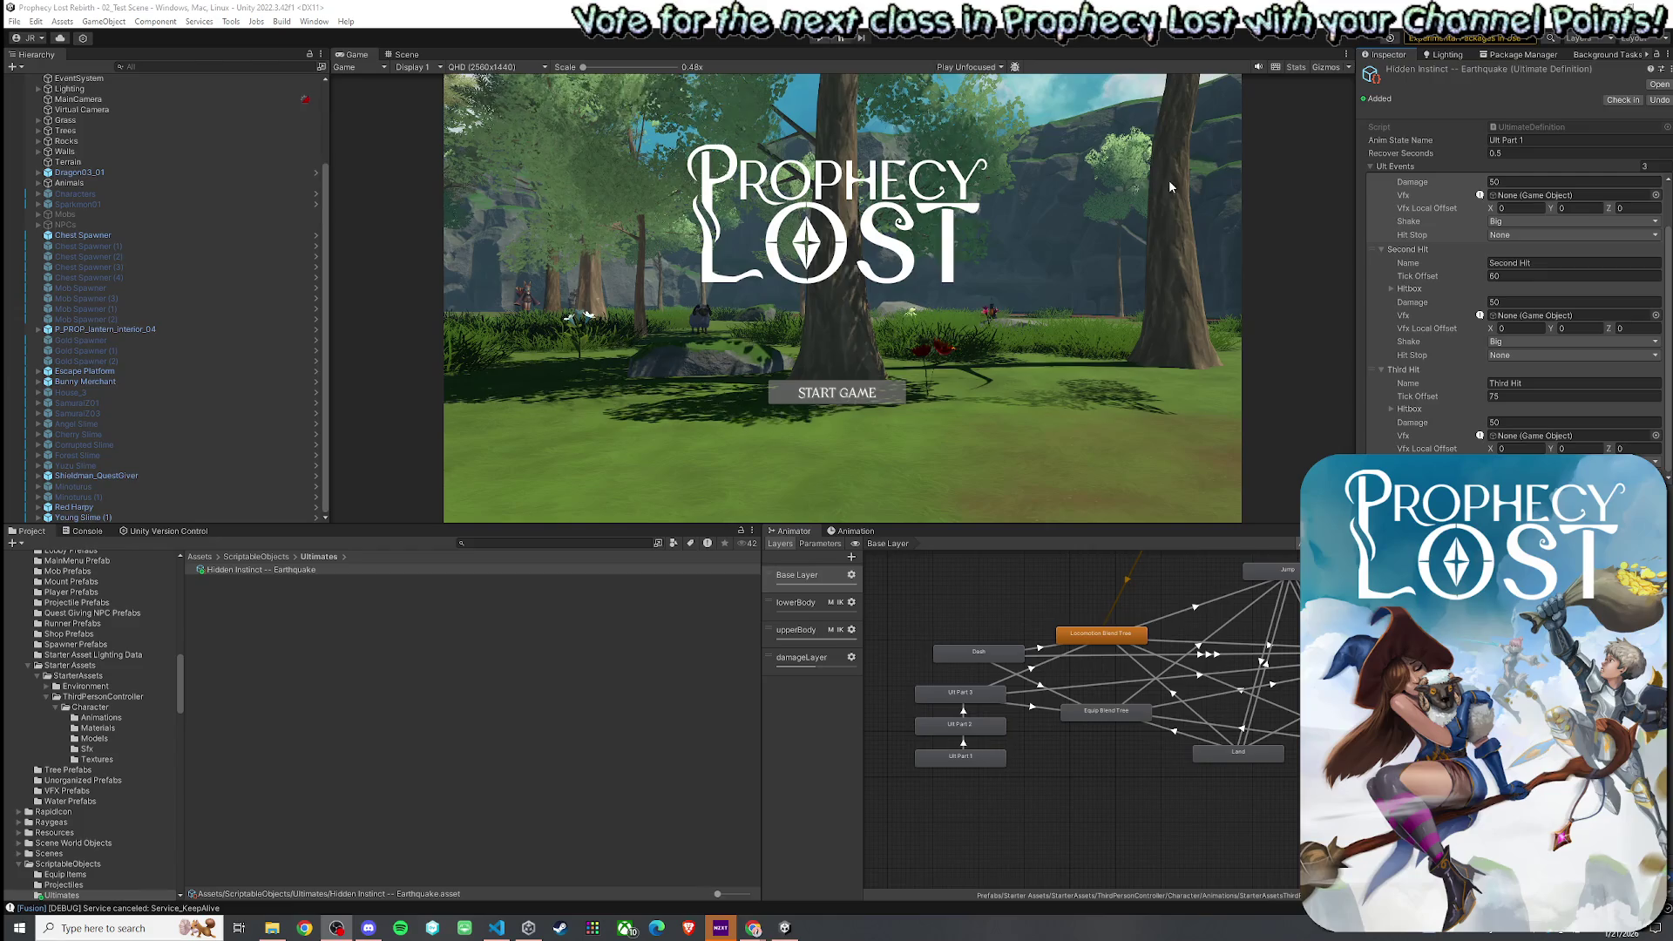
left_click(14, 21)
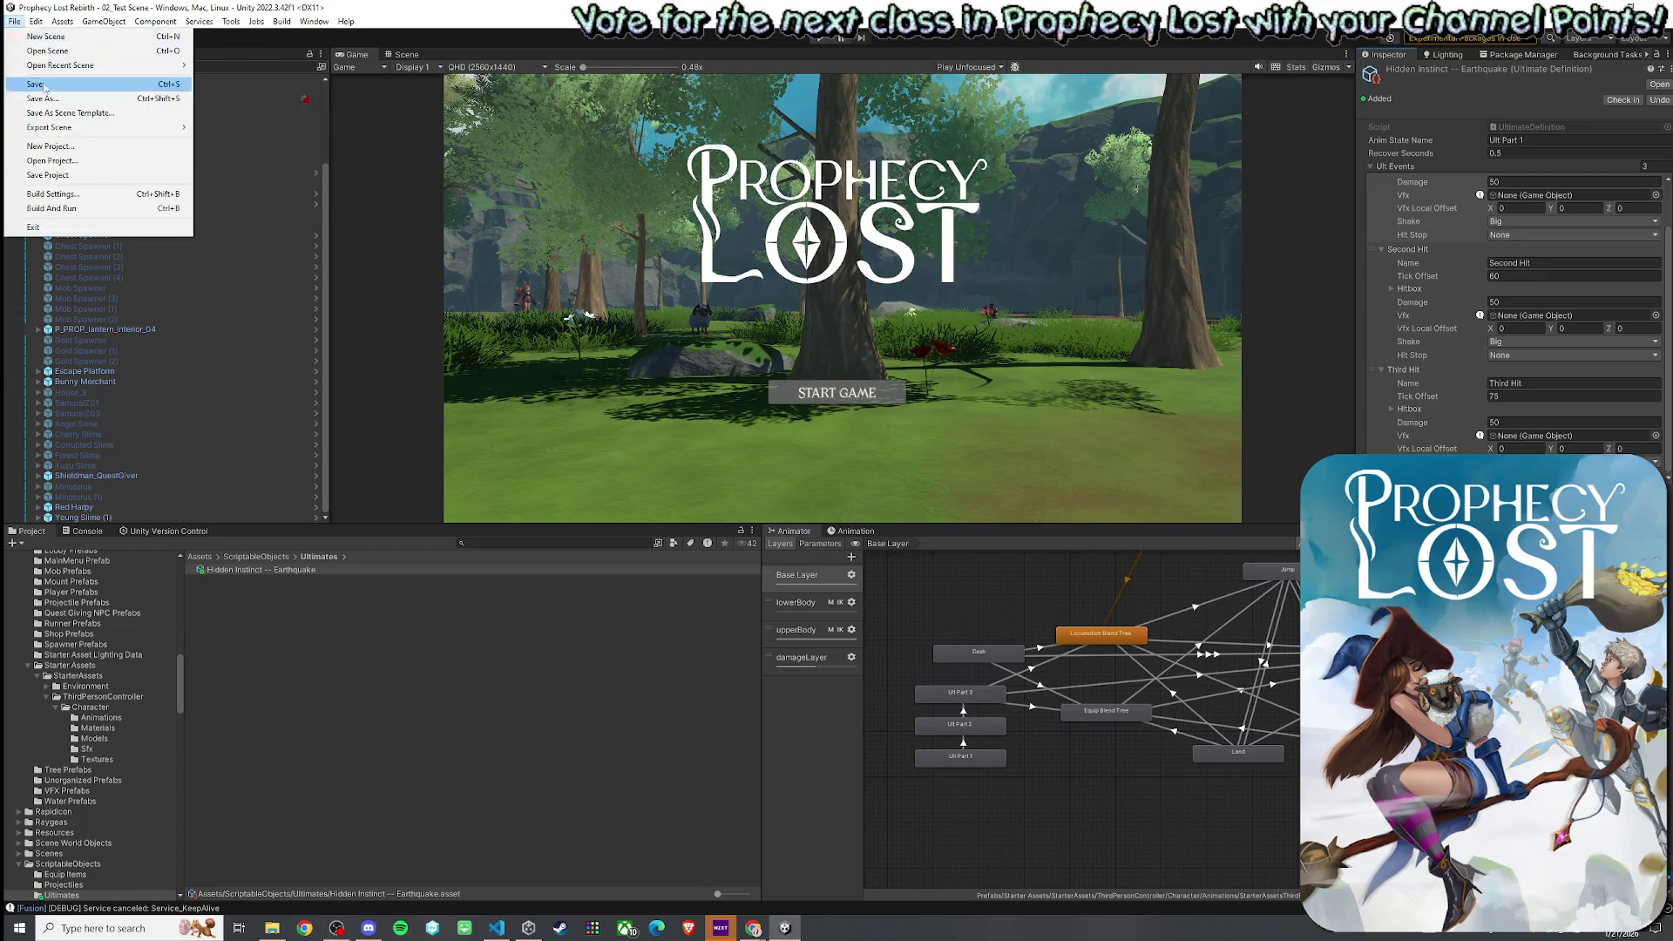
key("Escape")
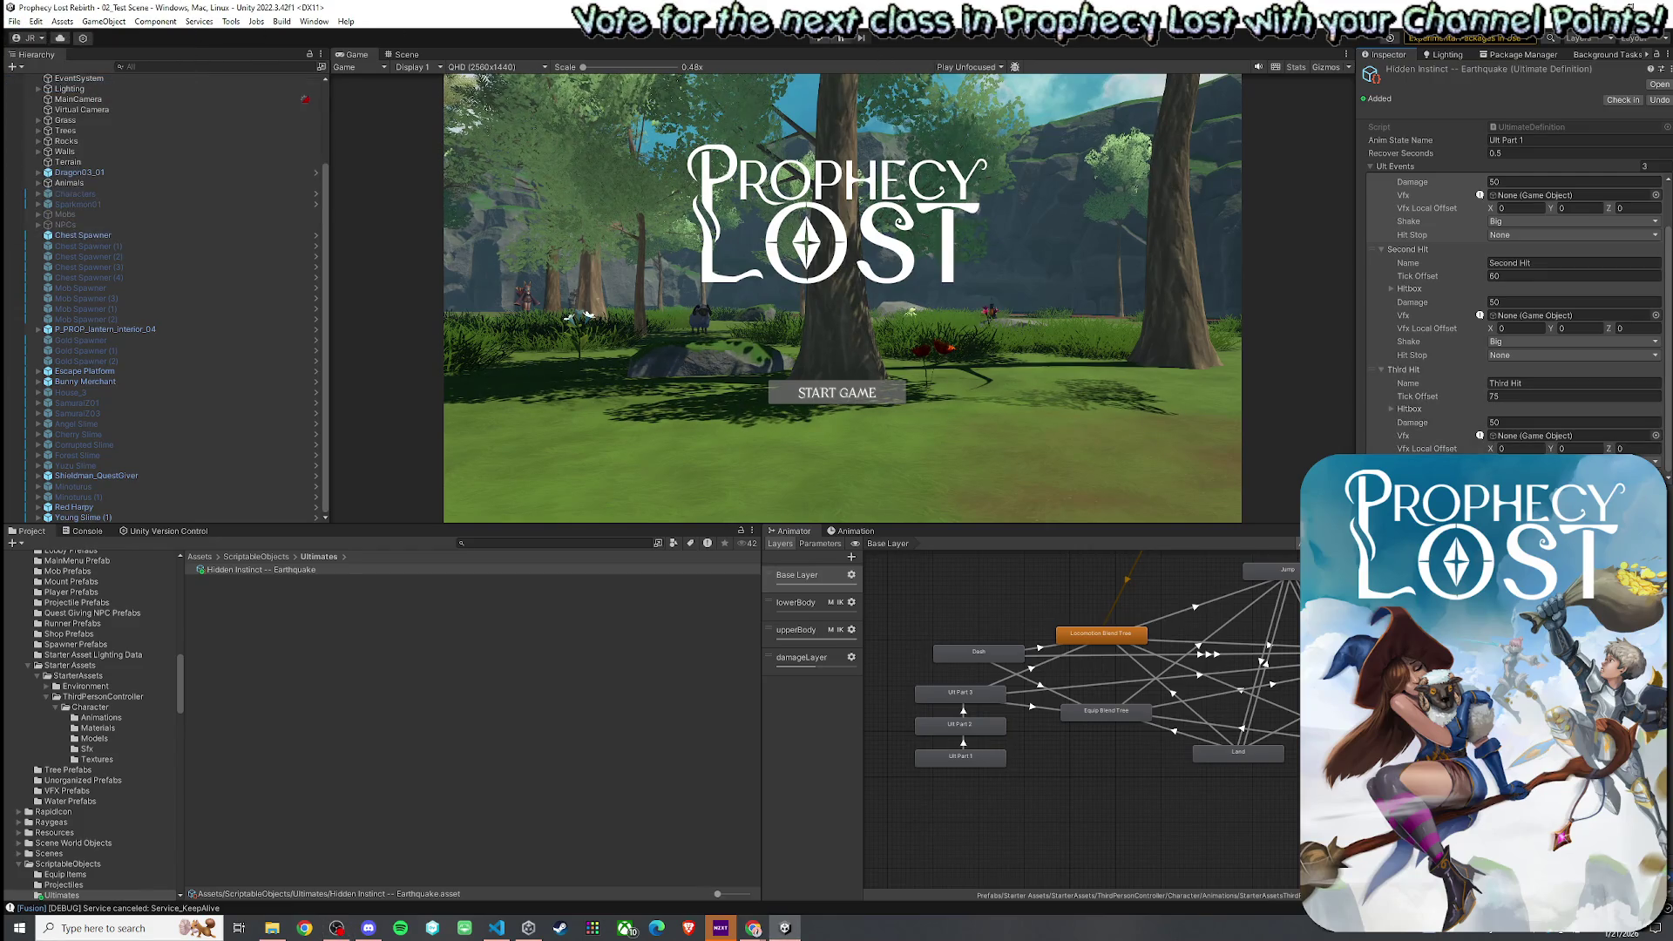